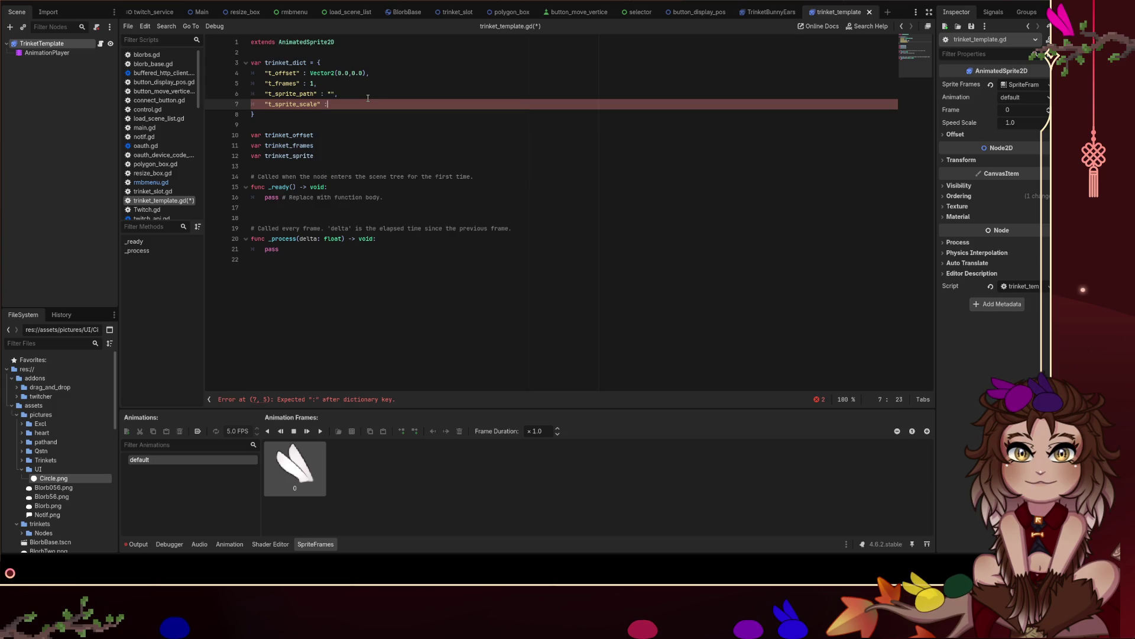
Give the dictionary entry a Vector2(0.0,0.0) default, rename t_sprite_scale to t_sprite_size, and save.
text( Vecto)
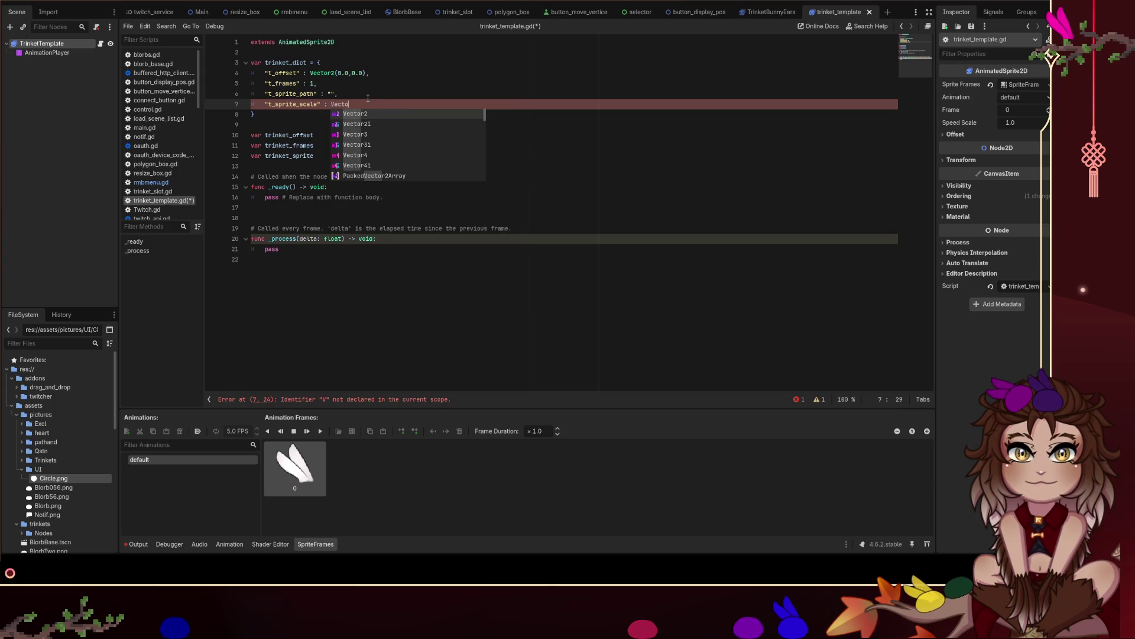
text(r2(0)
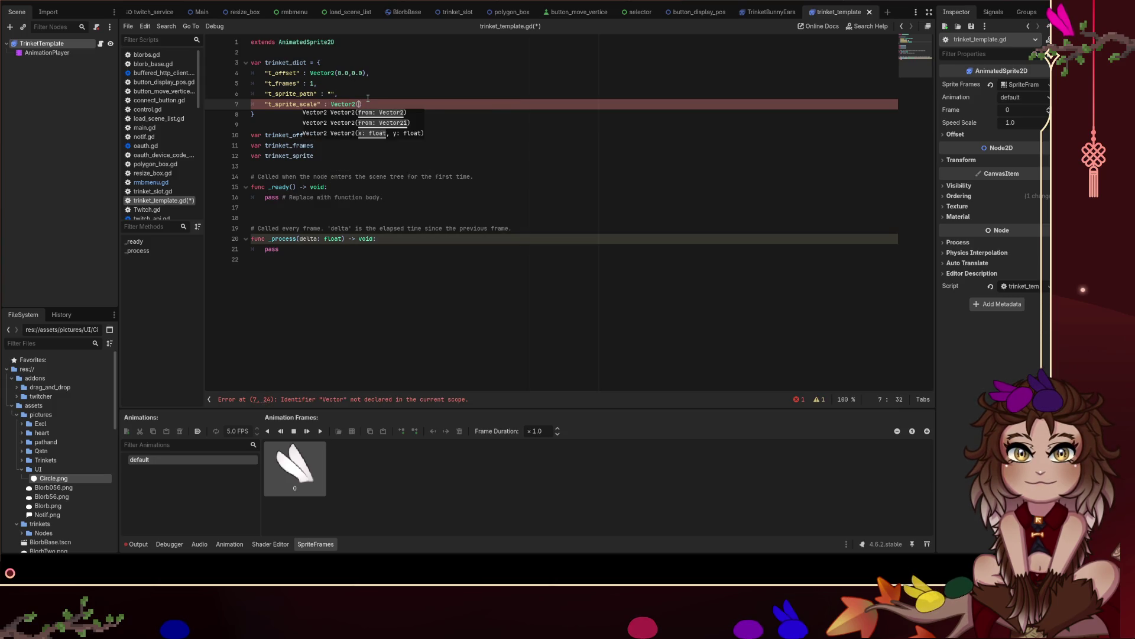
text(.0,0.0)
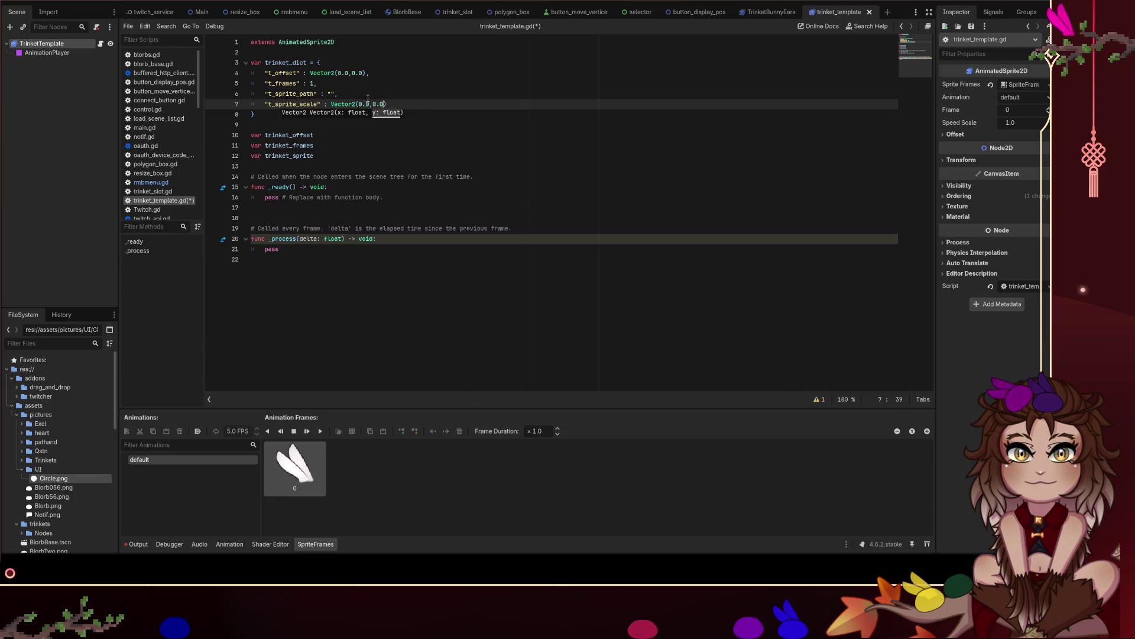
key(ctrl+s)
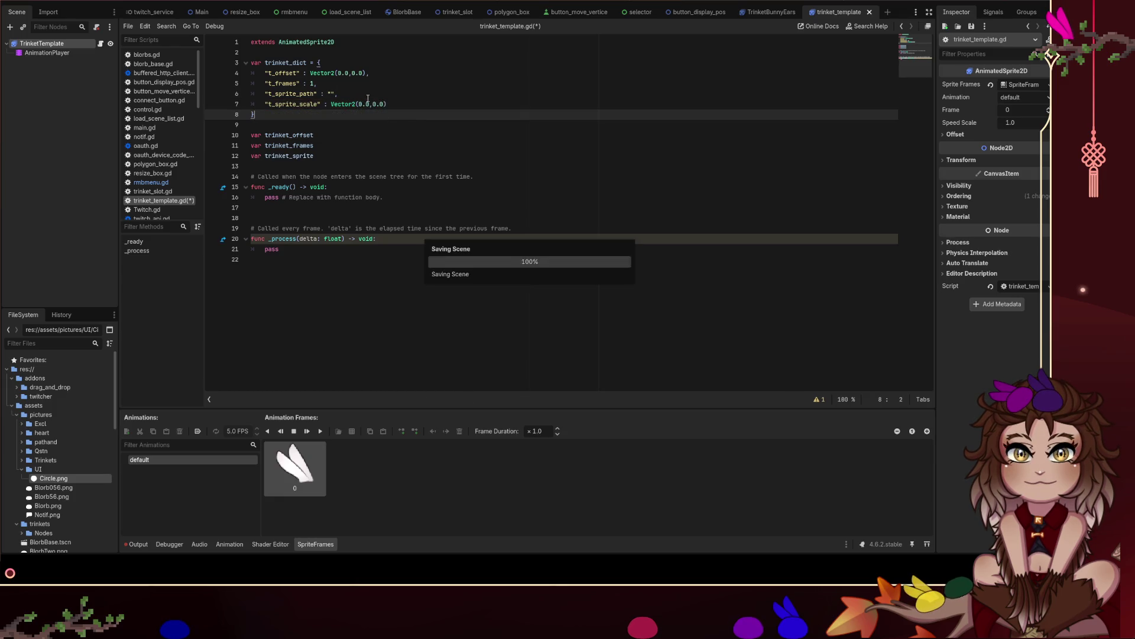
key(Left)
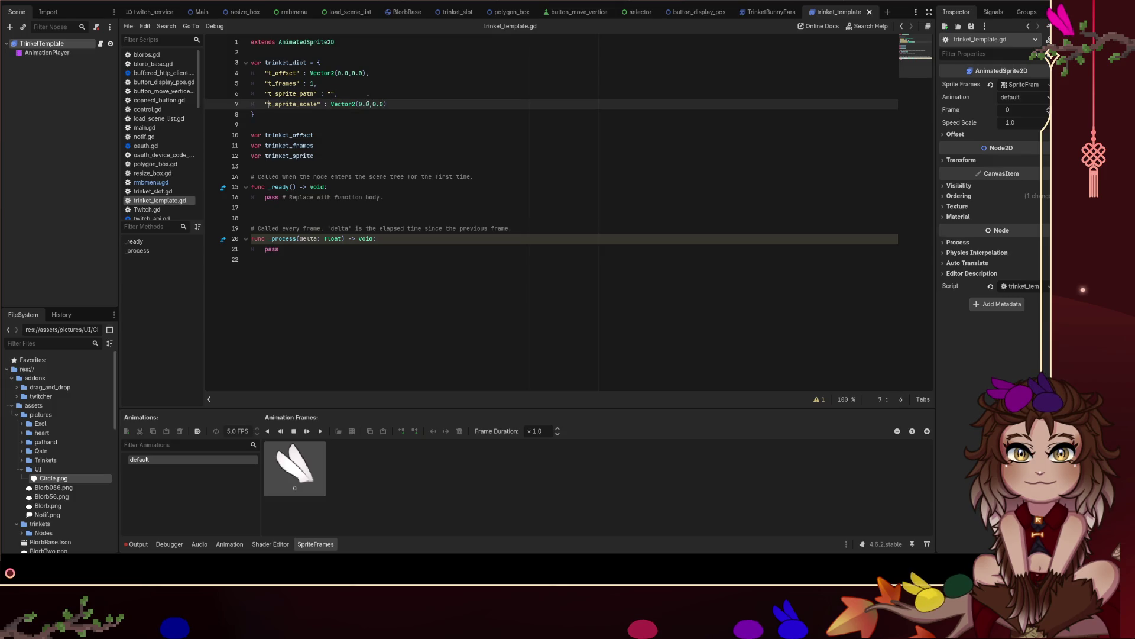
key(BackSpace)
key(BackSpace)
key(BackSpace)
text(size)
key(ctrl+s)
key(Down)
key(Down)
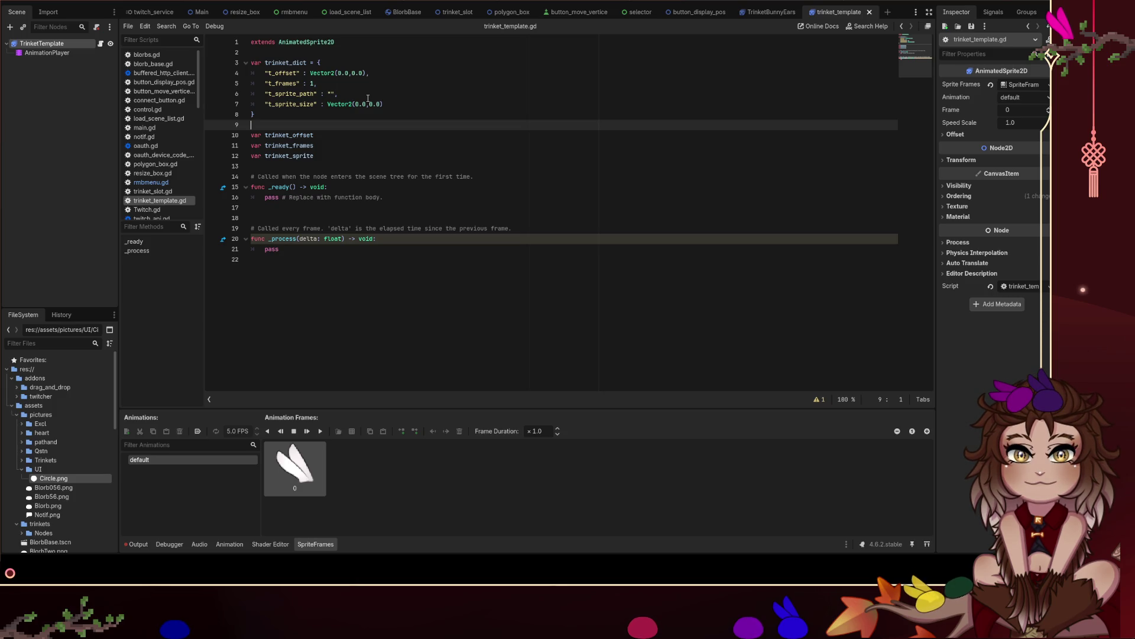
Delete the three unused var declarations below trinket_dict, tidy the blank lines, and save.
click(313, 211)
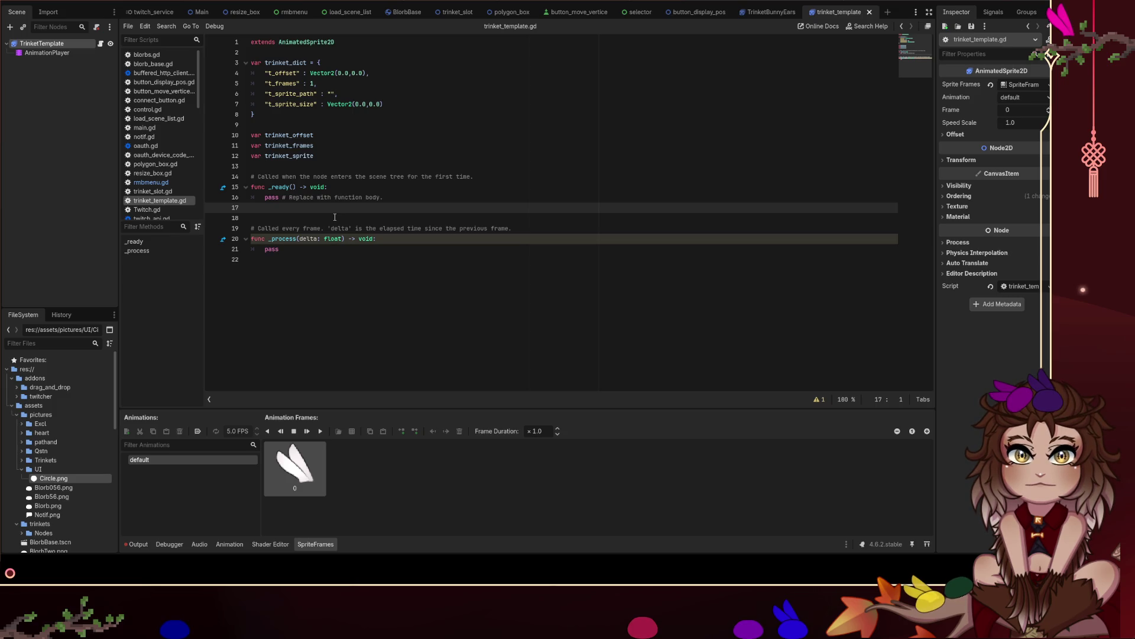
mouse_move(349, 166)
mouse_down()
mouse_move(332, 136)
mouse_move(295, 125)
mouse_up()
key(BackSpace)
click(337, 168)
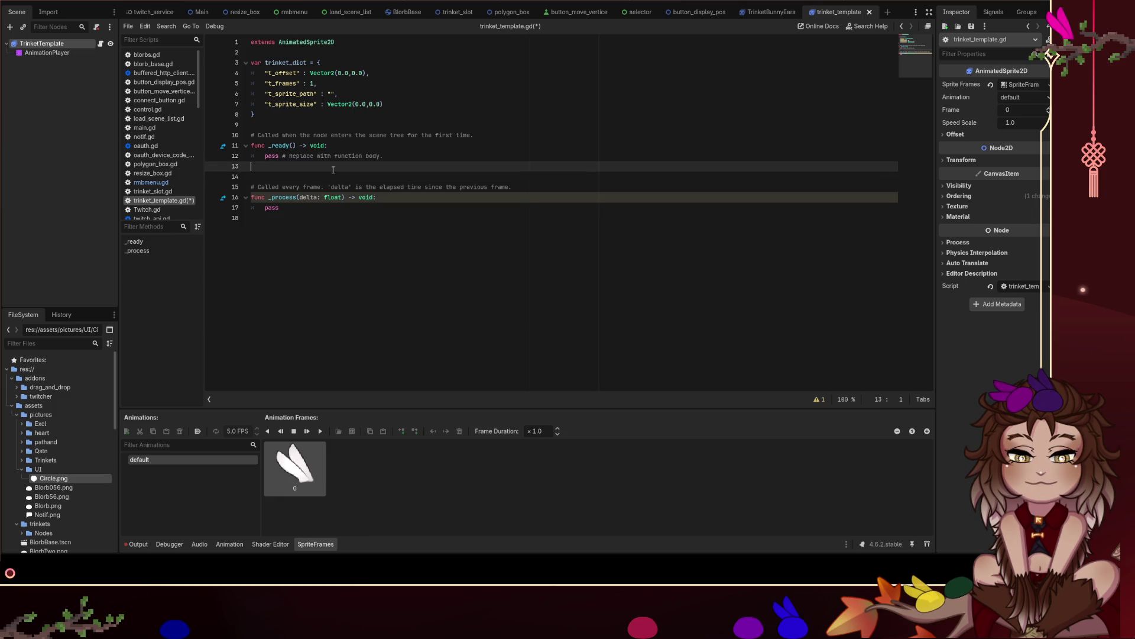
key(Return)
key(BackSpace)
key(ctrl+s)
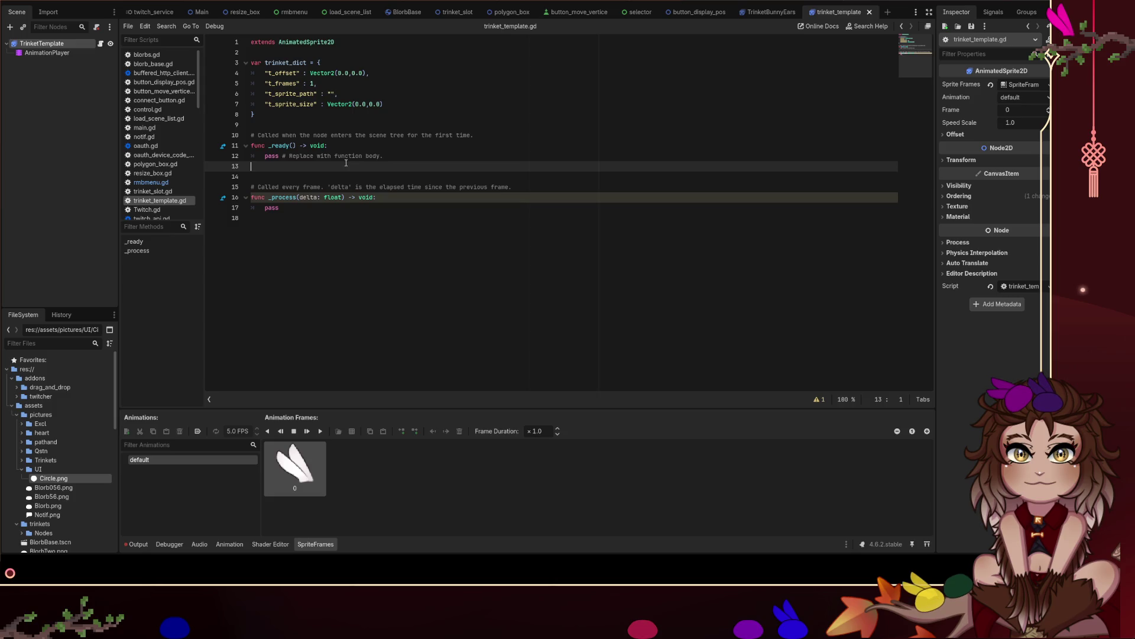
click(384, 356)
Append func setOffset(pos : Vector2) -> void: with a pass body at the script's end.
key(Return)
text(func setOffset)
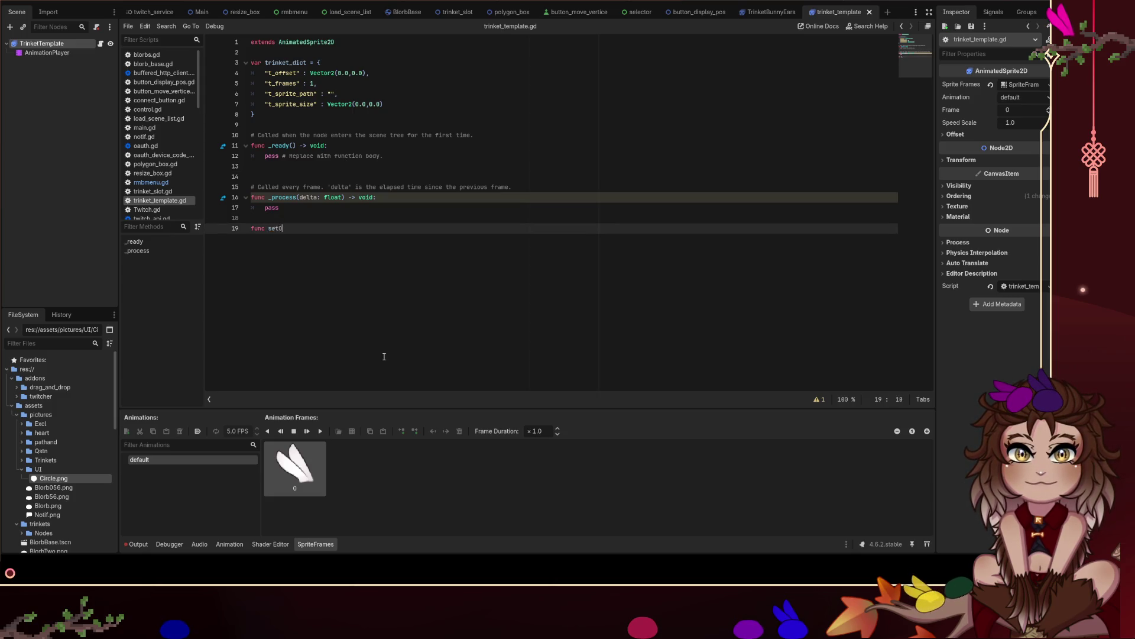
text(()
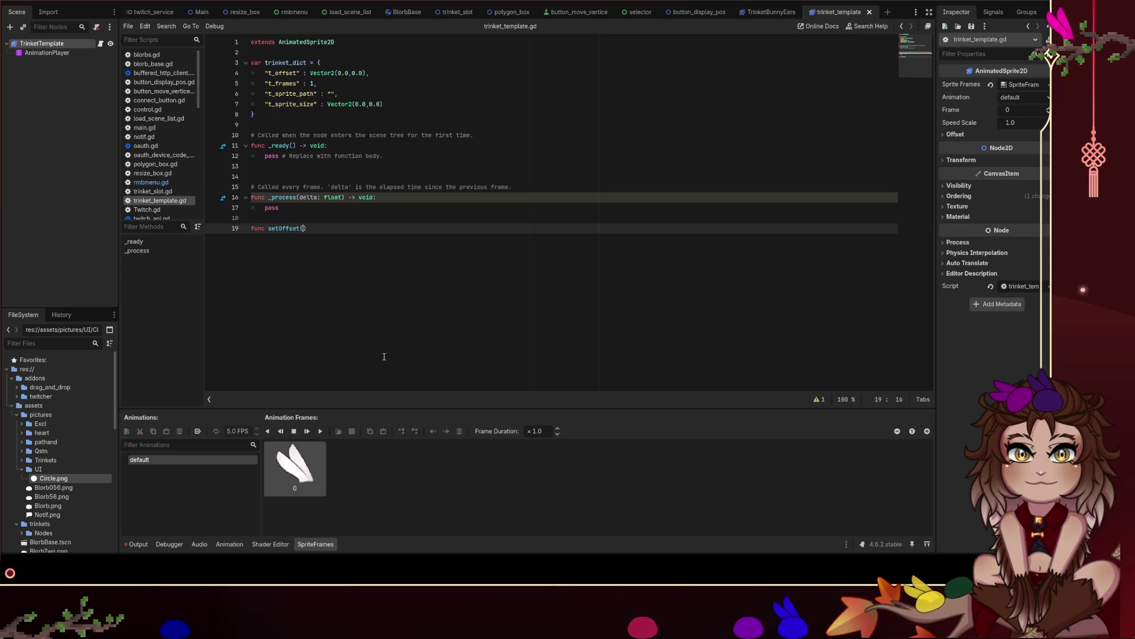
text(pos))
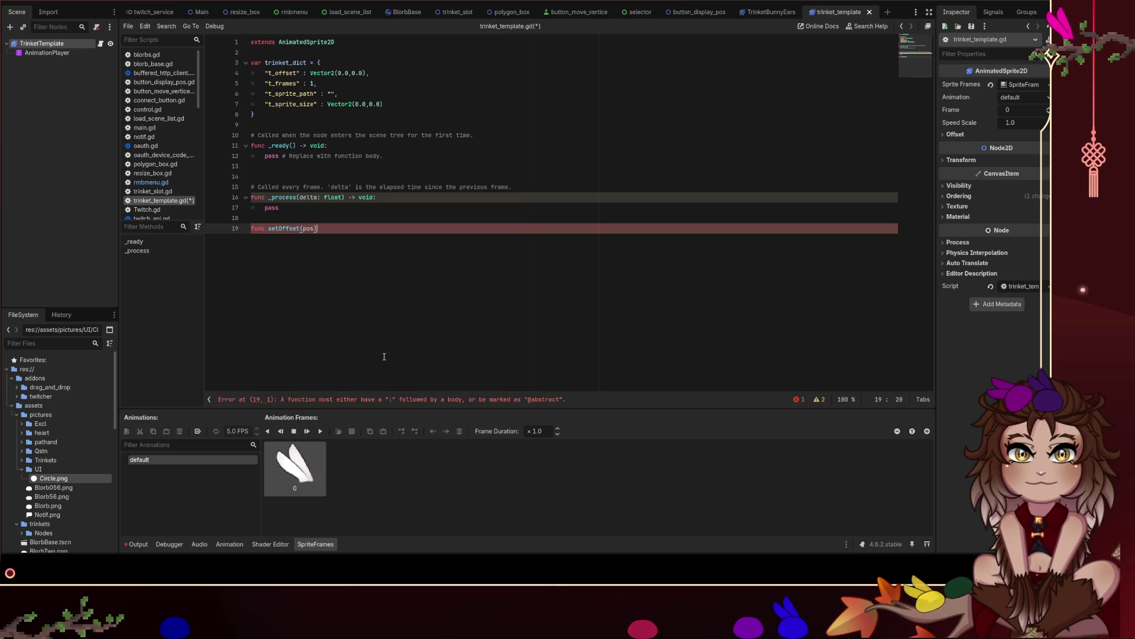
text( -> void:)
key(Return)
text(pass)
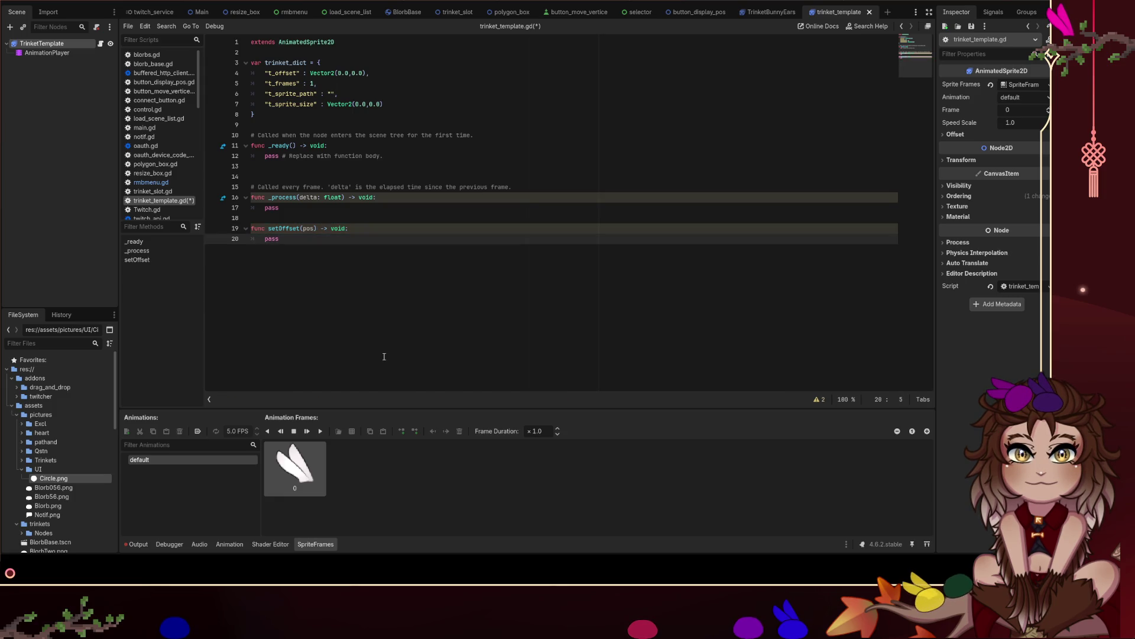
key(Return)
key(Up)
key(Up)
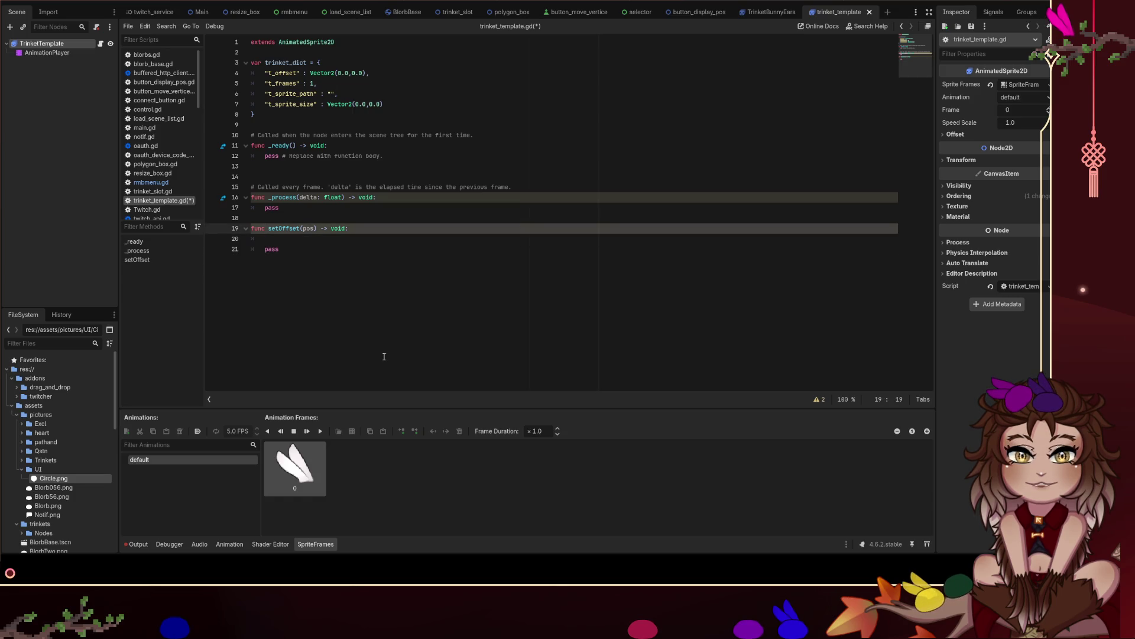
text(: Vector2)
key(Return)
key(Down)
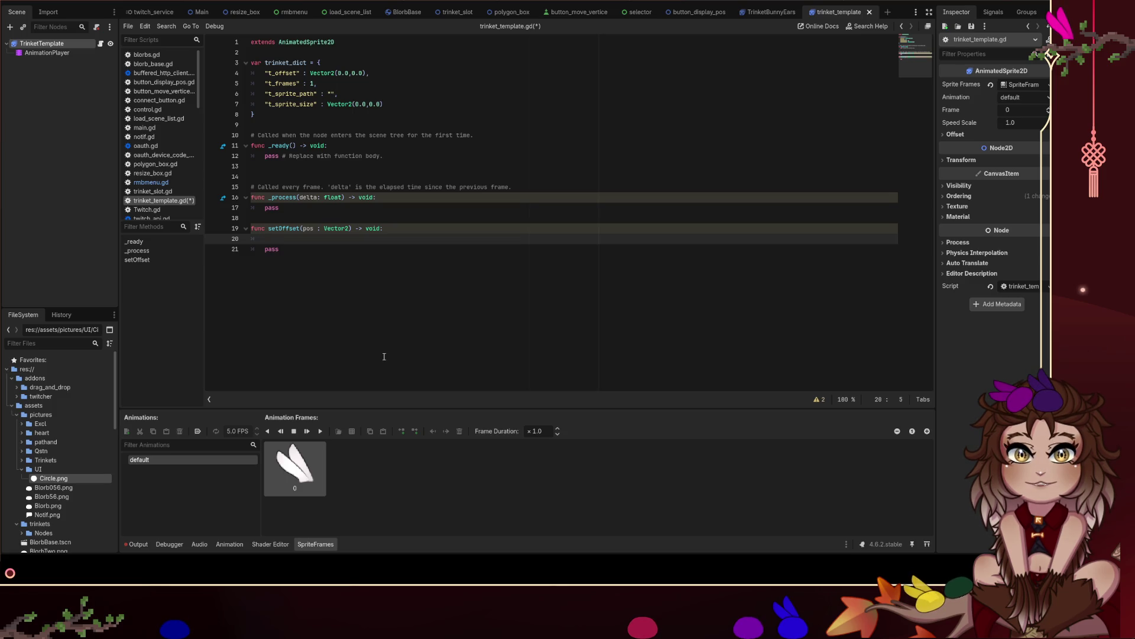
Write trinket_dict["t_offset"] = self.global_pos - pos as setOffset's first body line.
text(self.global_pos)
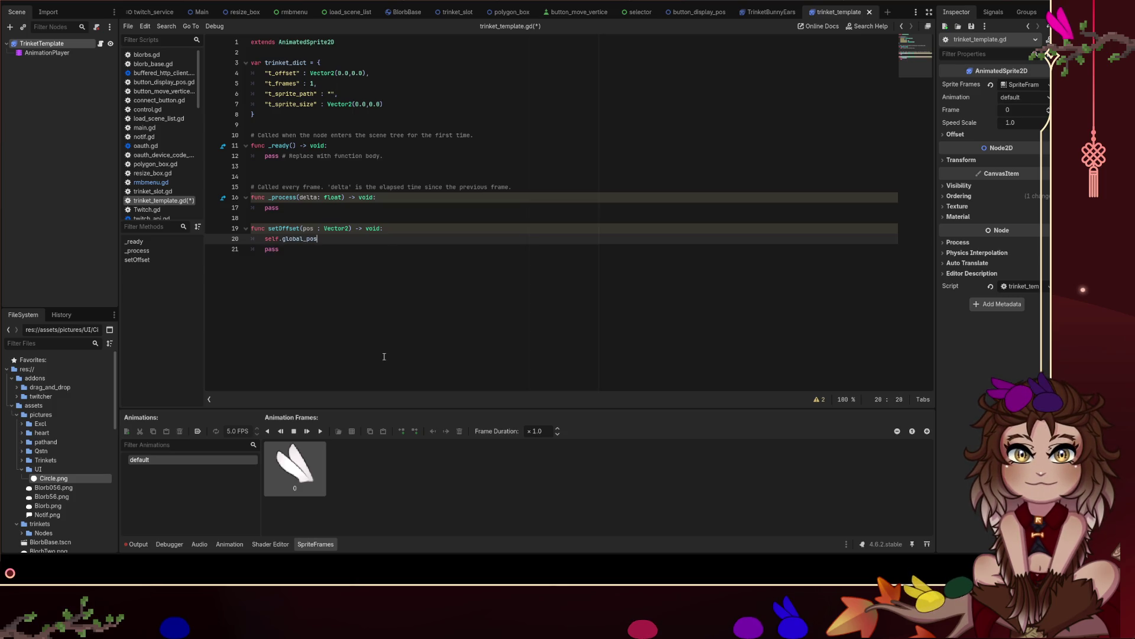
key(Escape)
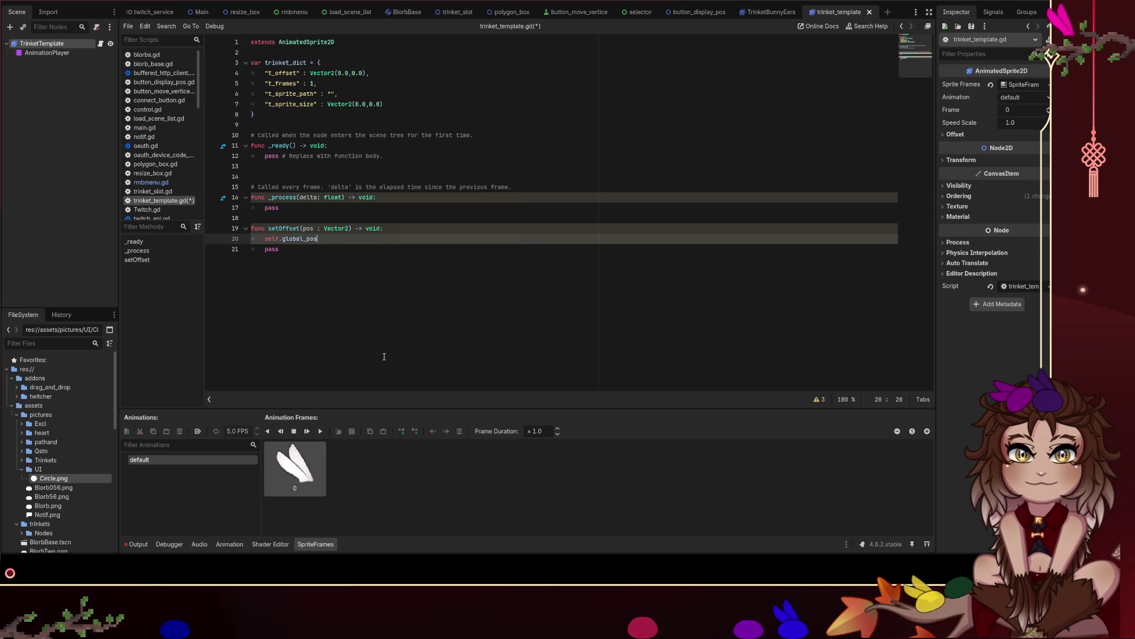
text( -)
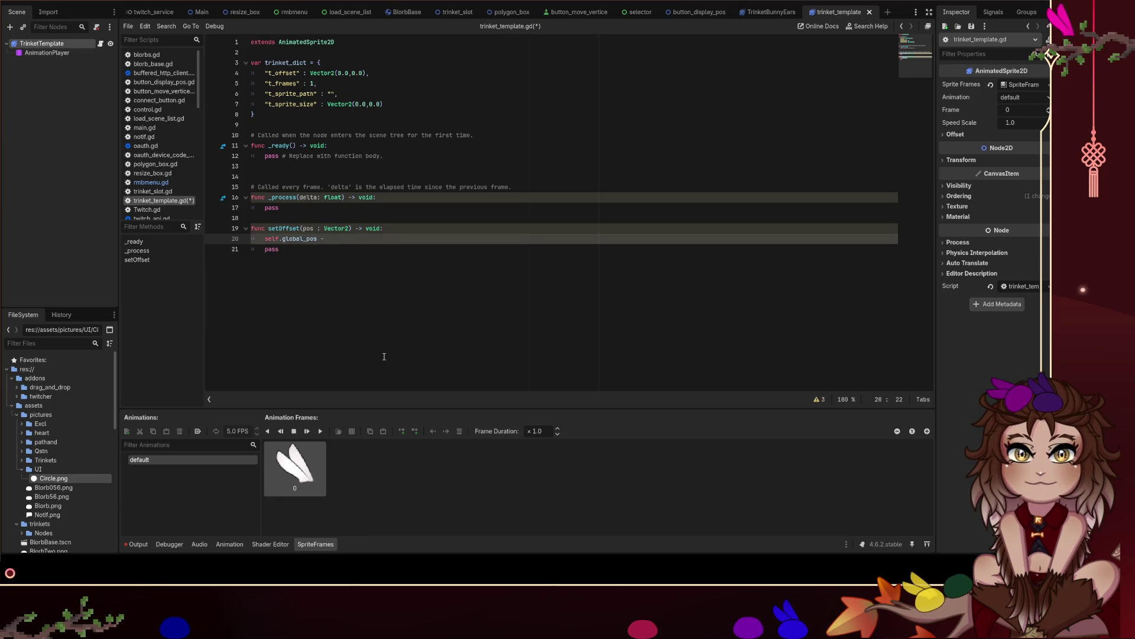
text(- )
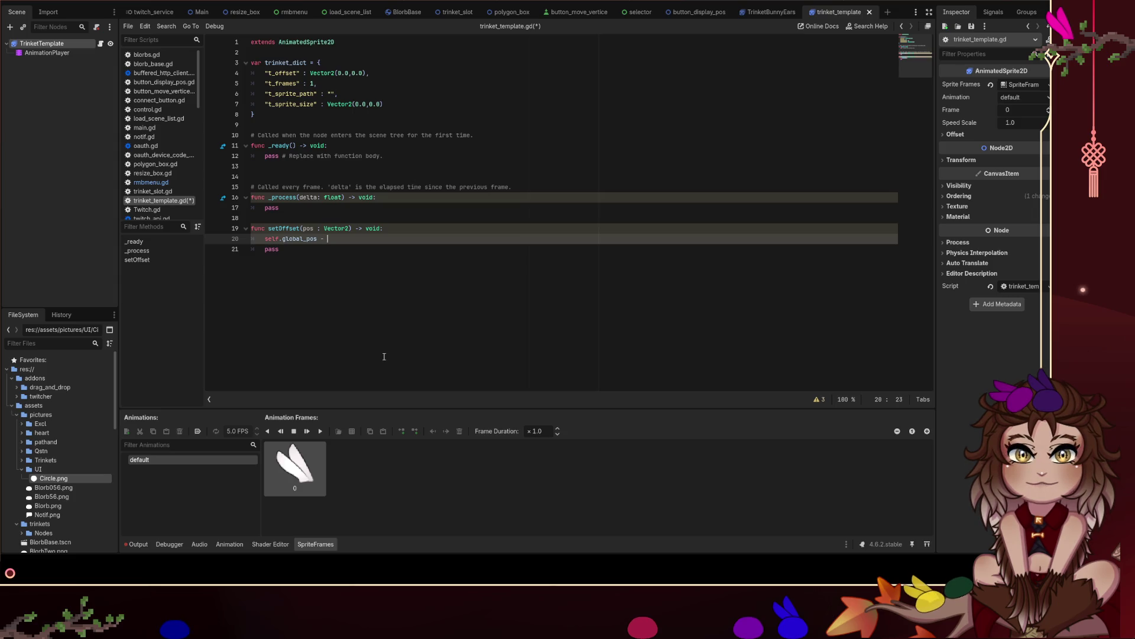
text(posd)
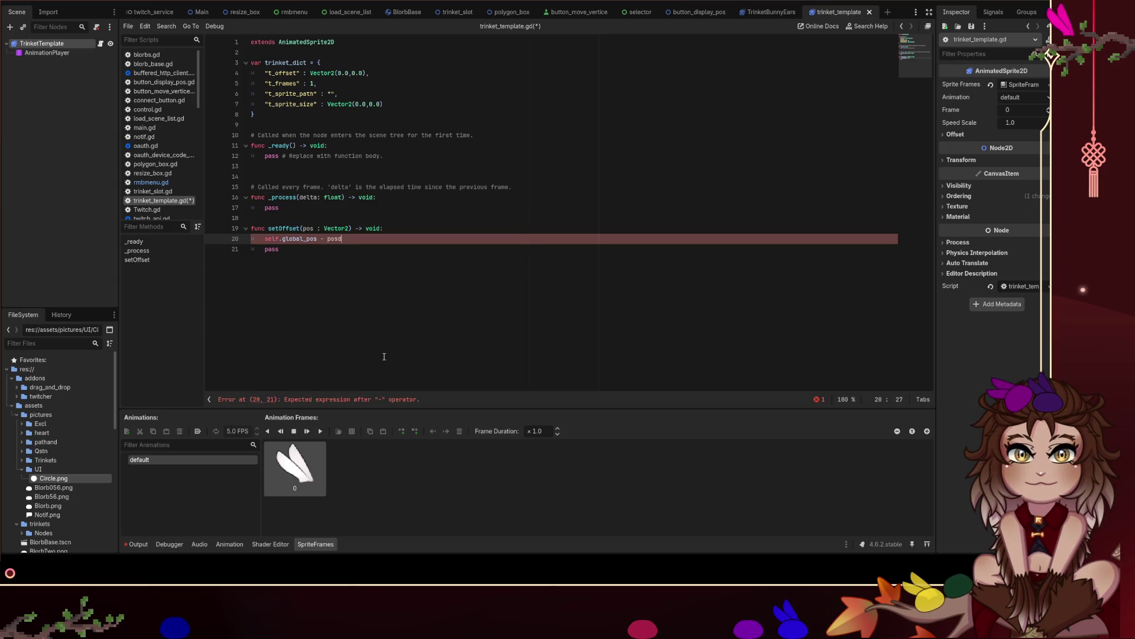
key(BackSpace)
key(BackSpace)
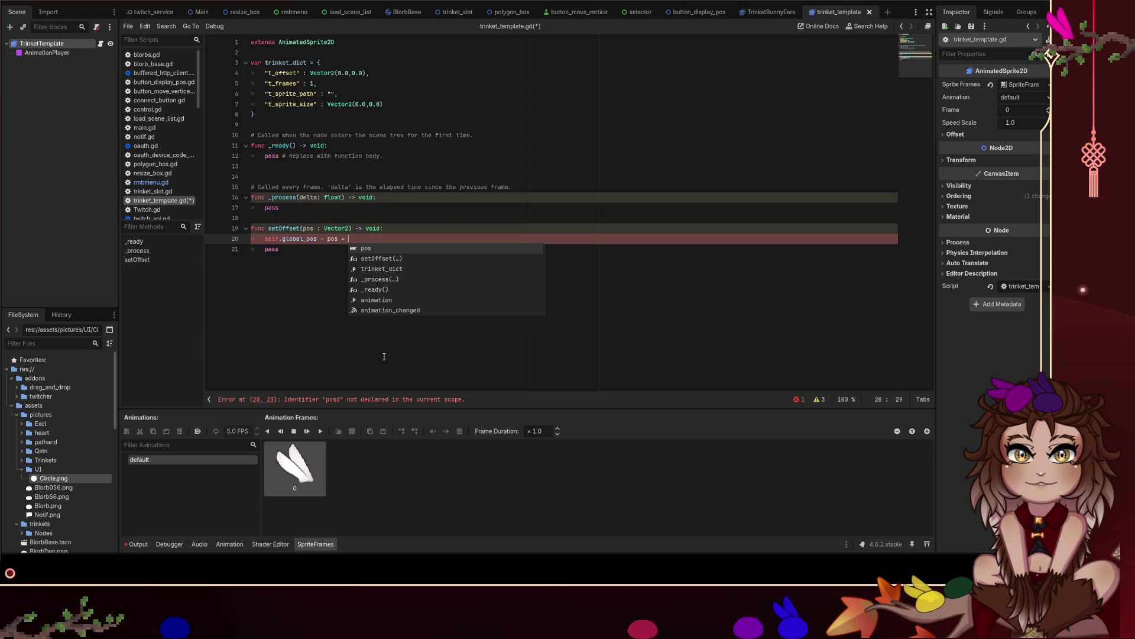
key(Home)
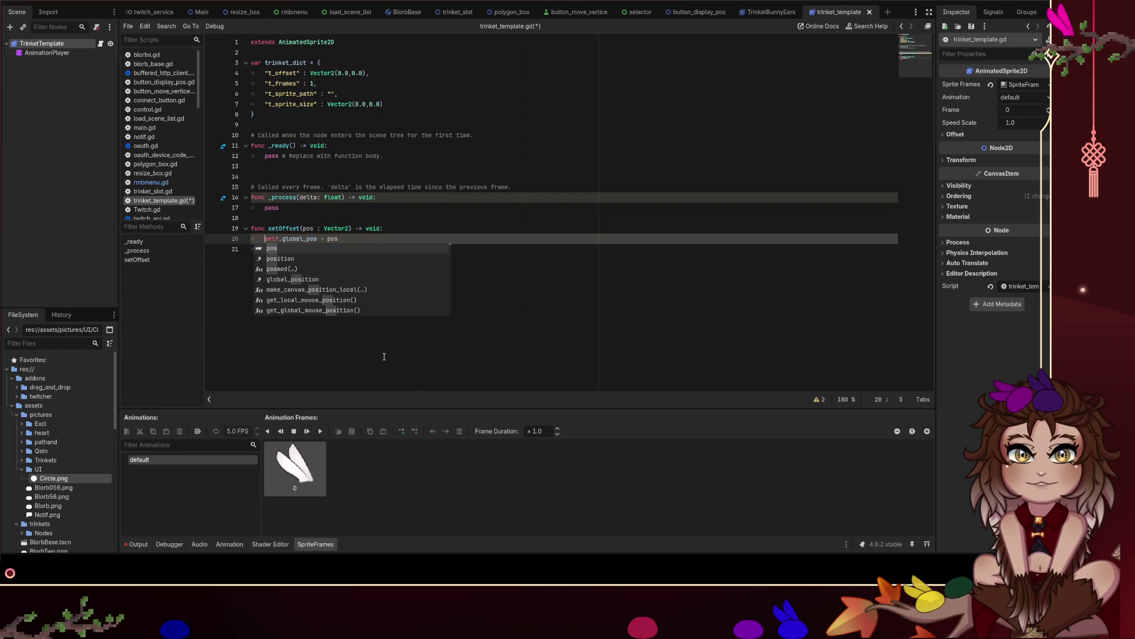
text(trinket_dict)
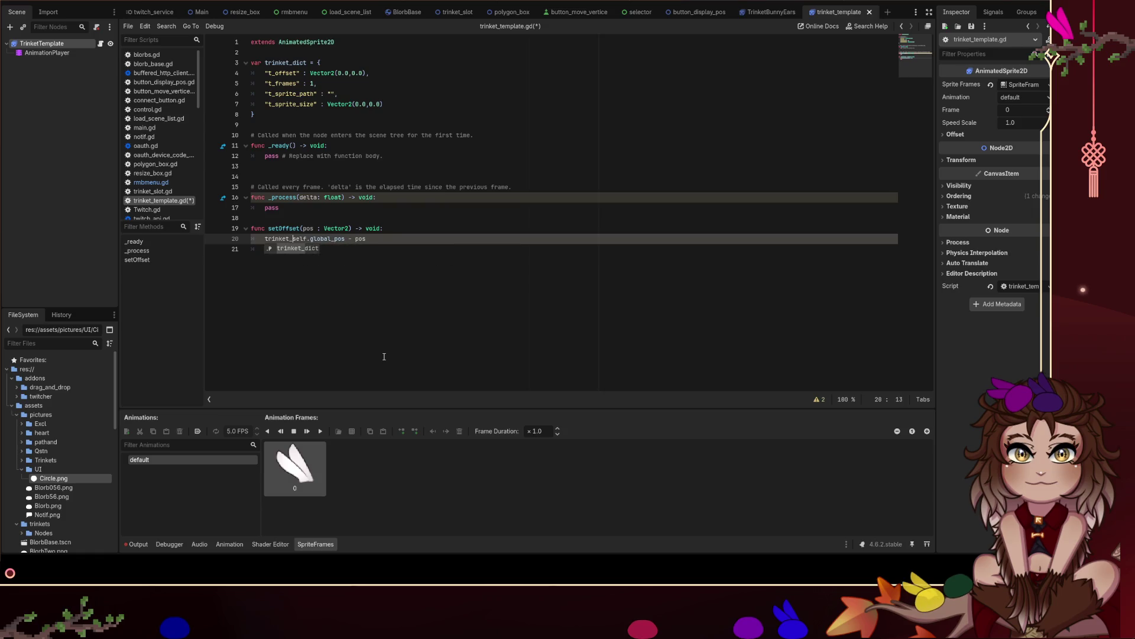
text([)
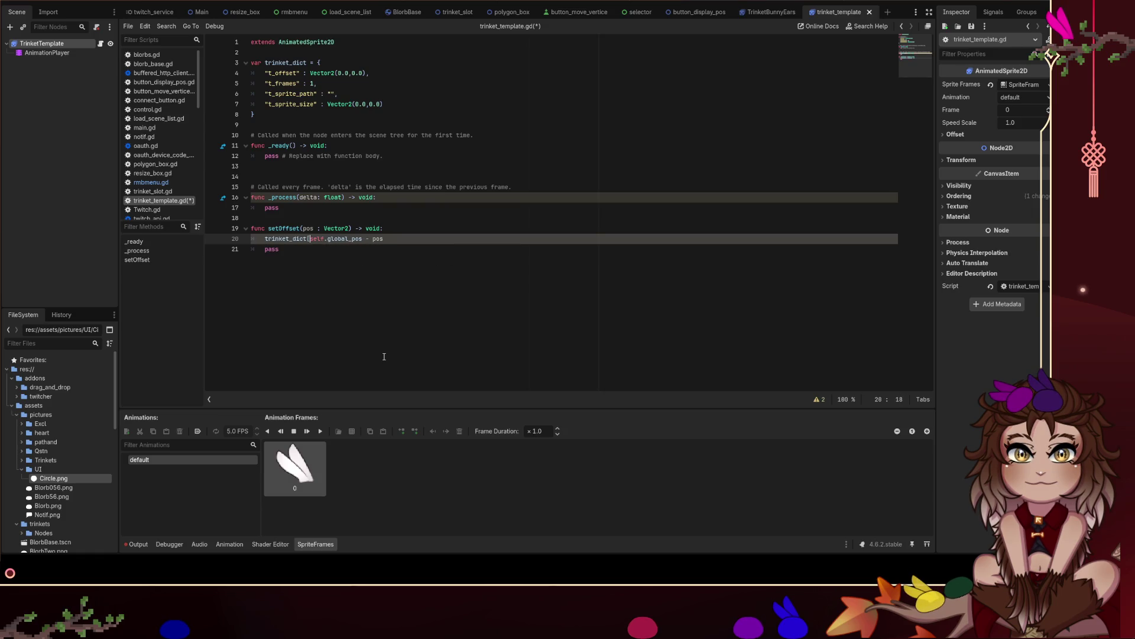
text(t_offs)
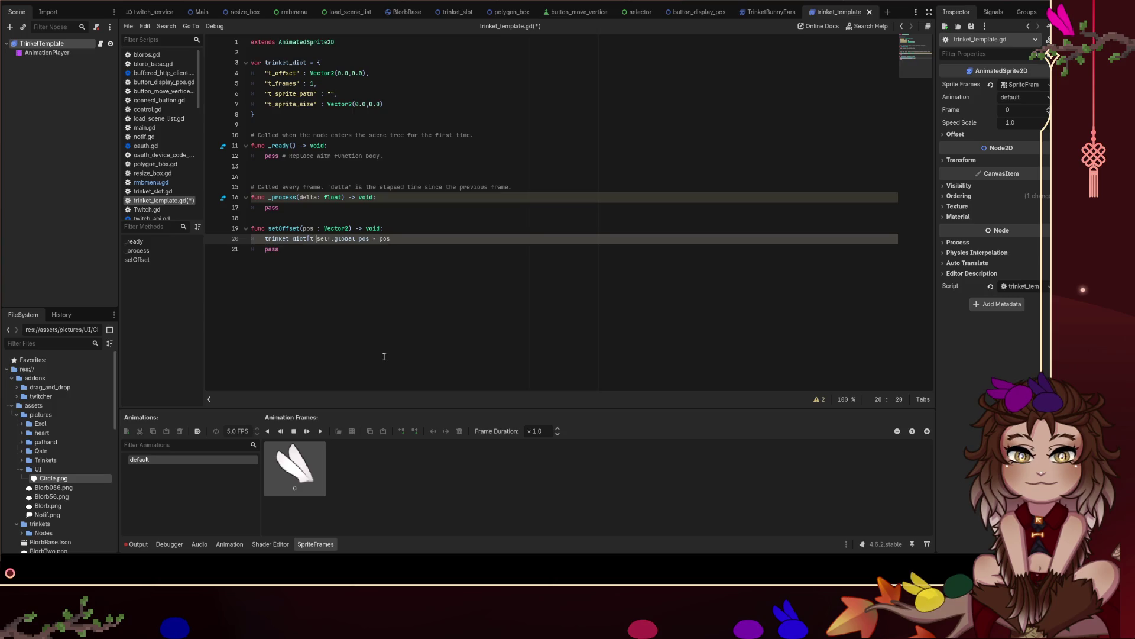
text(et])
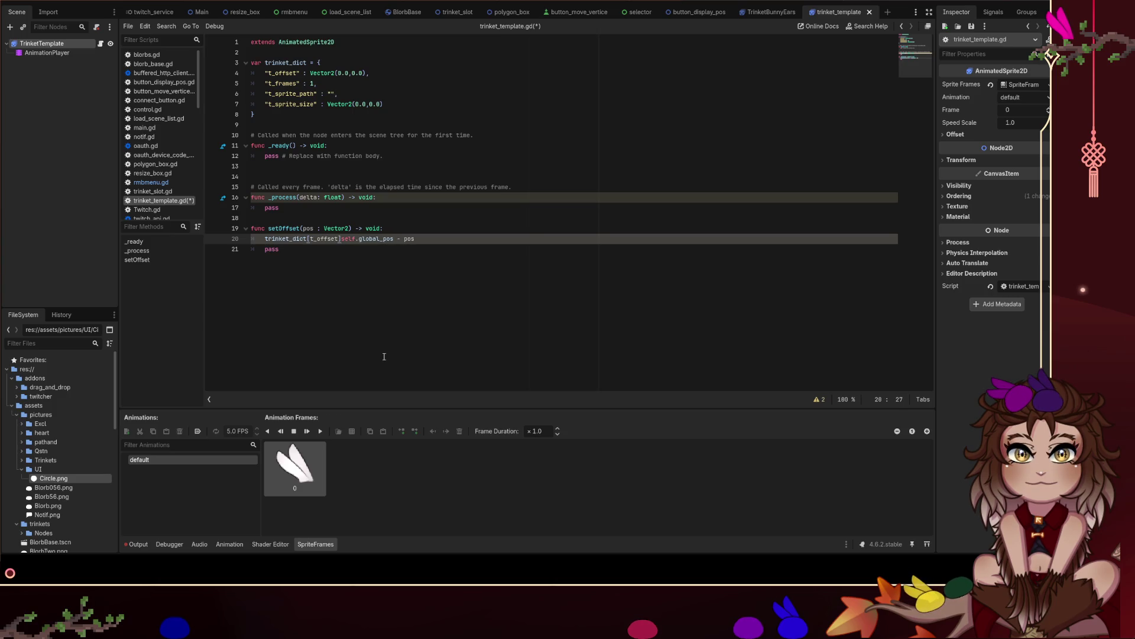
text( =)
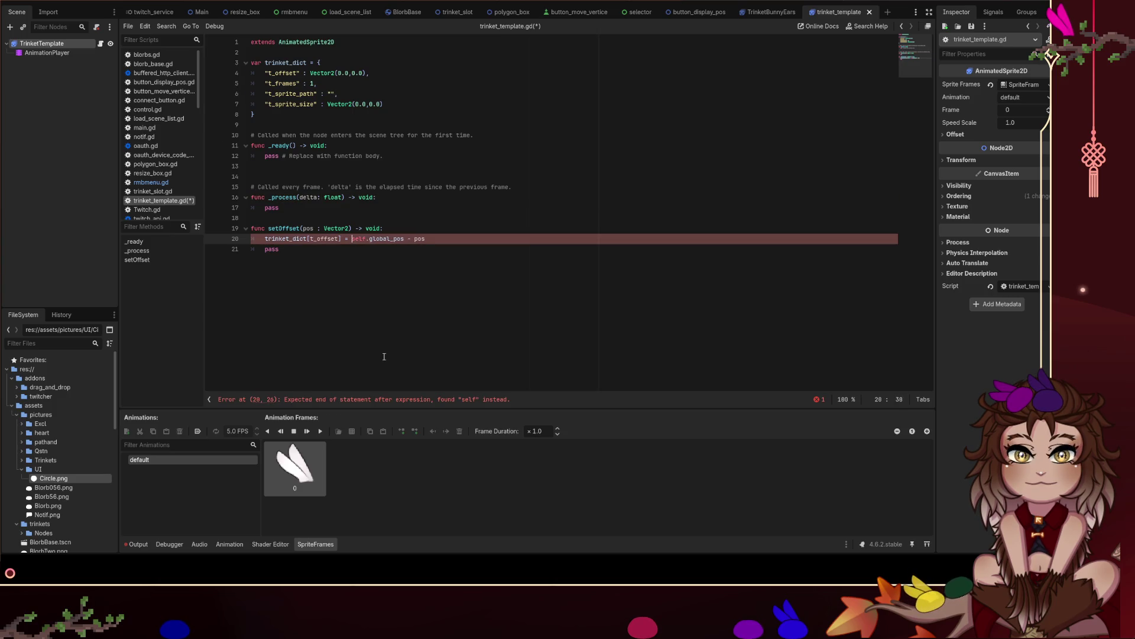
key(Escape)
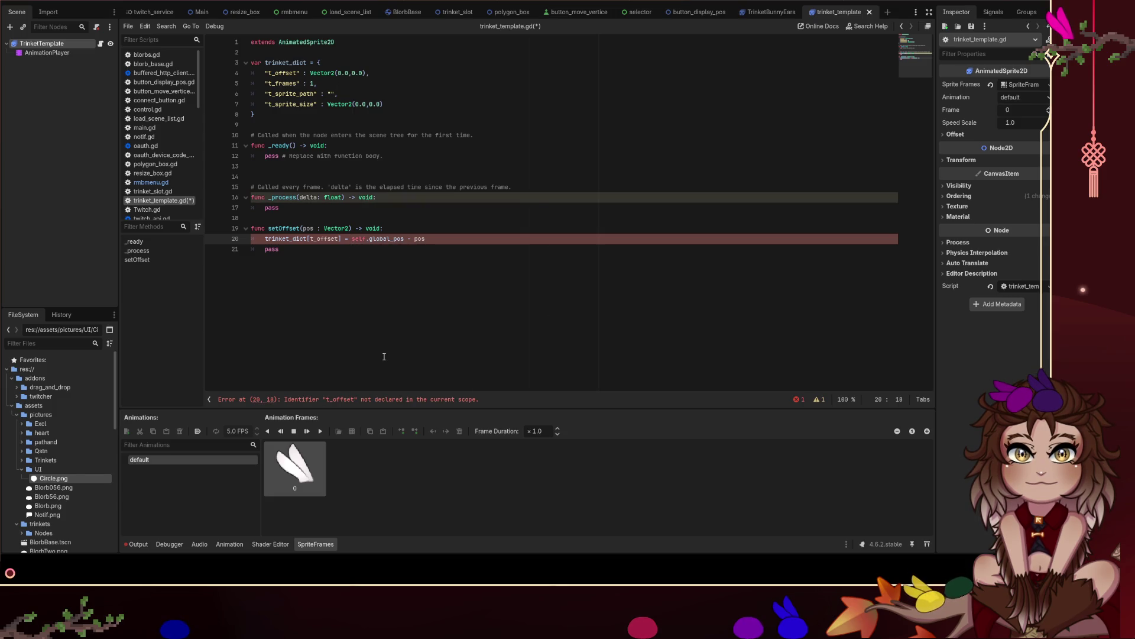
text(")
key(ctrl+Right)
text(")
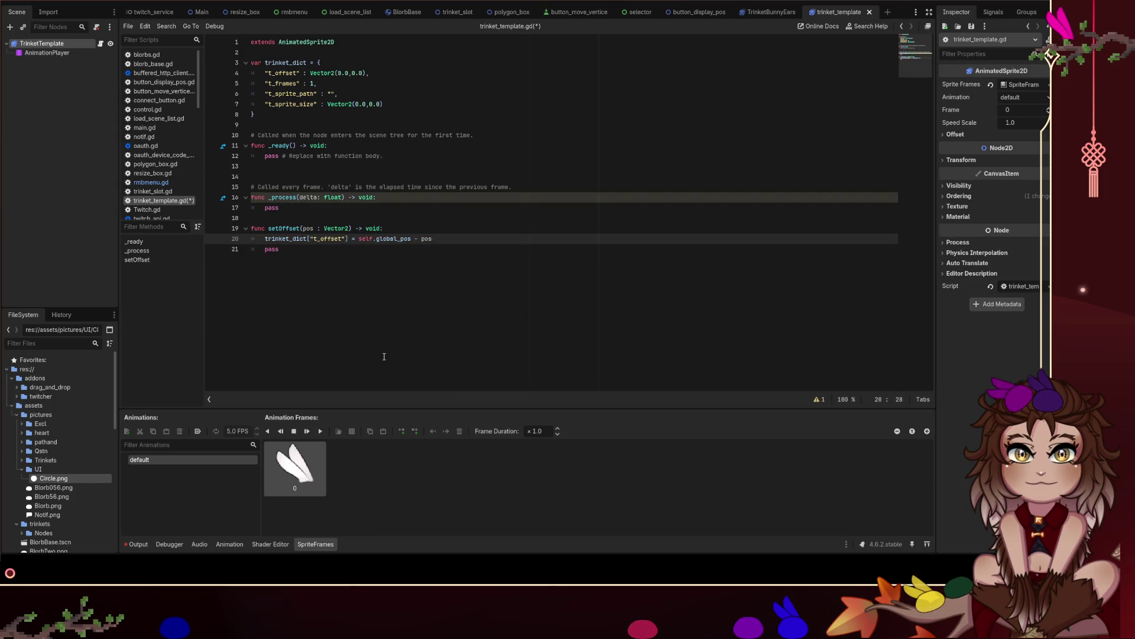
key(Down)
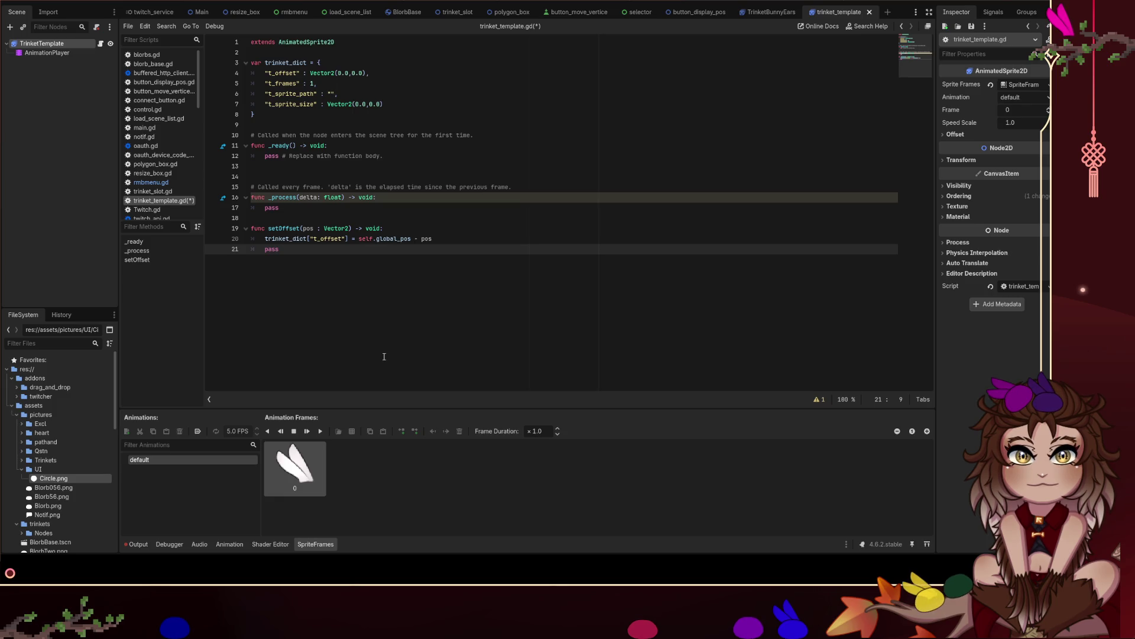
Reverse line 20 to compute pos - self.global_pos and save.
double_click(426, 239)
key(BackSpace)
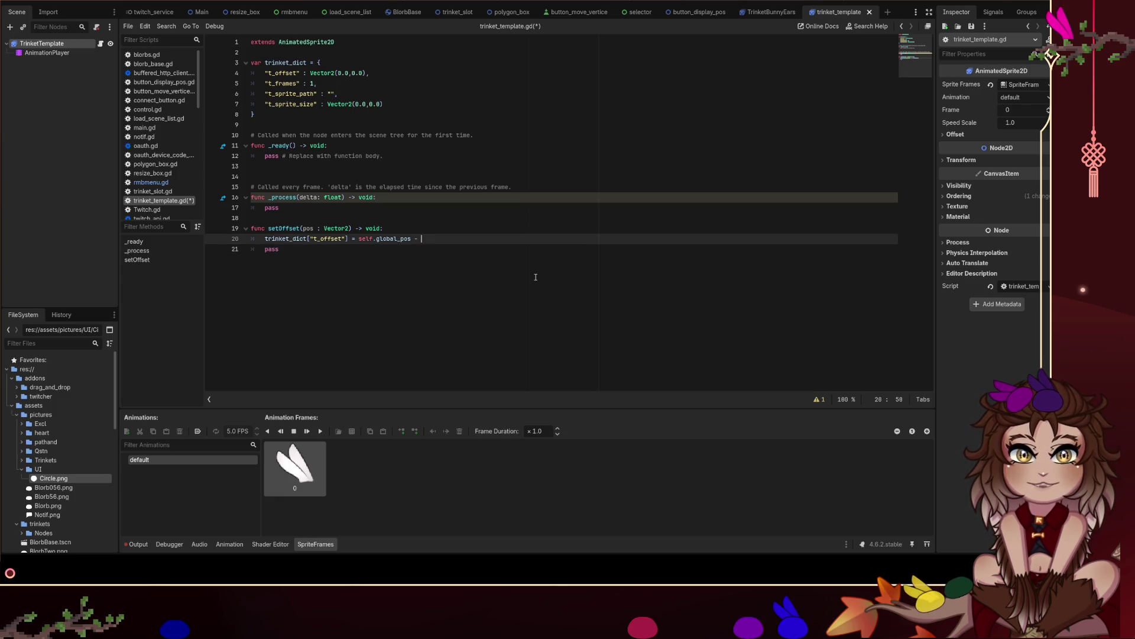
text(pos -)
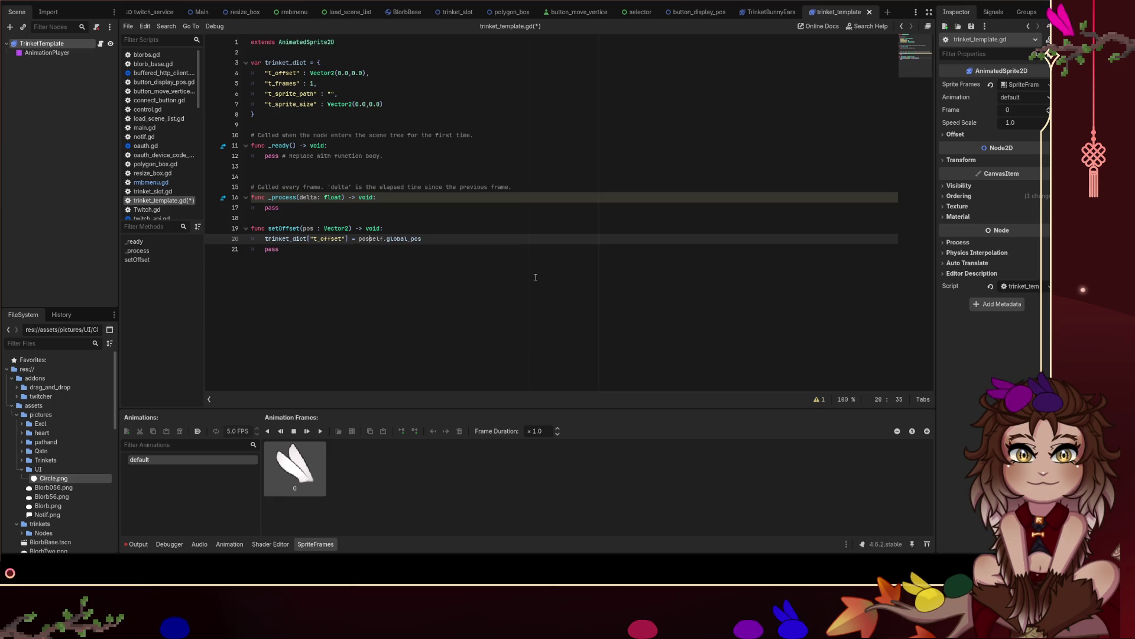
key(ctrl+s)
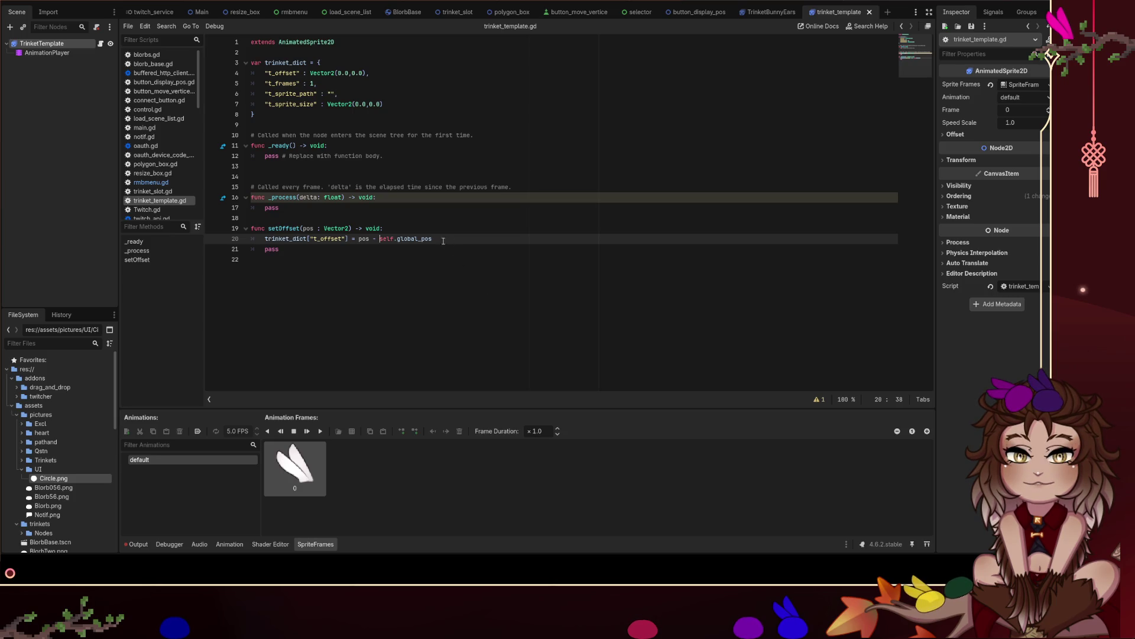
Undo that change, then re-enter pos - self.global_pos on line 20.
key(ctrl+z)
key(ctrl+z)
key(ctrl+z)
key(ctrl+z)
key(ctrl+z)
key(Down)
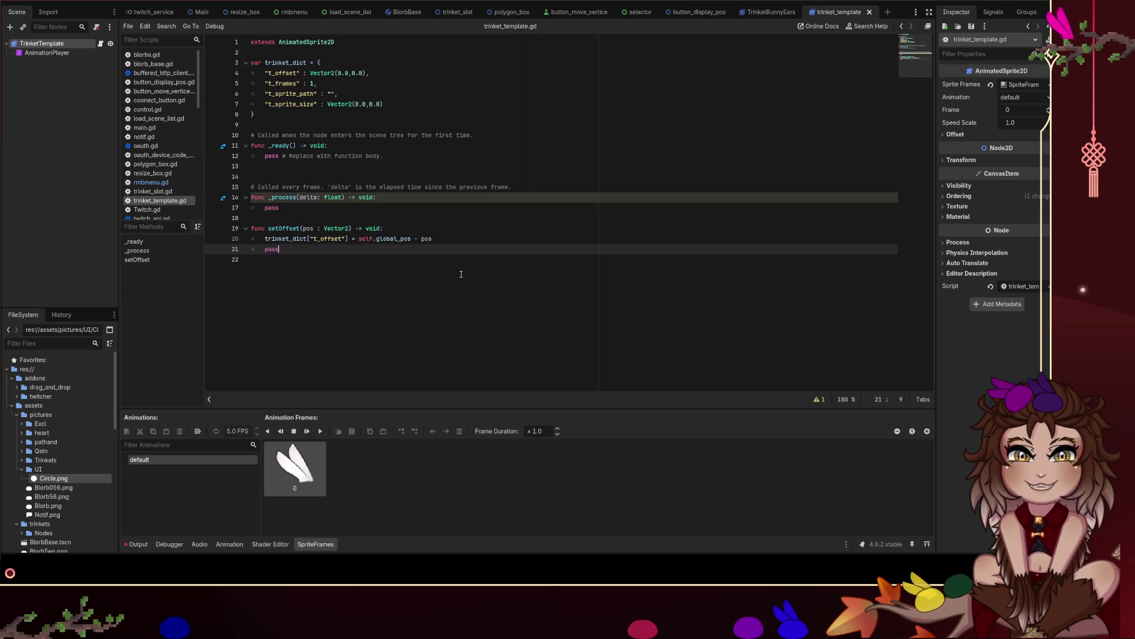
click(421, 239)
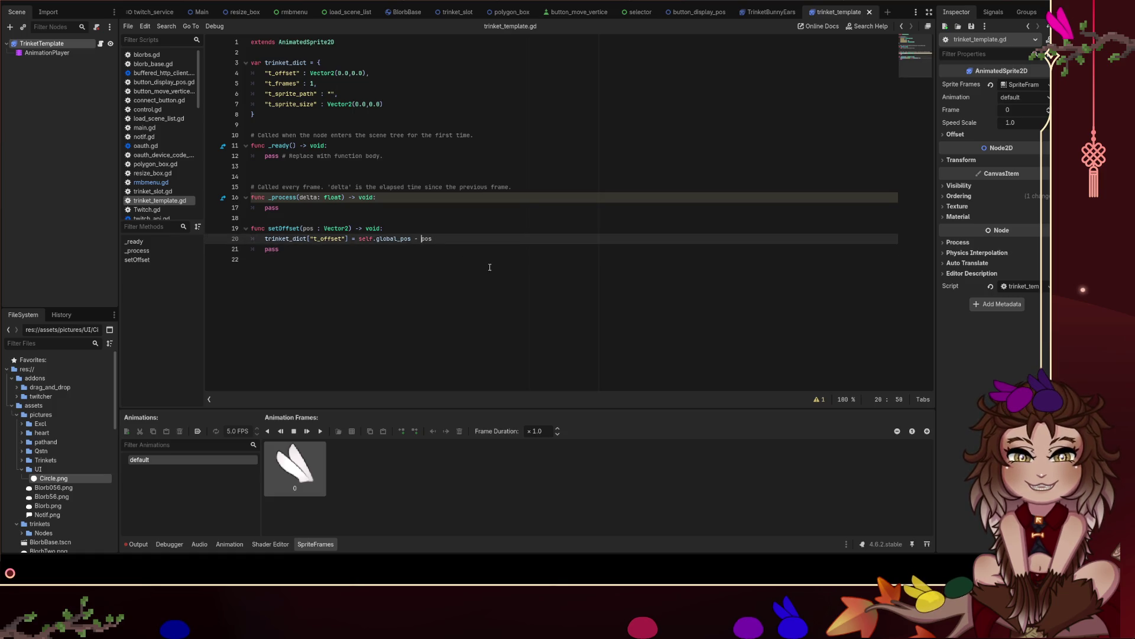
key(Delete)
key(Delete)
key(Delete)
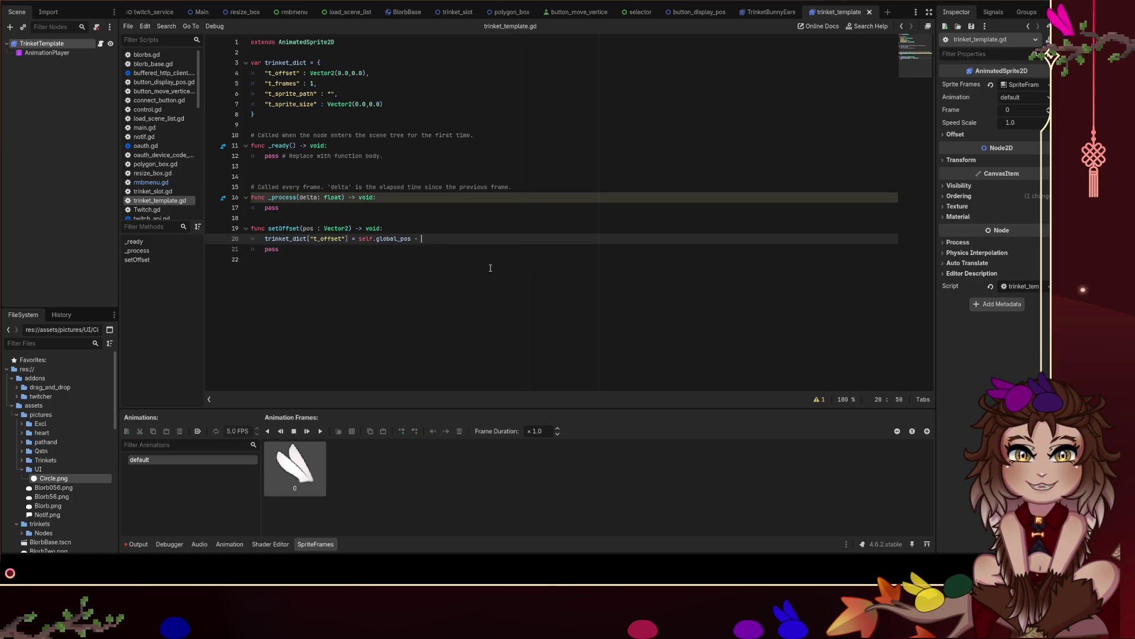
text(pos -)
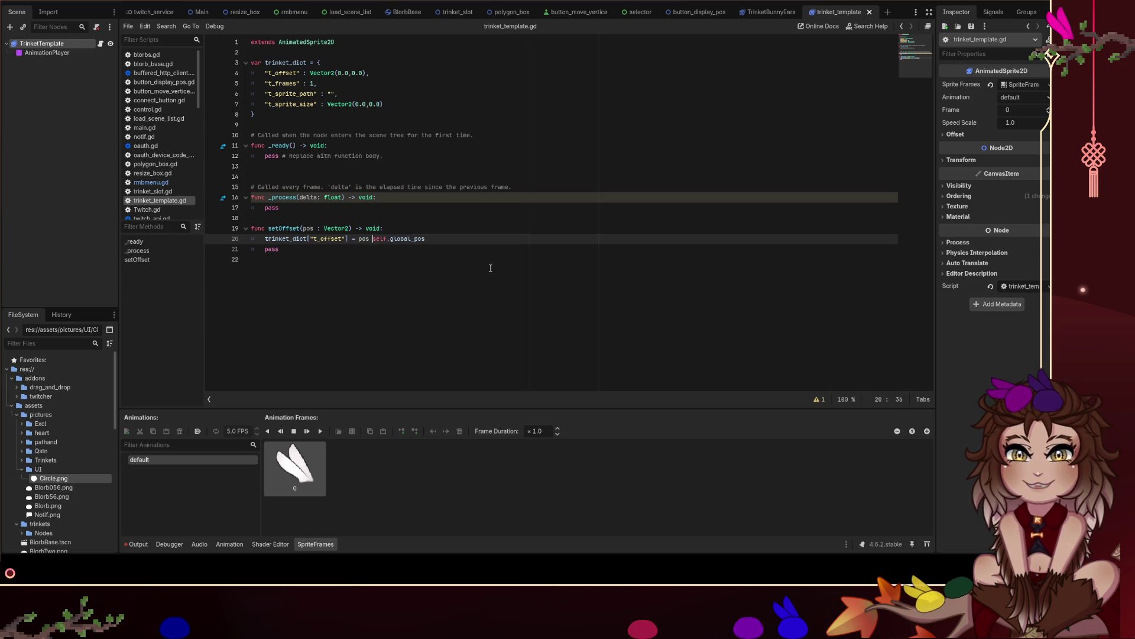
key(Down)
key(Up)
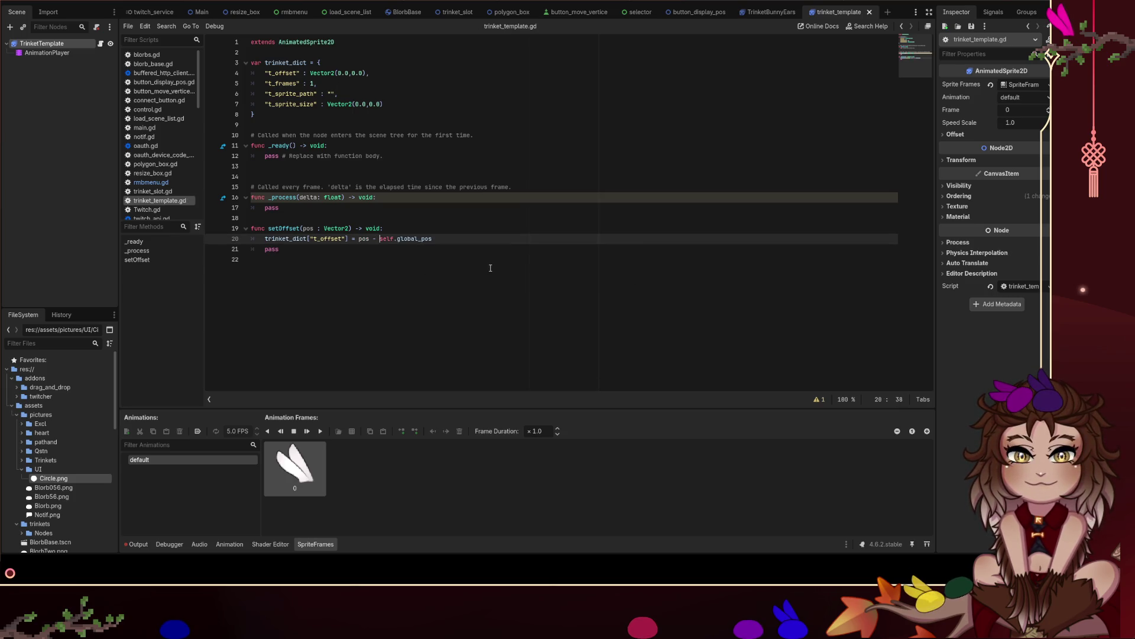
Add a scratch comment '#pos = 102, 100 - global 100, 100', delete it, and save.
click(518, 239)
key(Tab)
text(#)
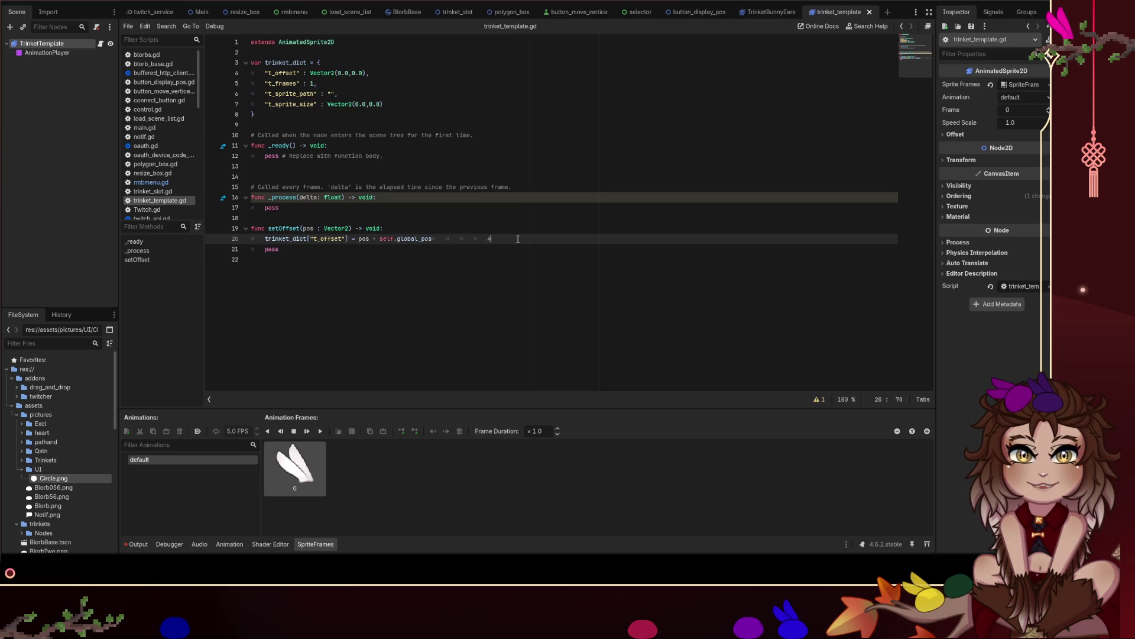
text(pos = 102, 100 - )
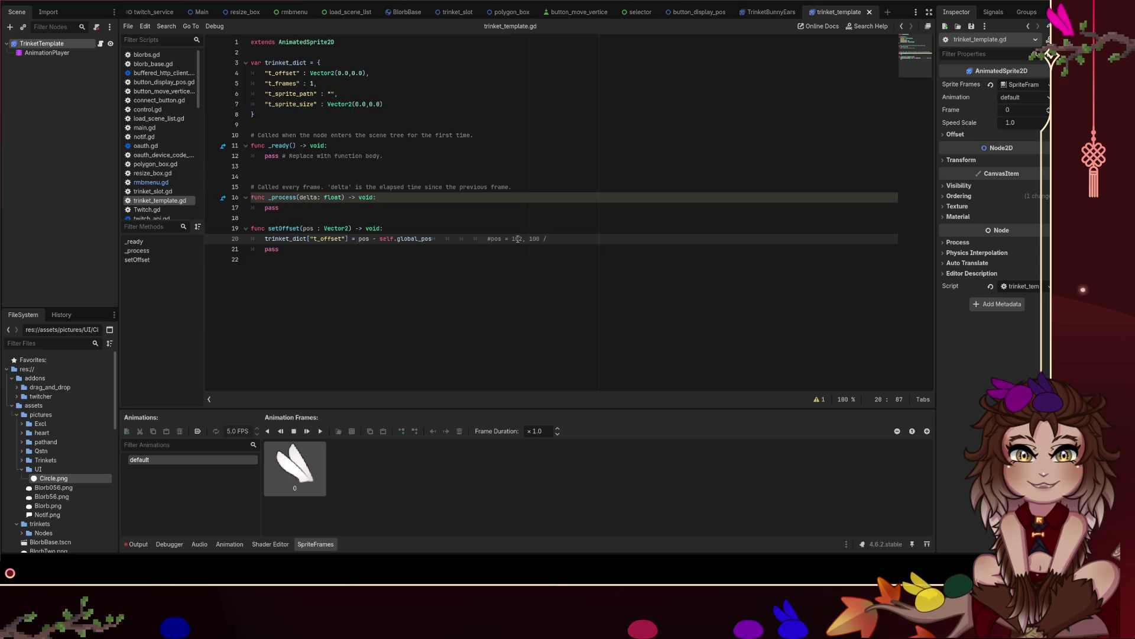
text(global)
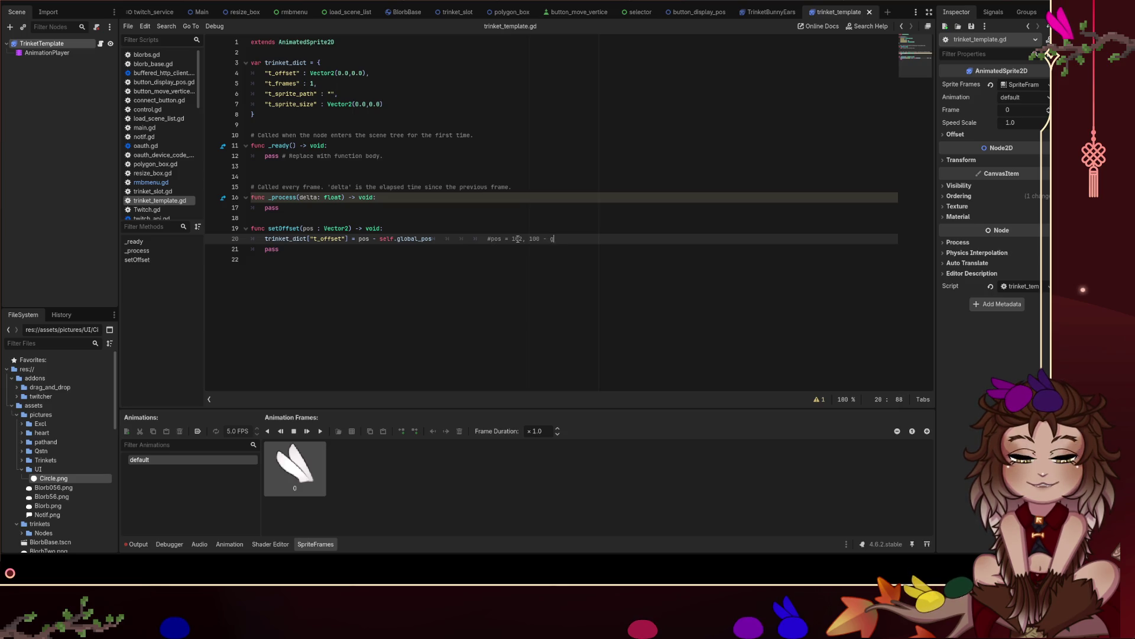
text( 100, 100)
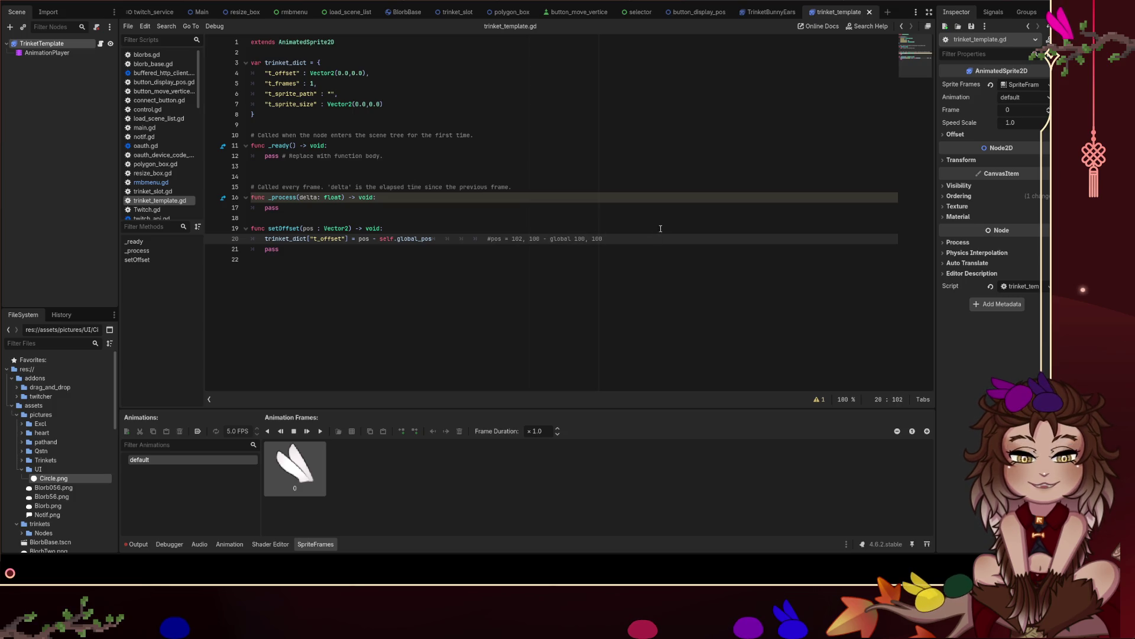
drag(635, 239, 435, 235)
key(BackSpace)
click(540, 296)
key(ctrl+s)
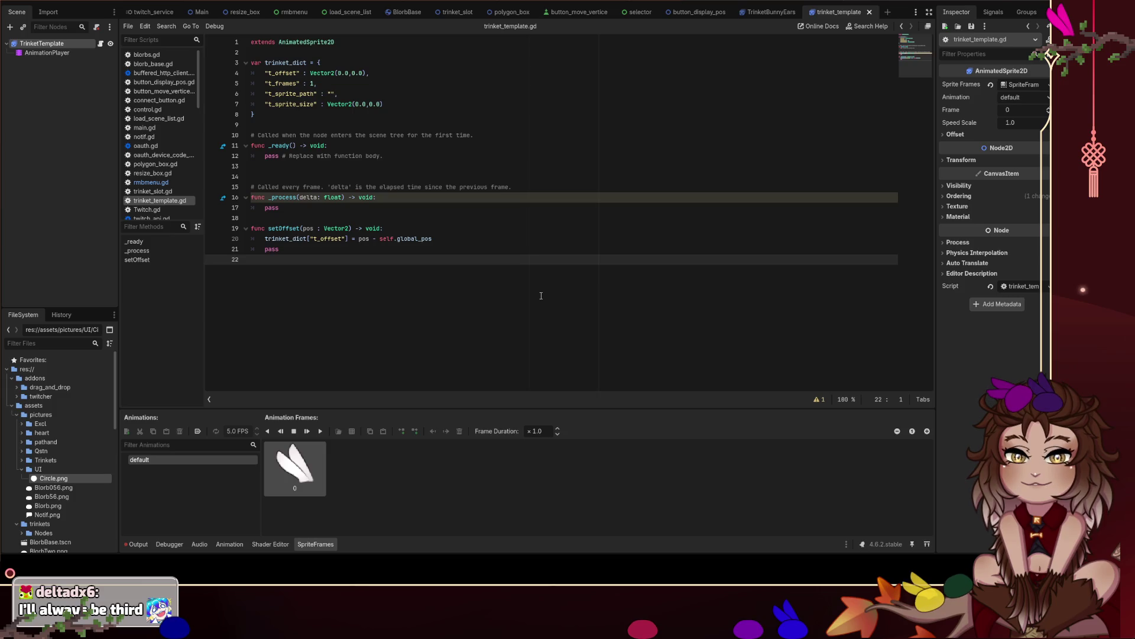
Delete the leftover pass line from setOffset and save.
click(279, 249)
drag(279, 249, 227, 249)
key(BackSpace)
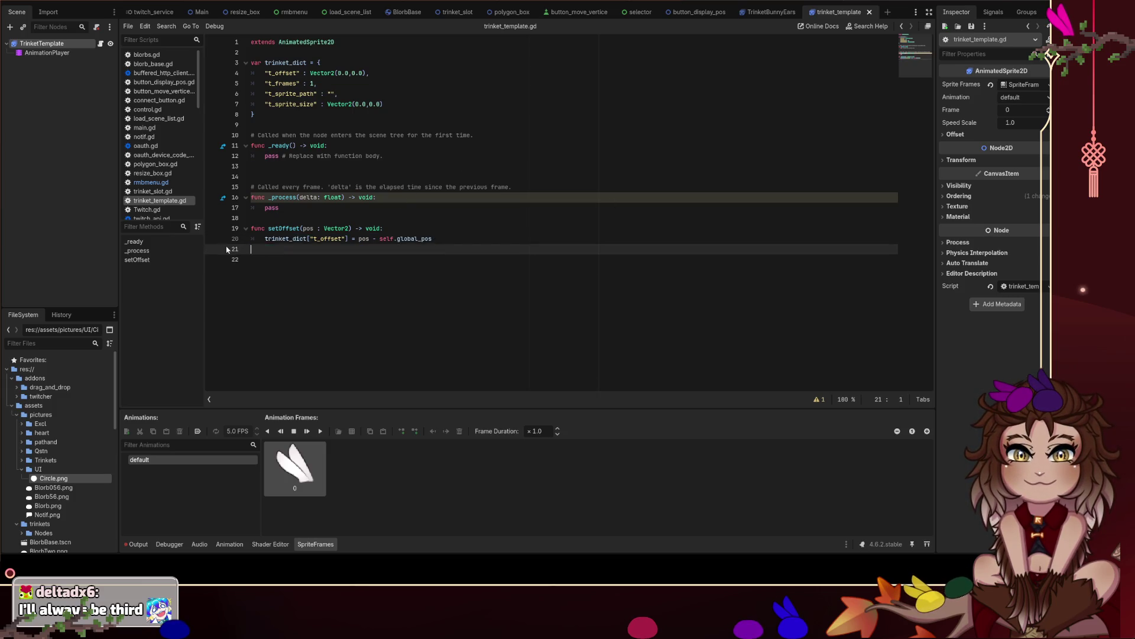
key(BackSpace)
key(ctrl+s)
Above setOffset, add func getFrames() -> Array: and start writing return self.sprite_frames.
click(400, 258)
click(396, 207)
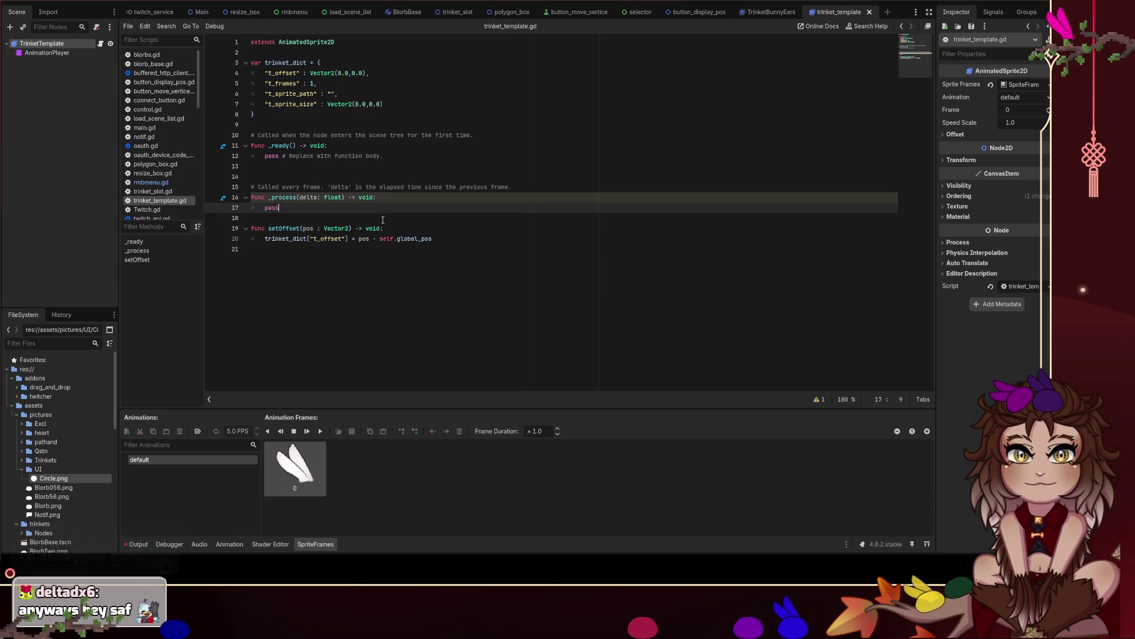
click(392, 218)
key(Return)
key(Return)
key(Up)
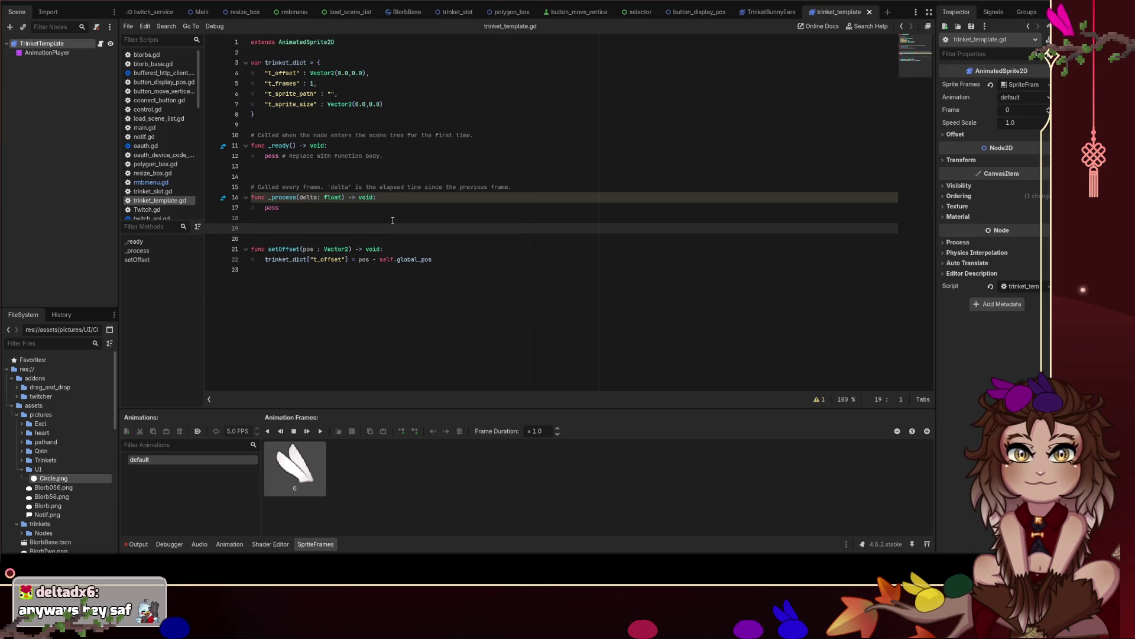
text(func)
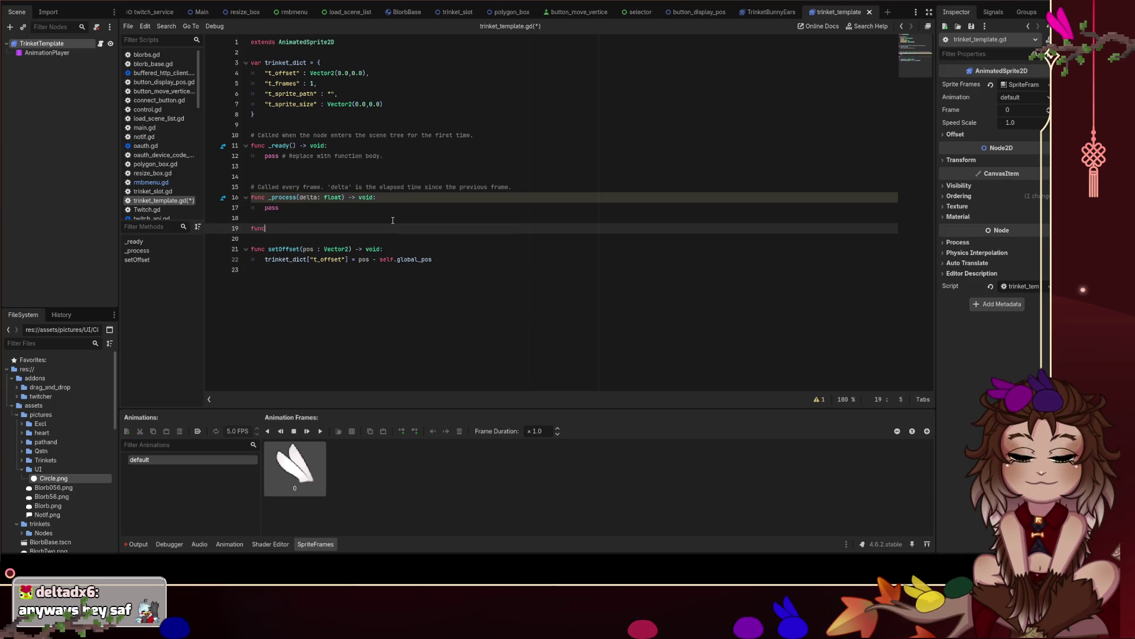
text( addFr)
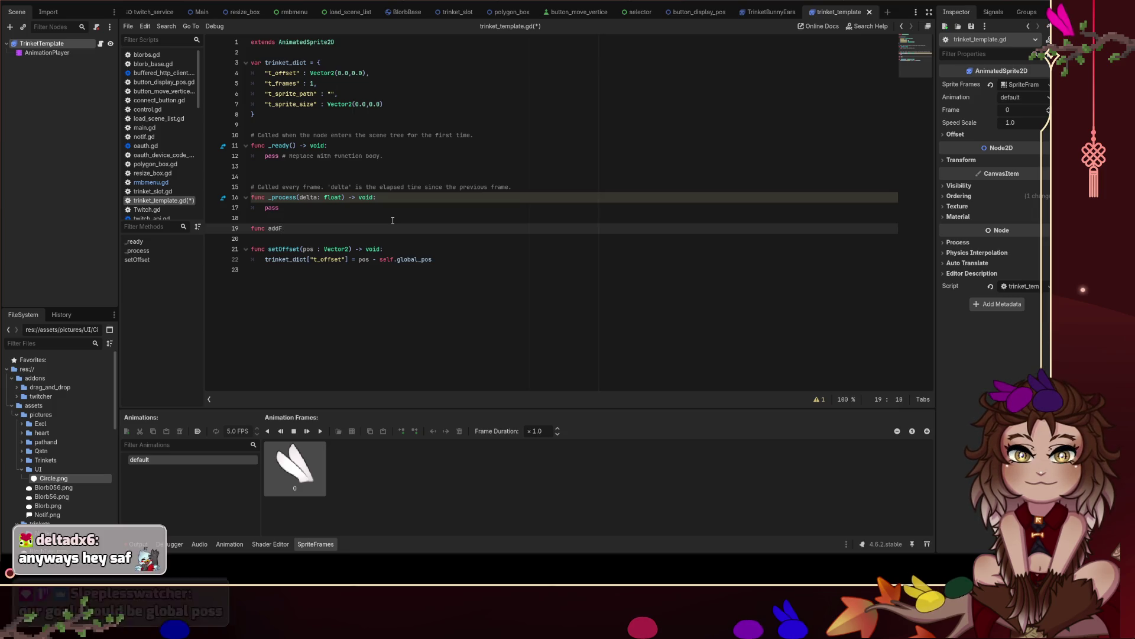
key(BackSpace)
key(BackSpace)
key(BackSpace)
text(nc getFrames)
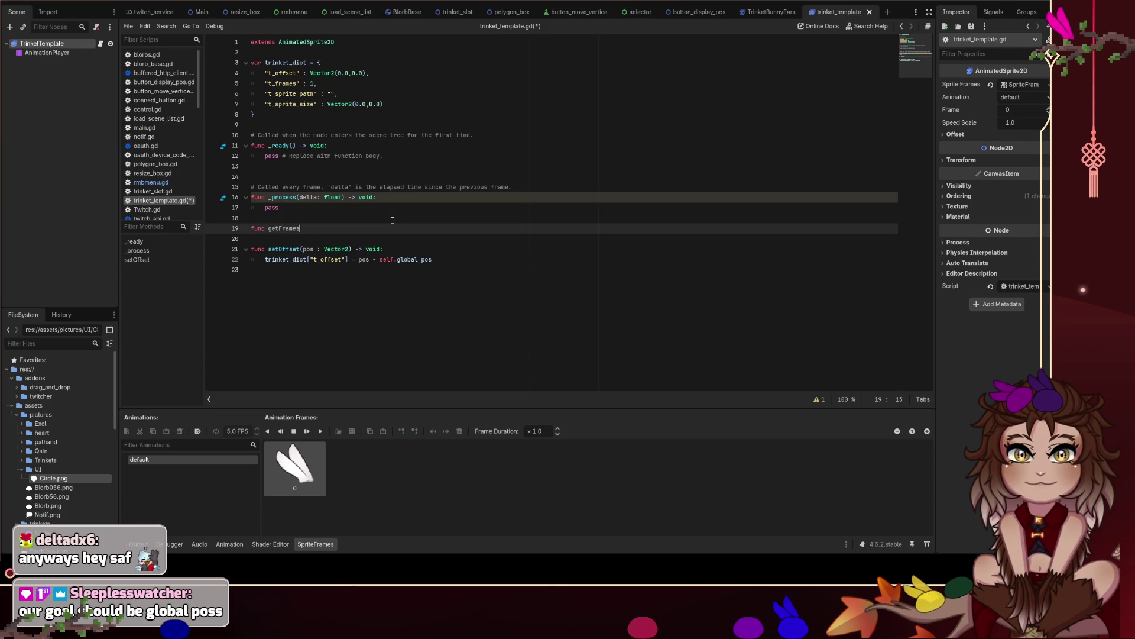
text(() -> Arr)
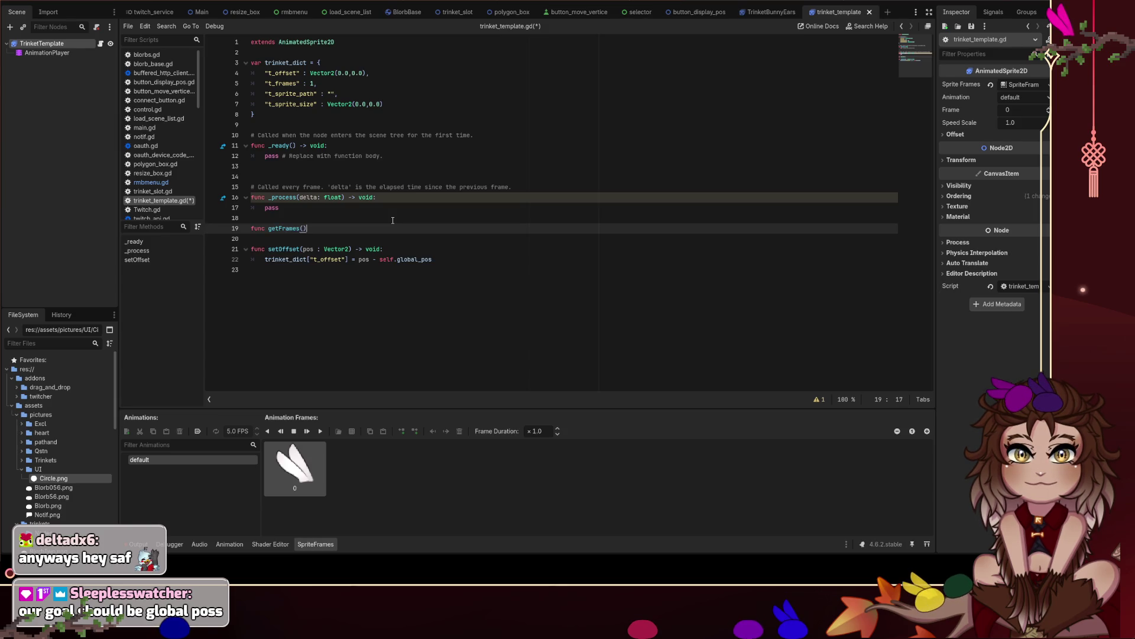
text(ay:)
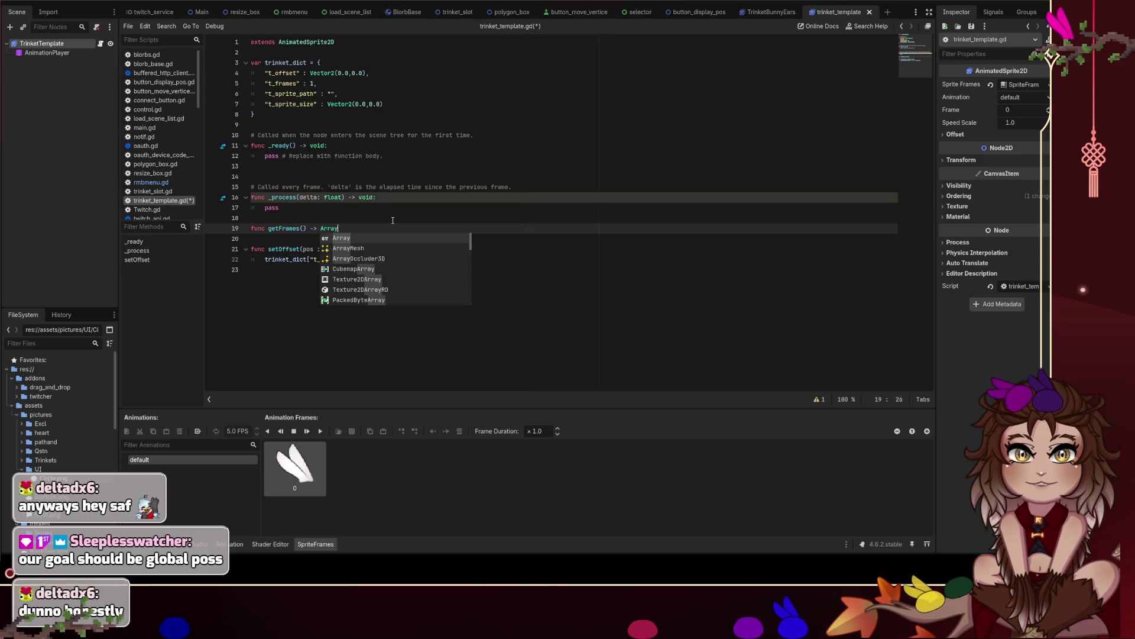
key(Return)
text(return)
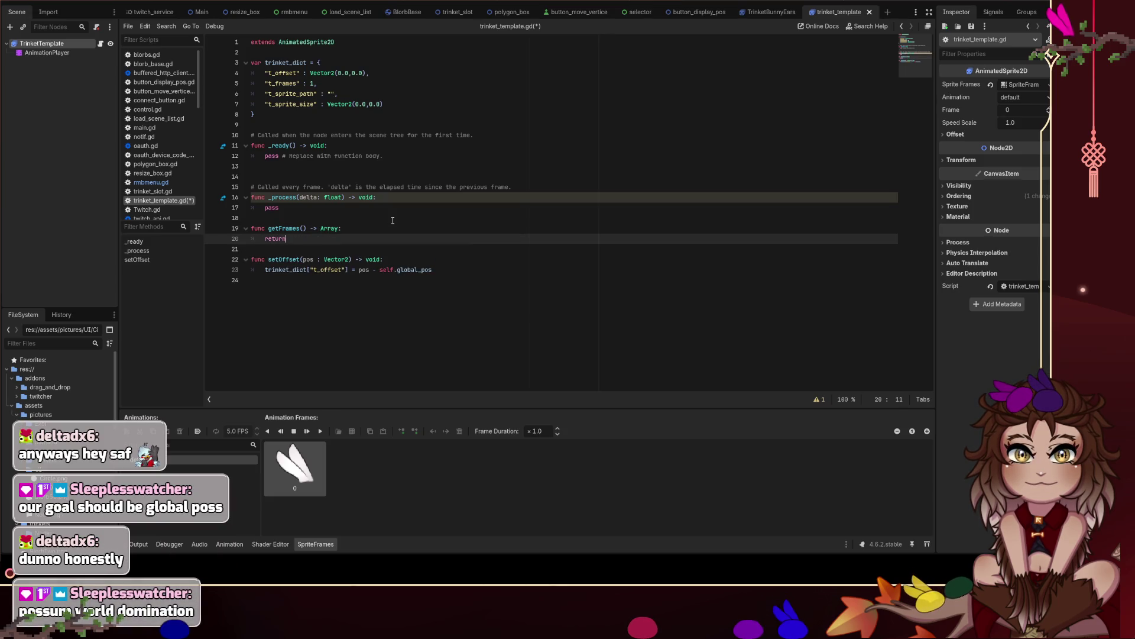
text( self.frames)
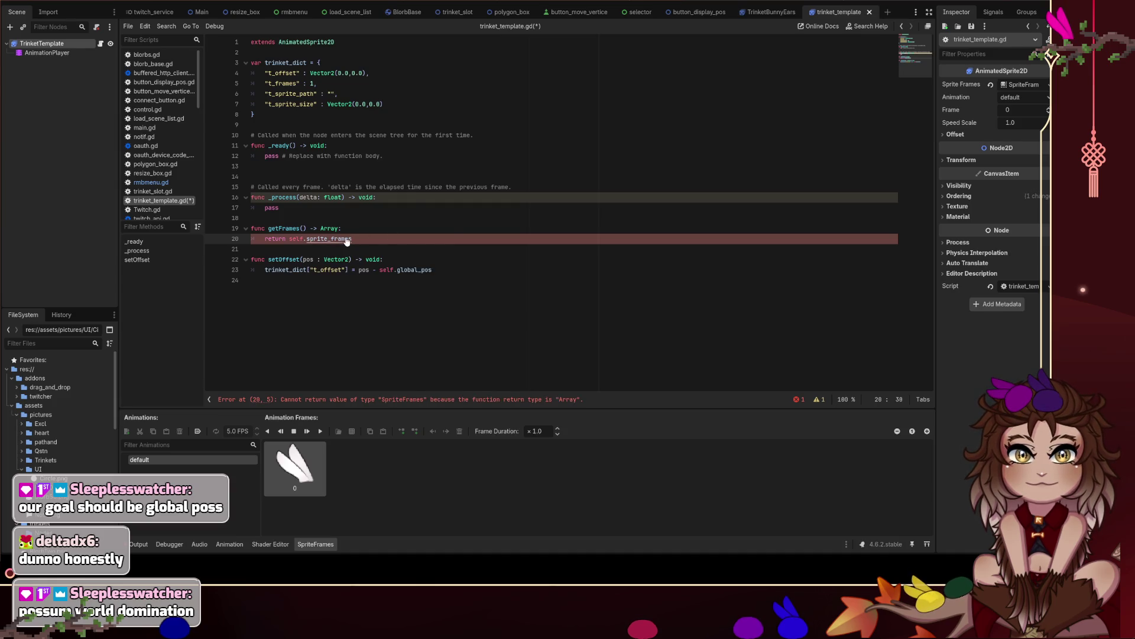
Open the AnimatedSprite2D documentation and scroll through its page.
ctrl+click(348, 240)
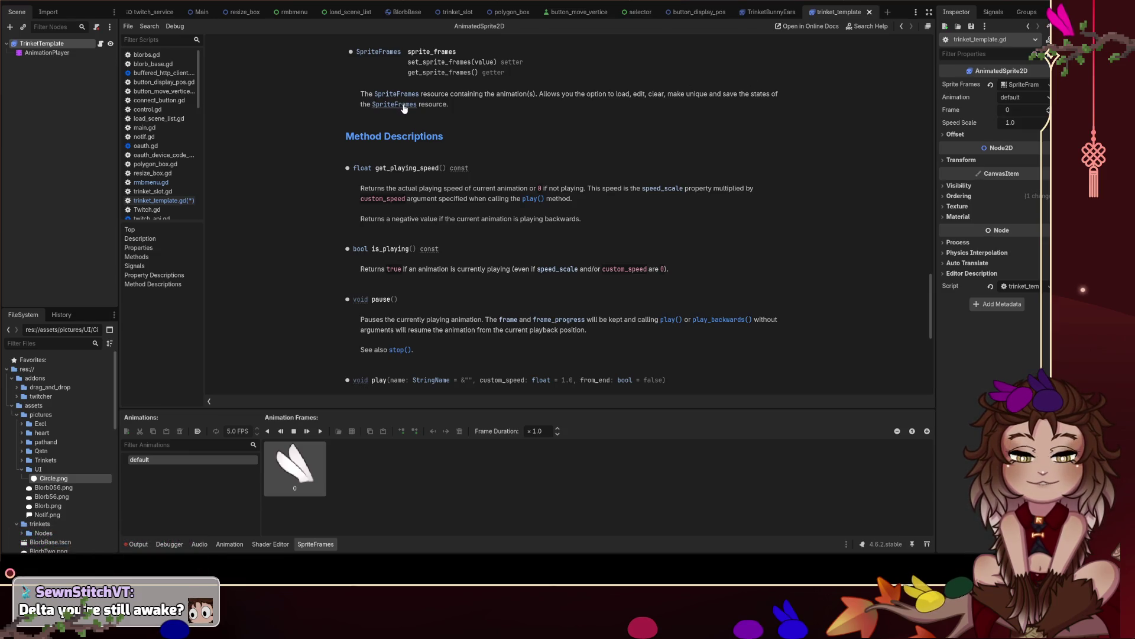
scroll(476, 143, up, 3)
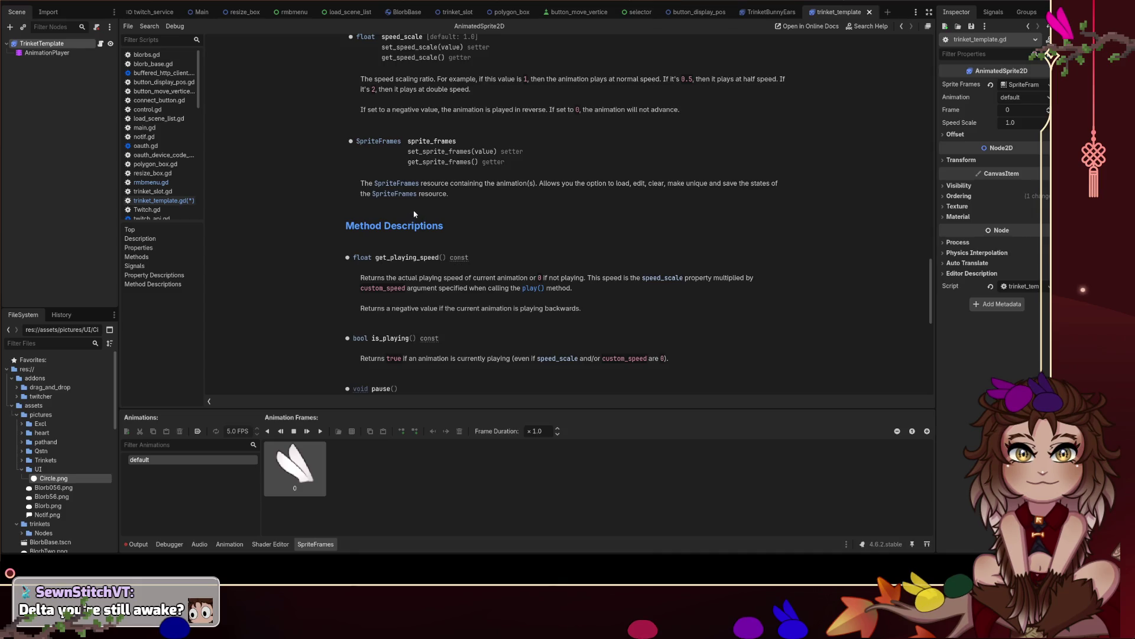
scroll(422, 219, up, 2)
scroll(435, 215, down, 1)
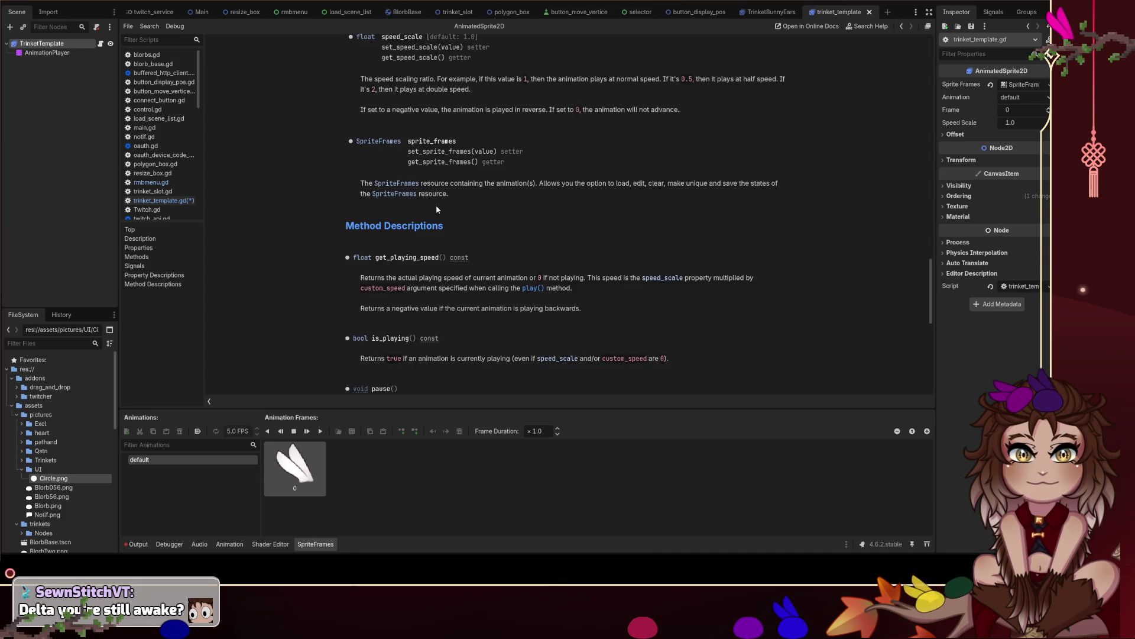
scroll(436, 207, down, 2)
scroll(437, 207, down, 3)
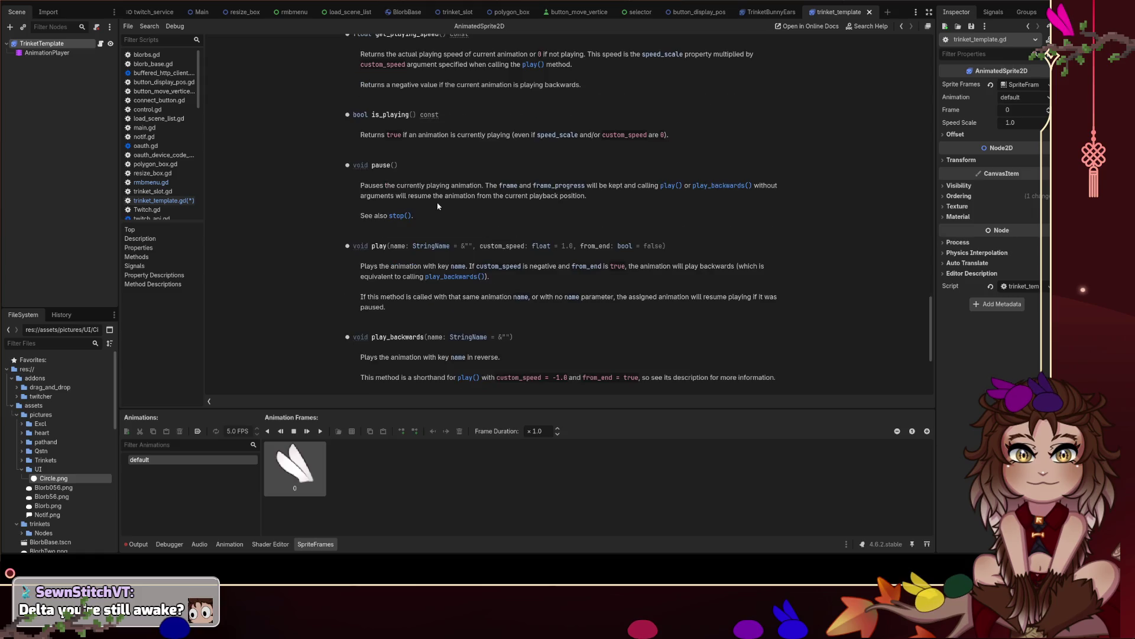
scroll(438, 206, down, 3)
scroll(438, 204, down, 2)
scroll(439, 201, up, 10)
scroll(439, 201, up, 2)
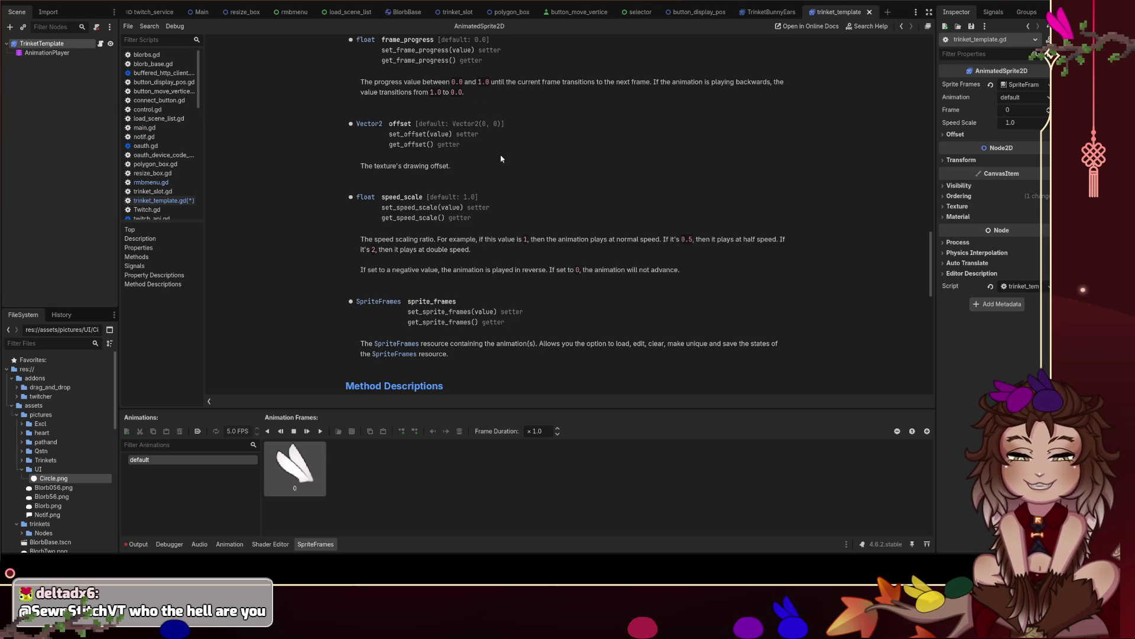
Follow the sprite_frames property link through to the SpriteFrames class reference.
scroll(500, 155, up, 3)
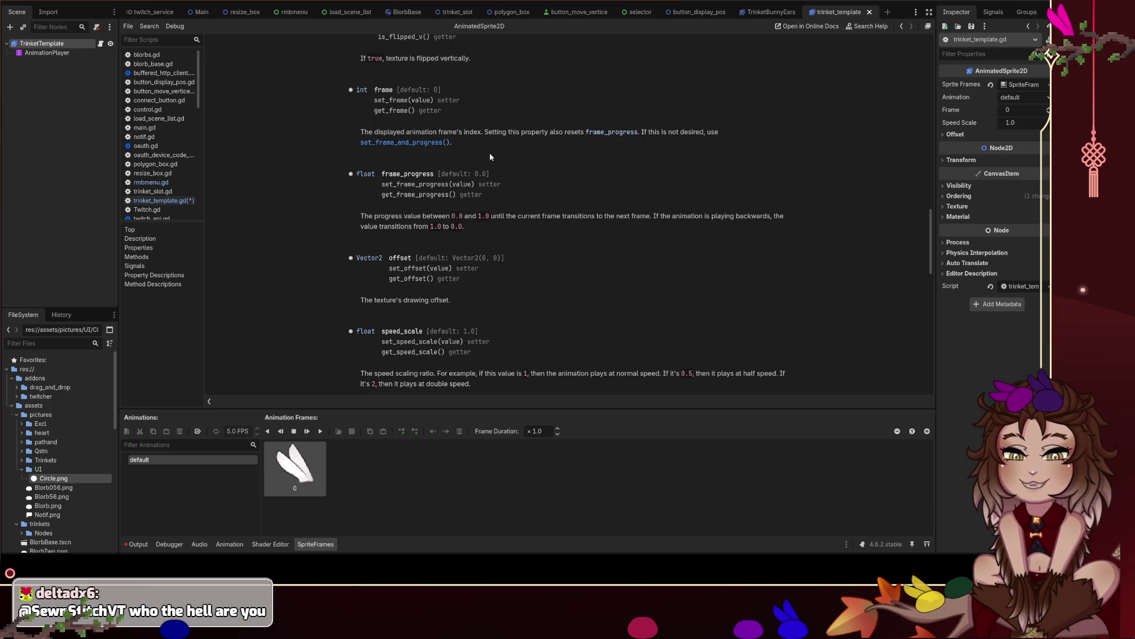
scroll(494, 156, up, 2)
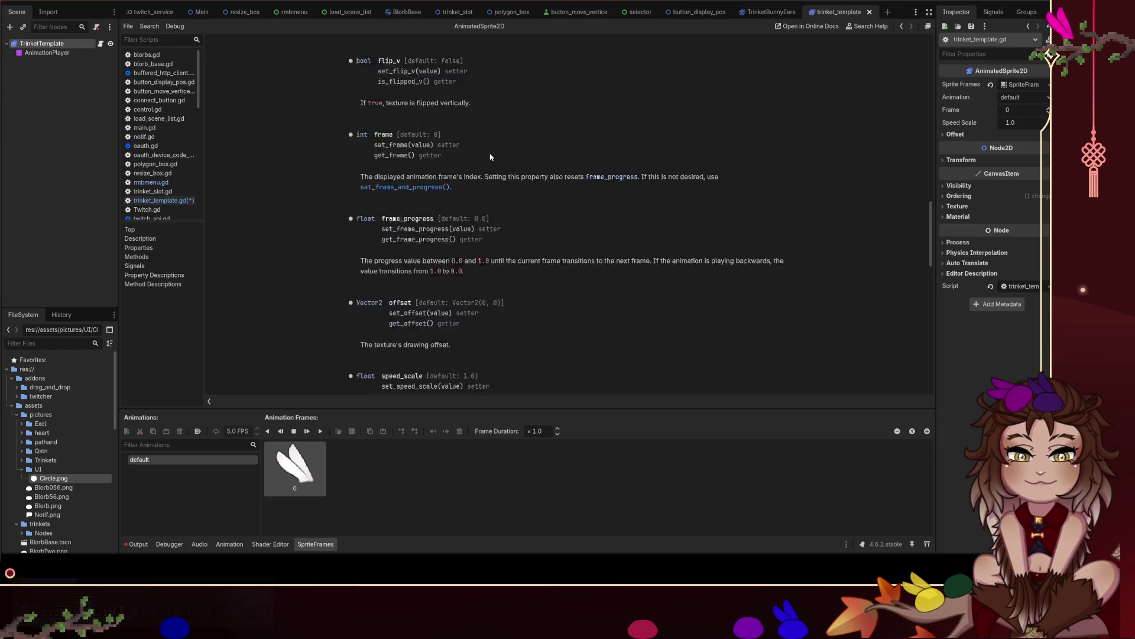
scroll(499, 156, up, 6)
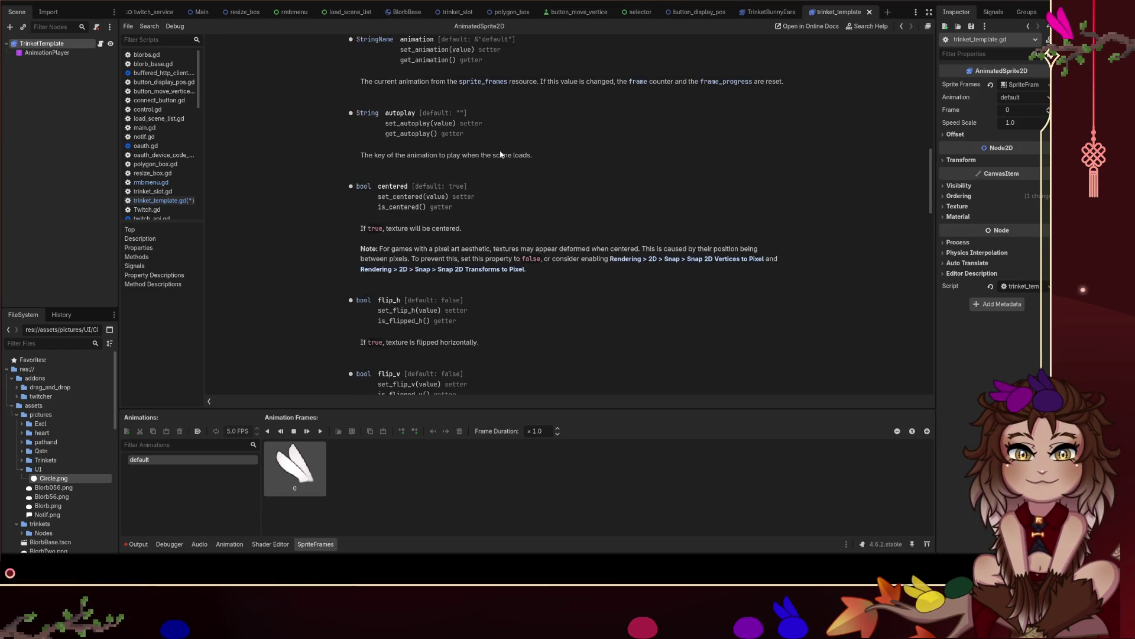
scroll(500, 155, up, 6)
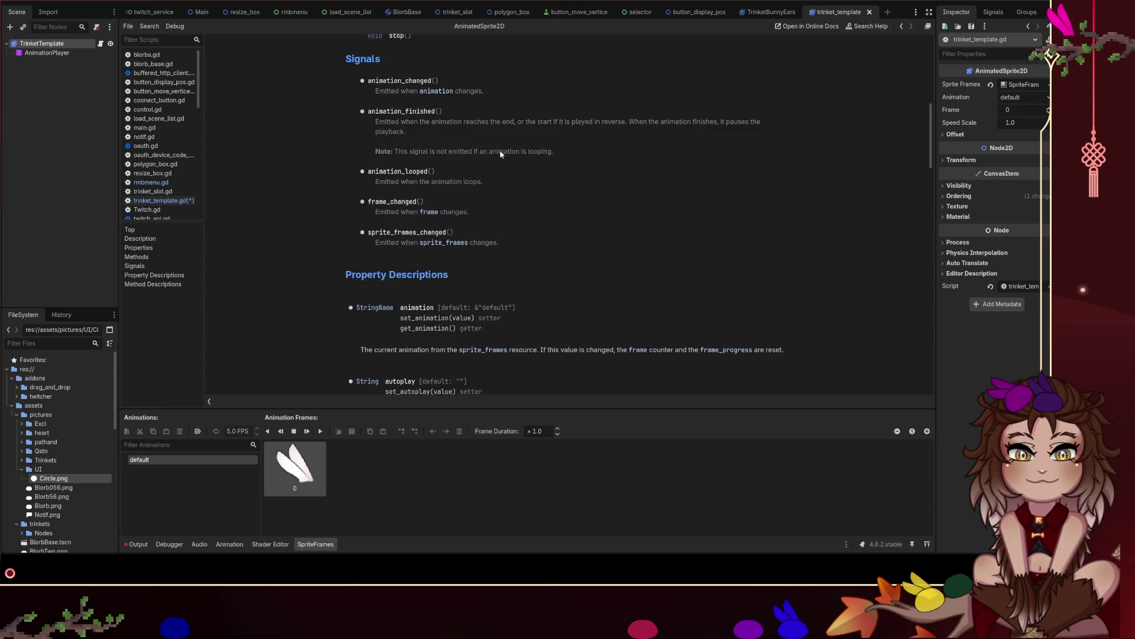
scroll(499, 152, up, 6)
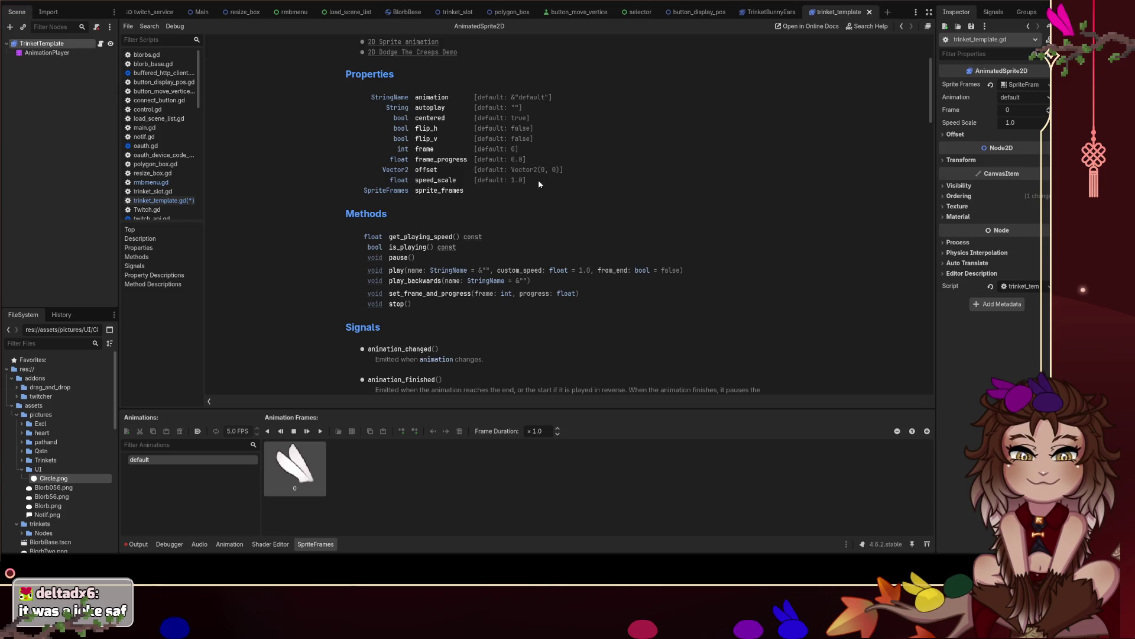
click(439, 190)
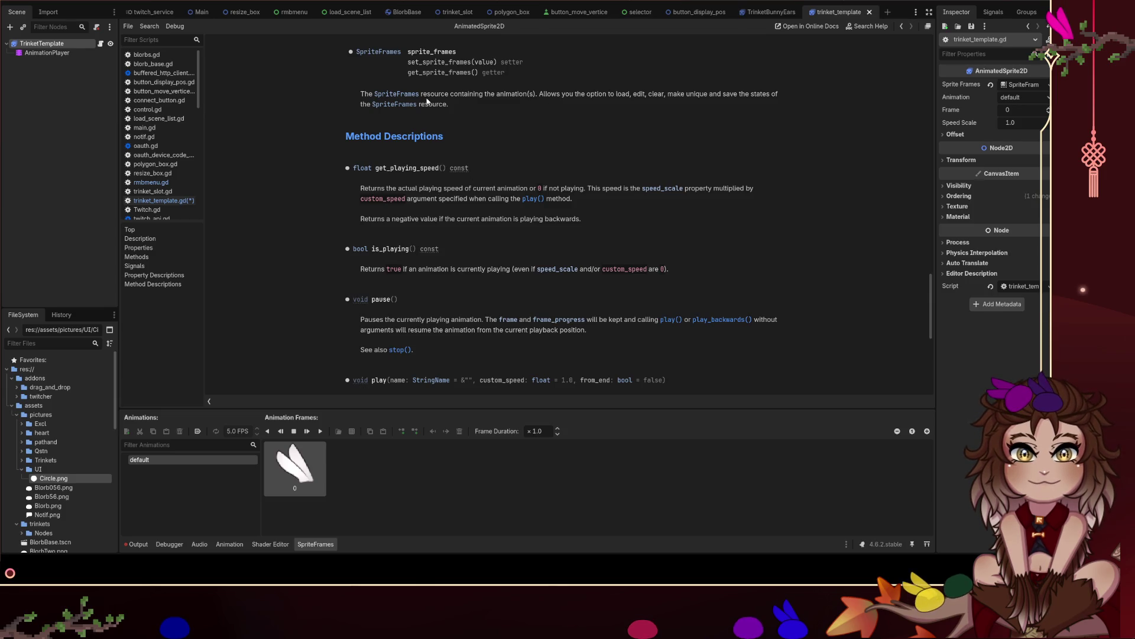
click(397, 94)
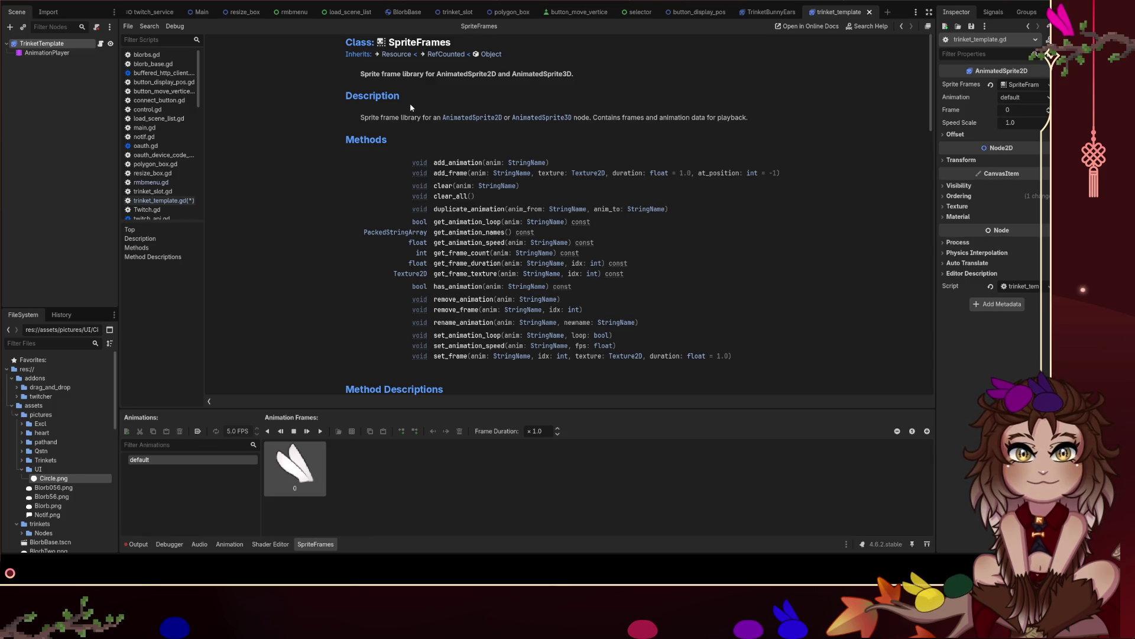
scroll(423, 119, down, 5)
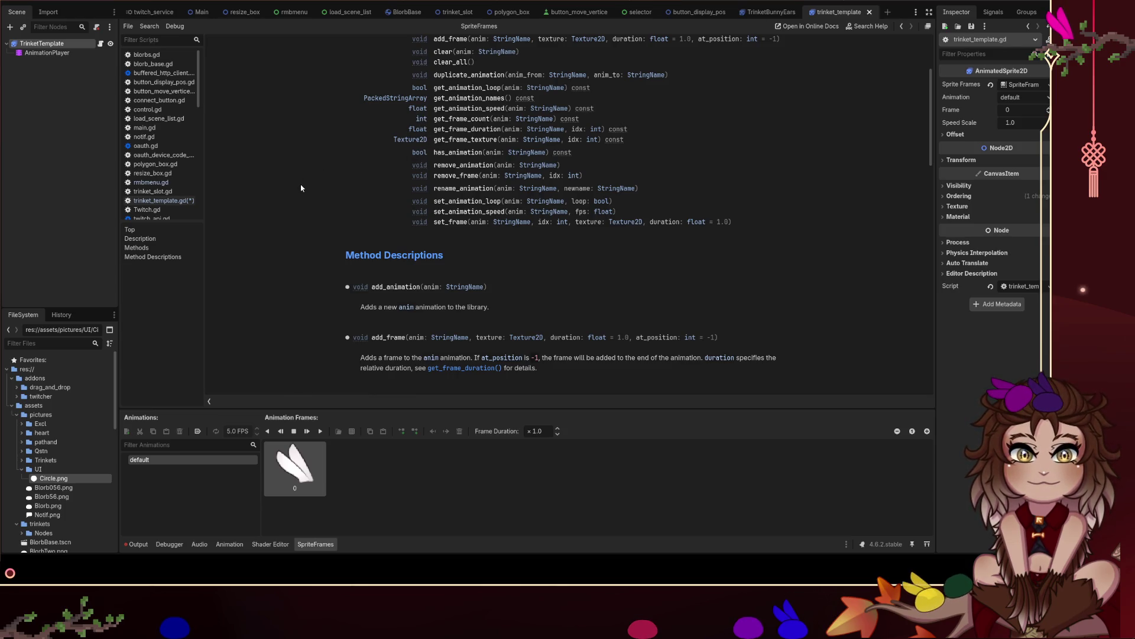
scroll(302, 189, up, 3)
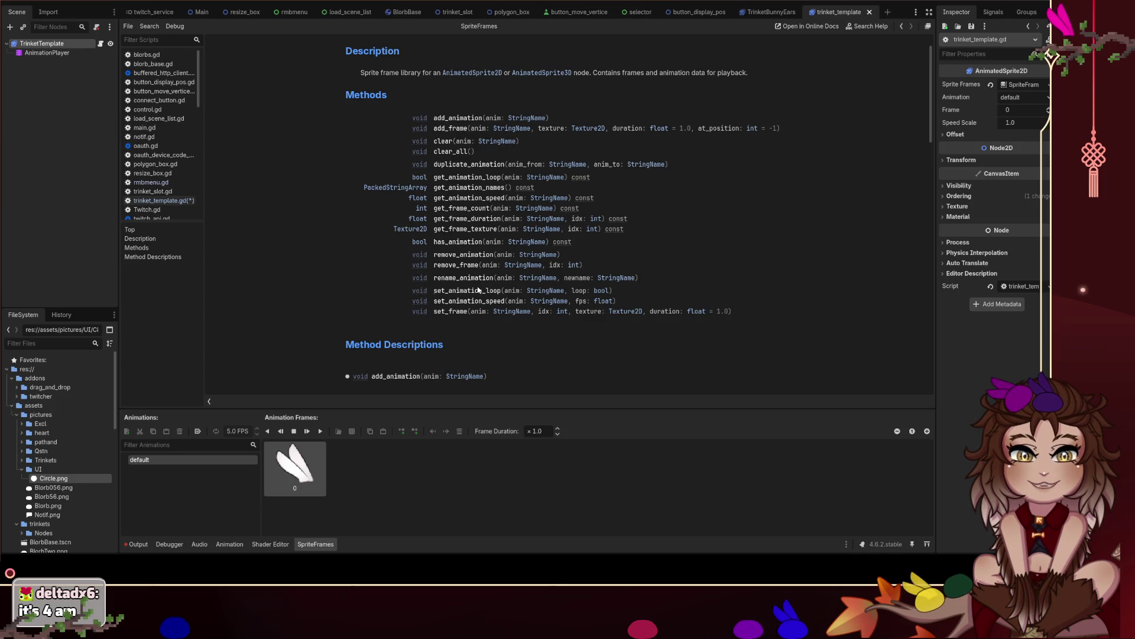
Scroll the SpriteFrames docs, then switch back to trinket_template.gd in the script list.
scroll(462, 246, down, 2)
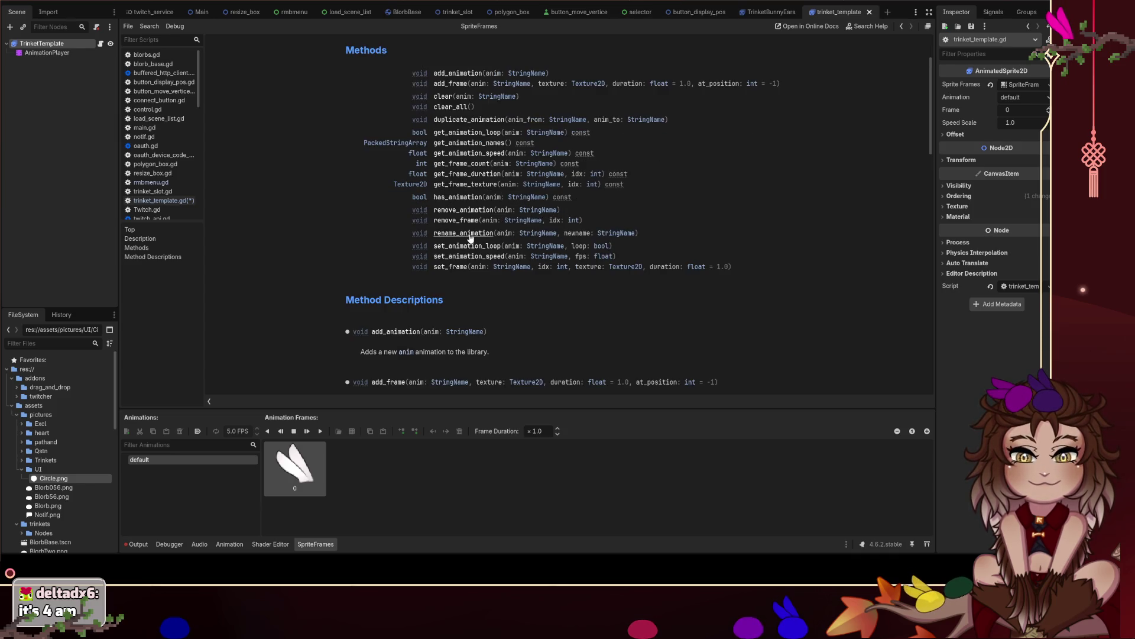
scroll(414, 366, down, 4)
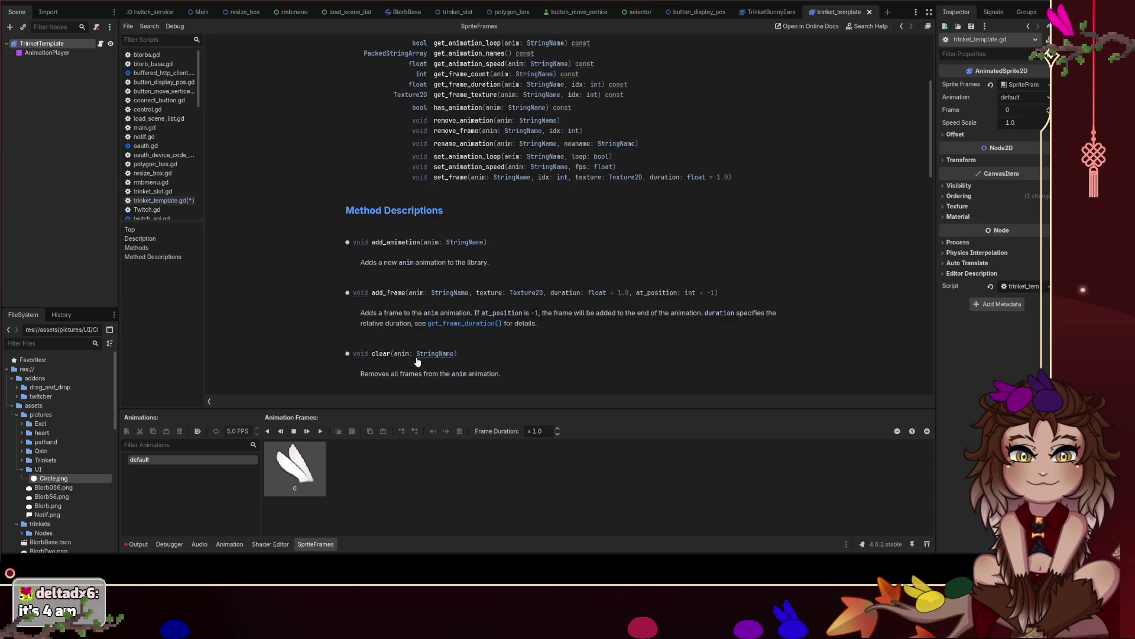
scroll(417, 360, up, 8)
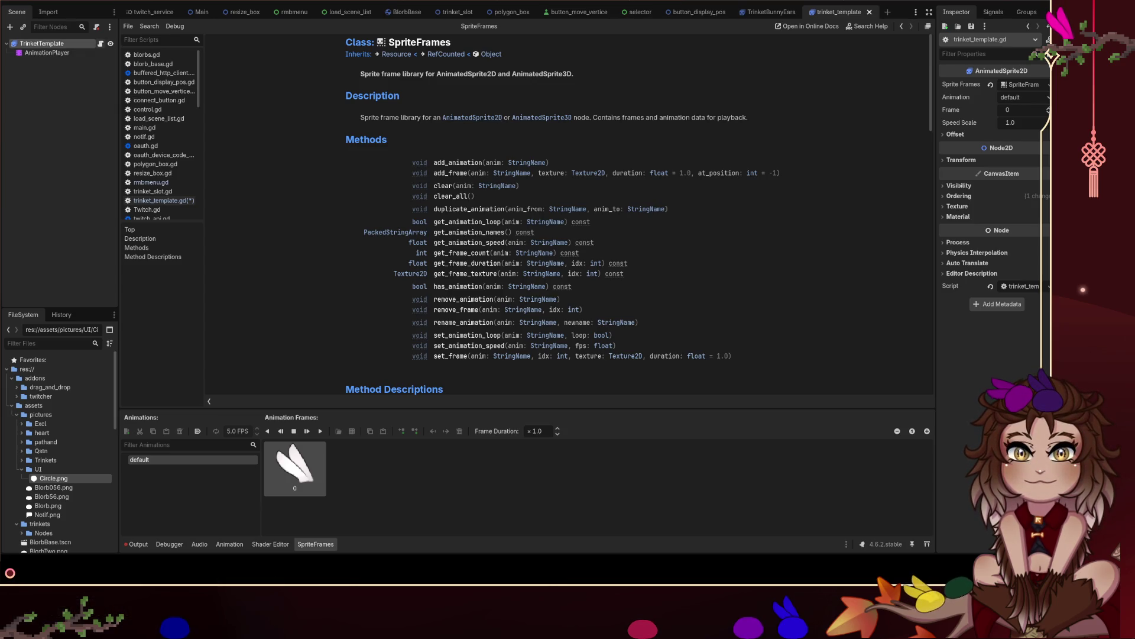
click(100, 43)
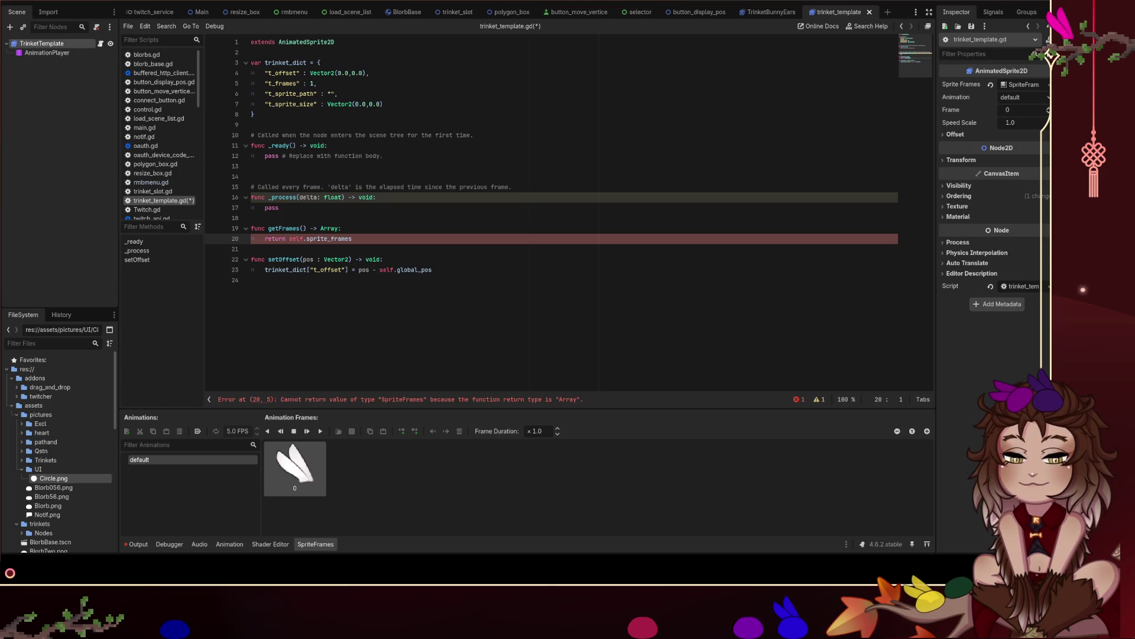
Change line 20 to return self.sprite_frames.get_frame_count("default").
click(353, 239)
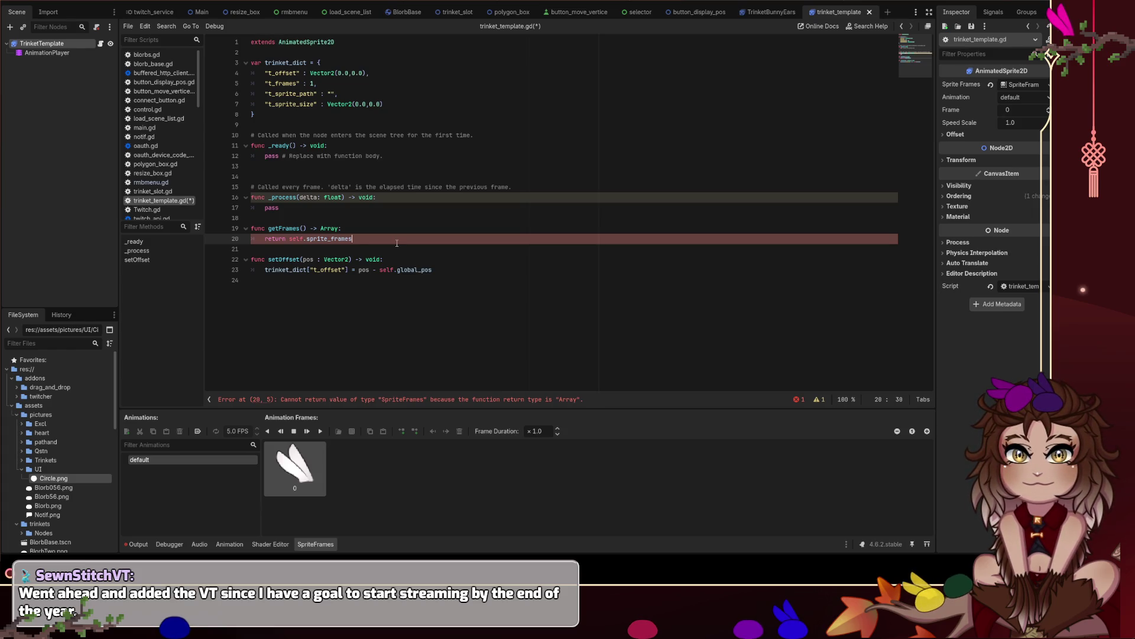
text(.get_fr)
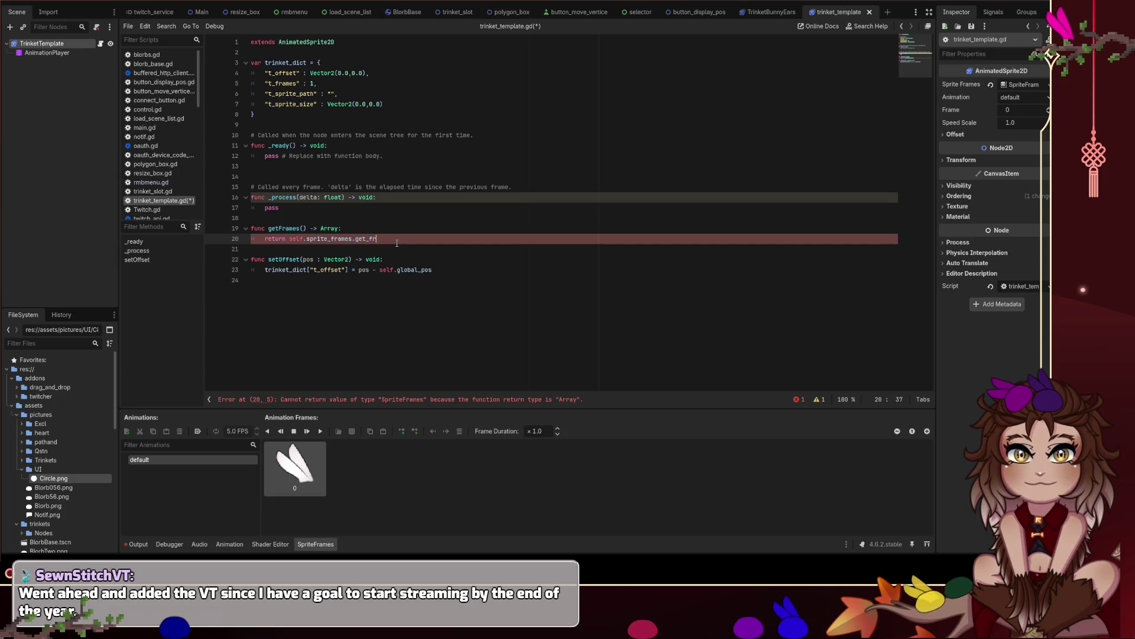
text(ame_count)
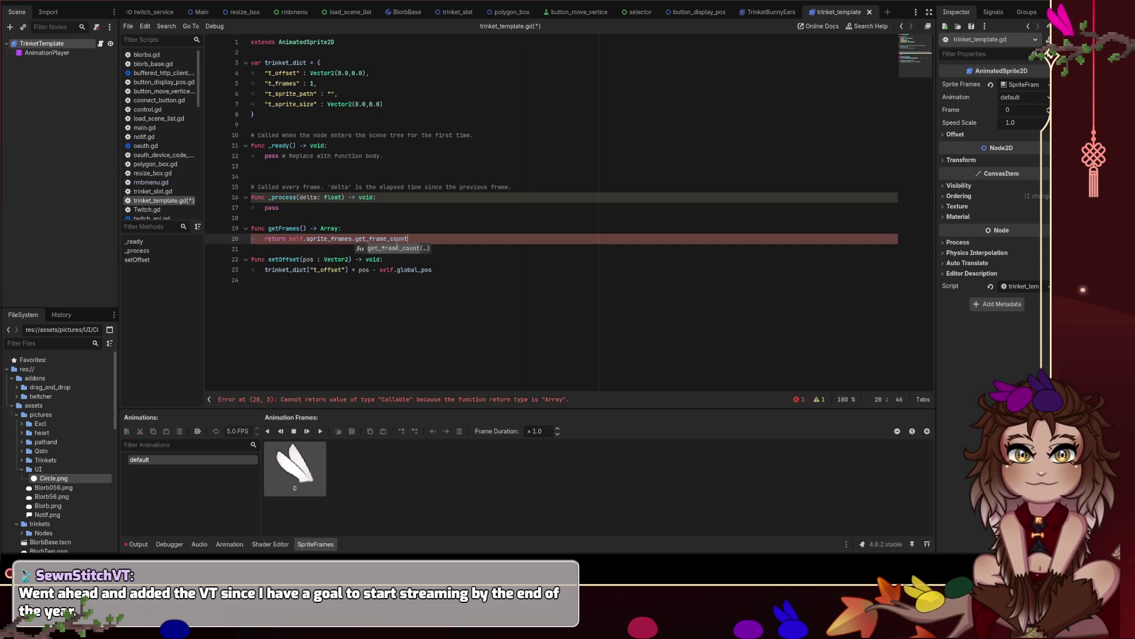
text(()
key(Up)
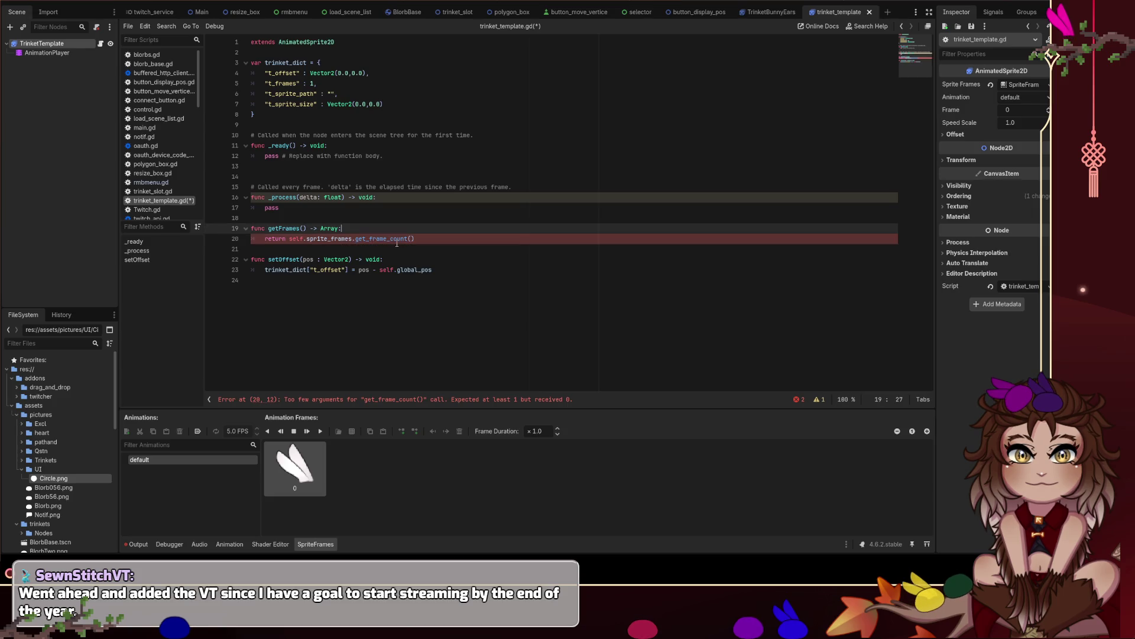
key(Down)
text(self)
key(Up)
key(Down)
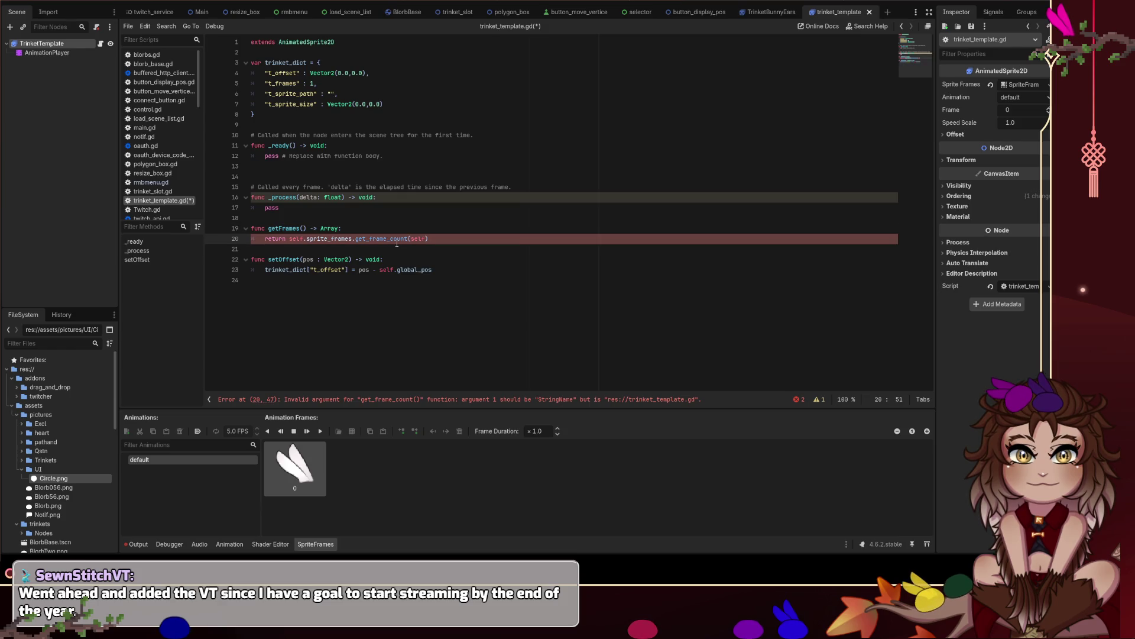
key(BackSpace)
key(BackSpace)
key(BackSpace)
text("default)
Replace getFrames' Array return type with int and save the script.
key(Up)
key(Left)
key(ctrl+shift+Left)
text(int)
click(396, 200)
key(ctrl+s)
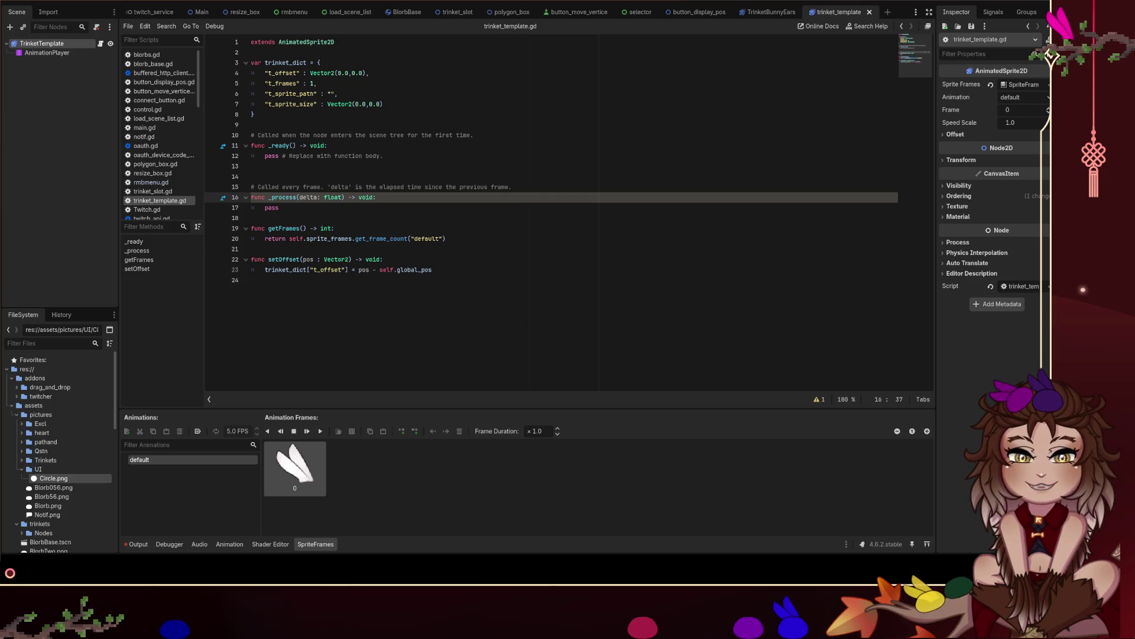
click(447, 239)
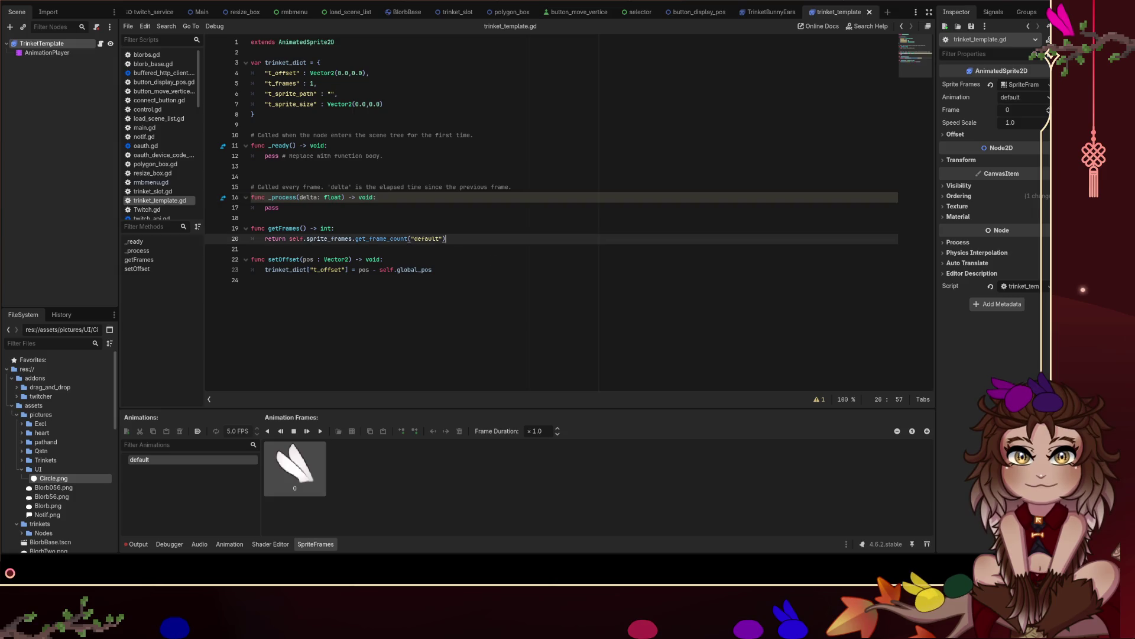
Below getFrames, declare func getFrameArray() -> Array:.
key(Return)
key(Return)
text(fu)
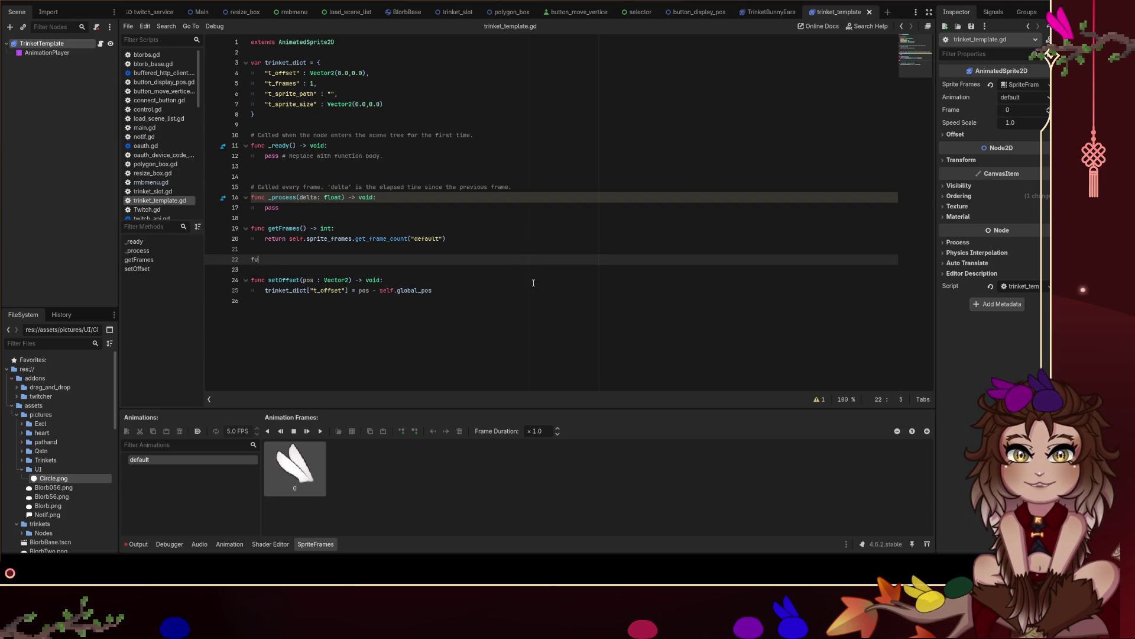
text(nc get)
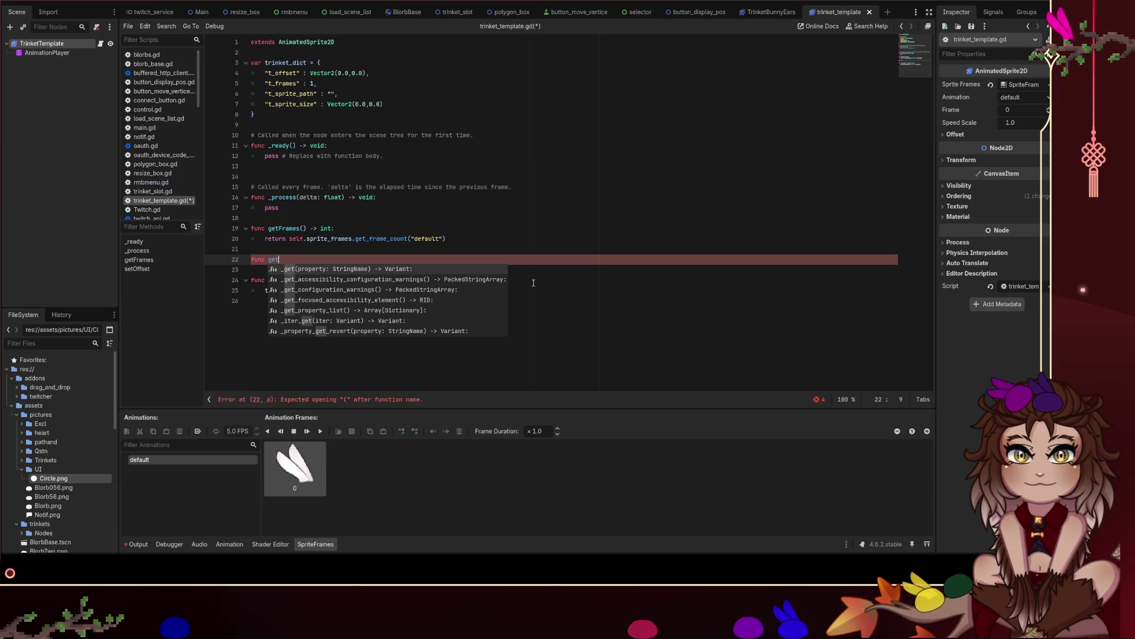
text(P)
key(BackSpace)
text(FrameDuration)
key(ctrl+BackSpace)
text(getFrame)
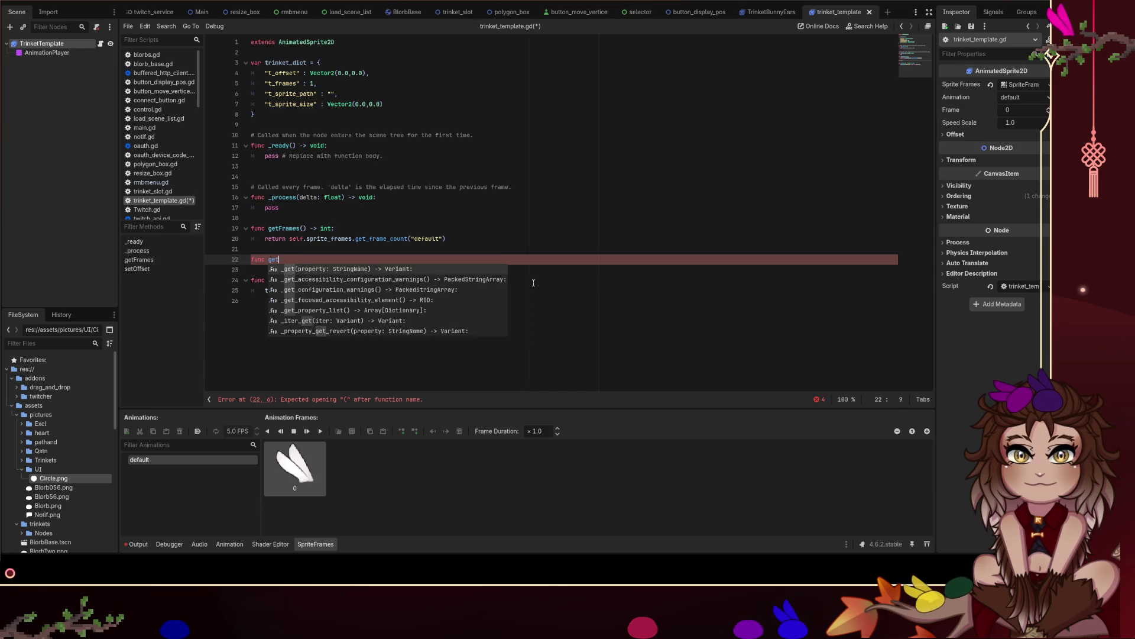
text(Array() -> )
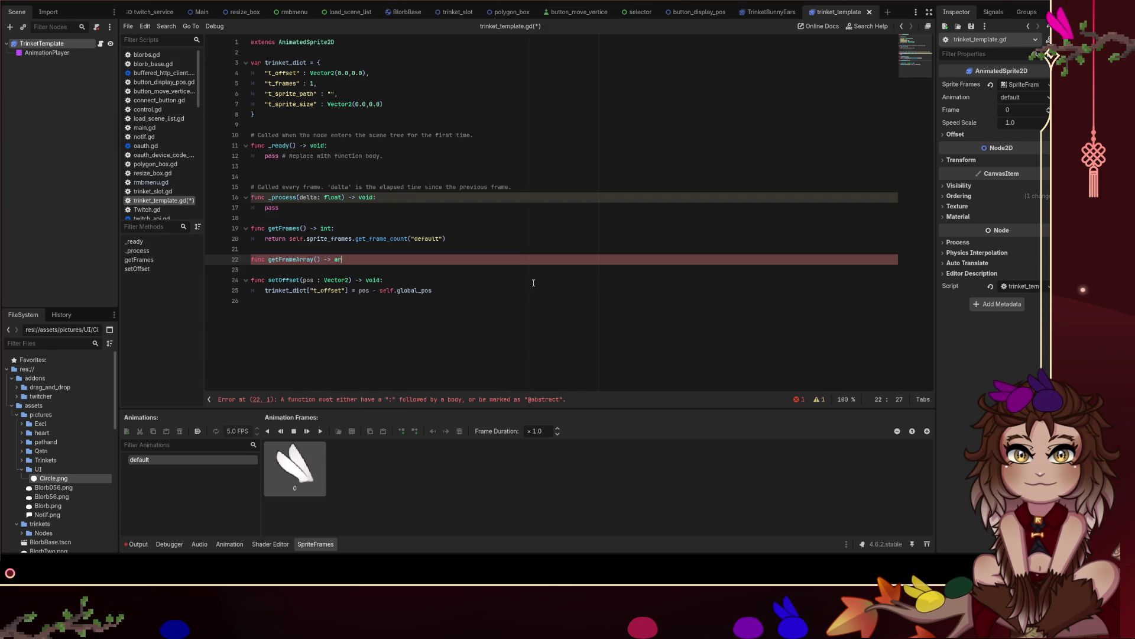
text(Array:)
Begin getFrameArray's body with the line var framecount = getFram….
key(Return)
text(return)
key(BackSpace)
key(BackSpace)
key(BackSpace)
text(for)
key(BackSpace)
key(BackSpace)
key(BackSpace)
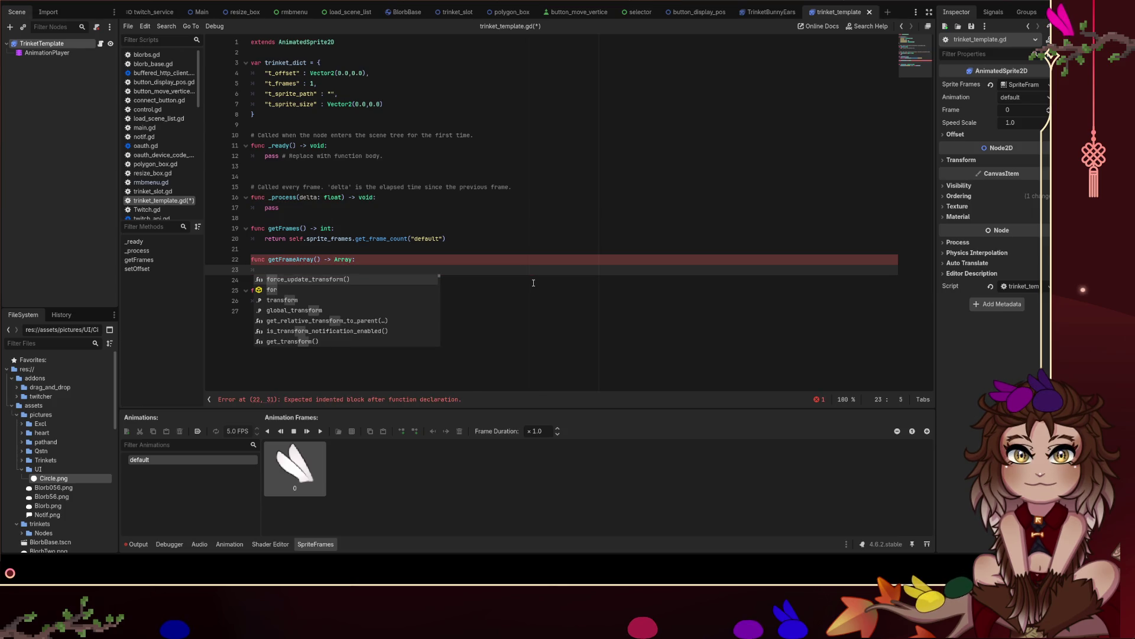
text(var framecount)
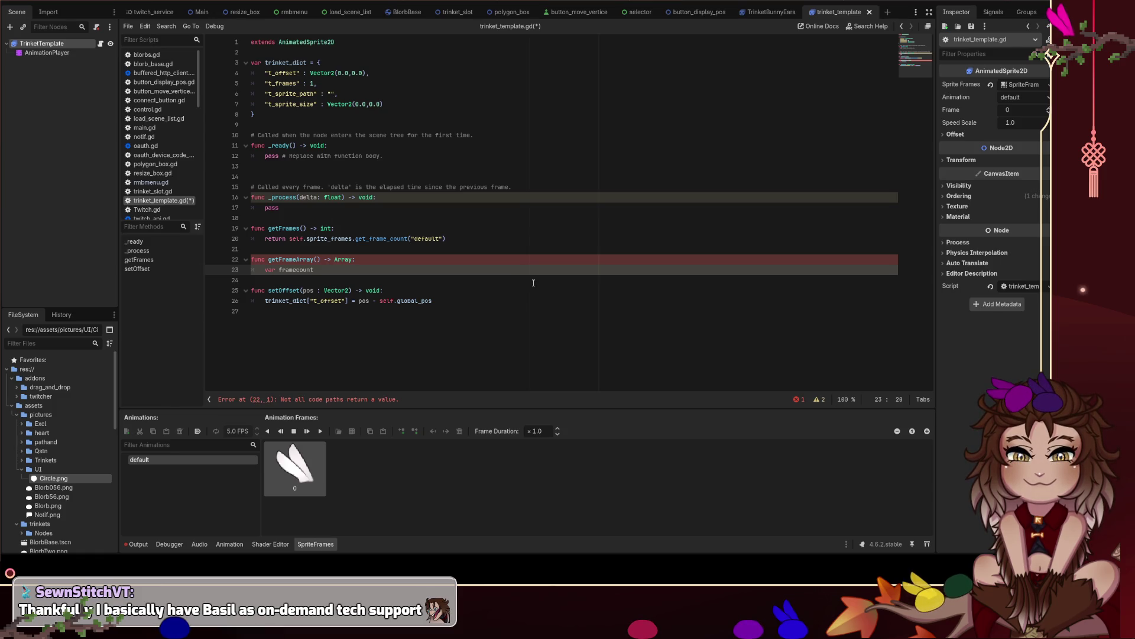
text(=)
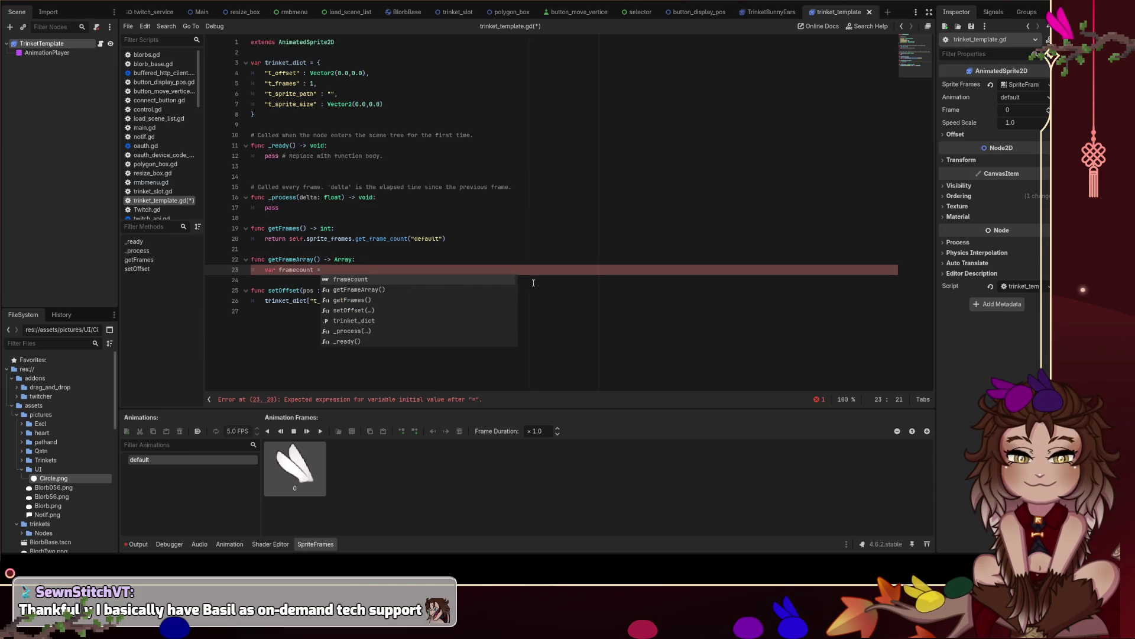
text( getFrames)
Pass animname to the getFrames call and add an animname parameter to getFrameArray.
key(Return)
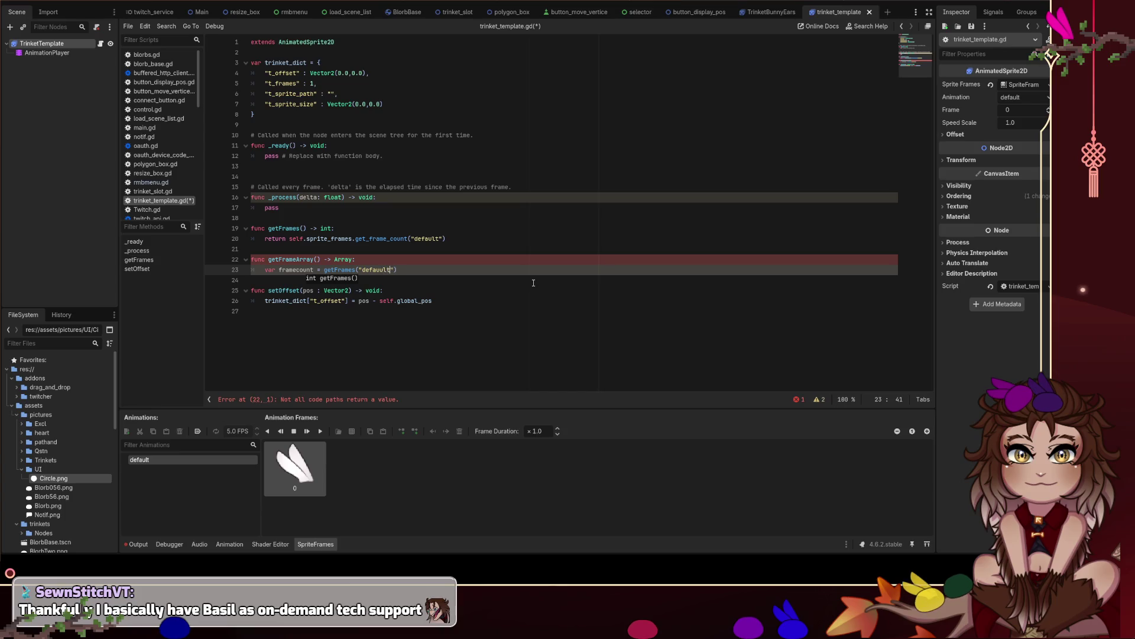
text(animname)
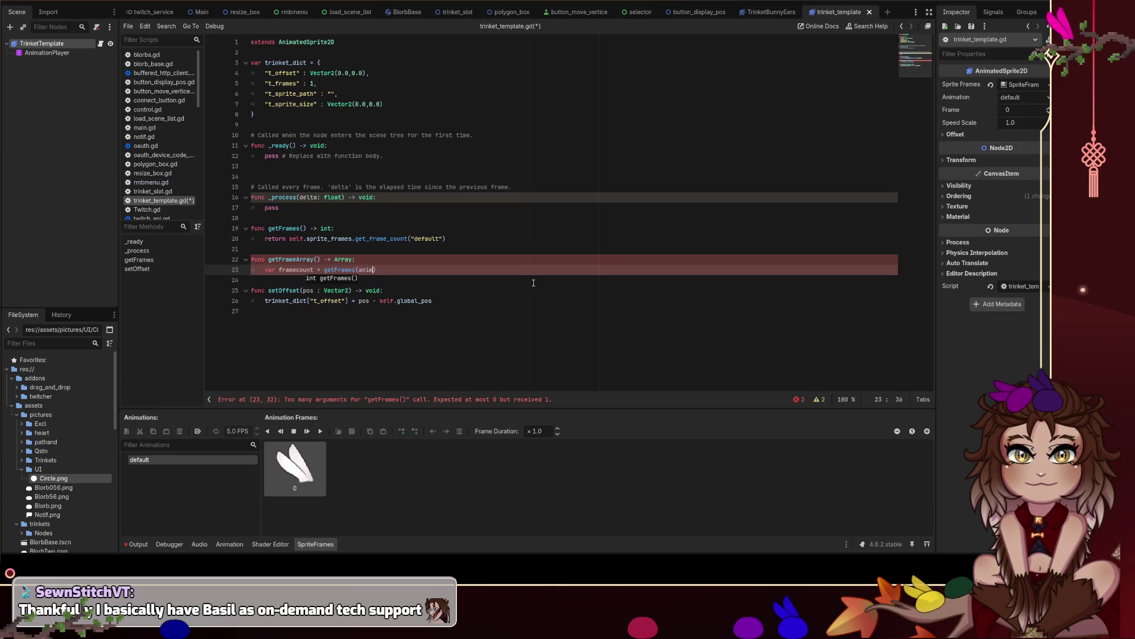
key(BackSpace)
key(BackSpace)
key(BackSpace)
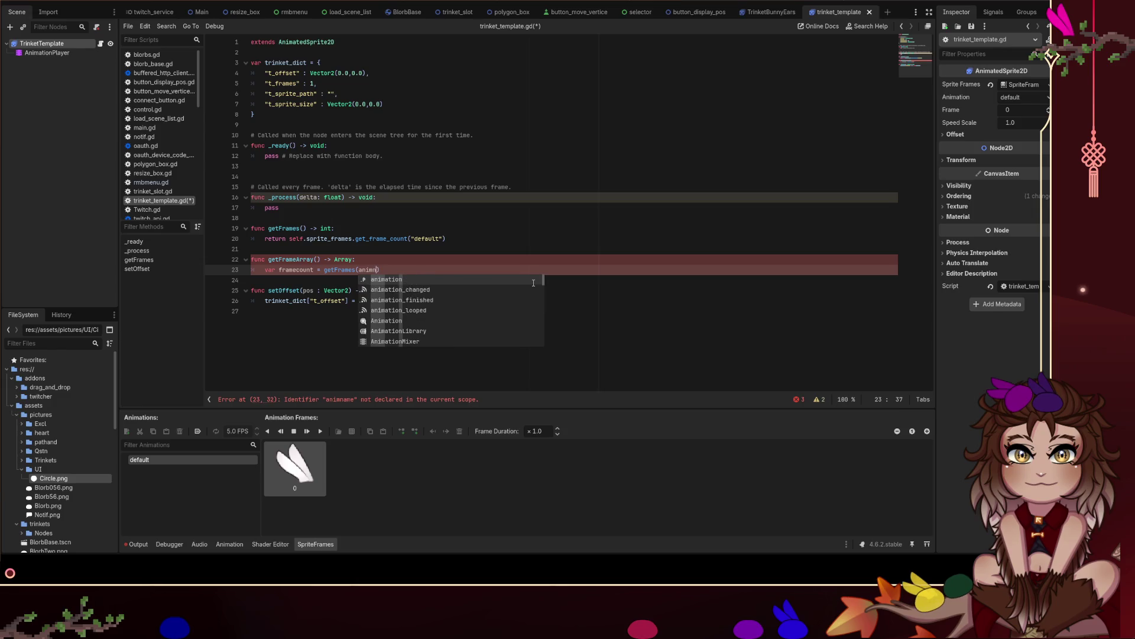
text(name)
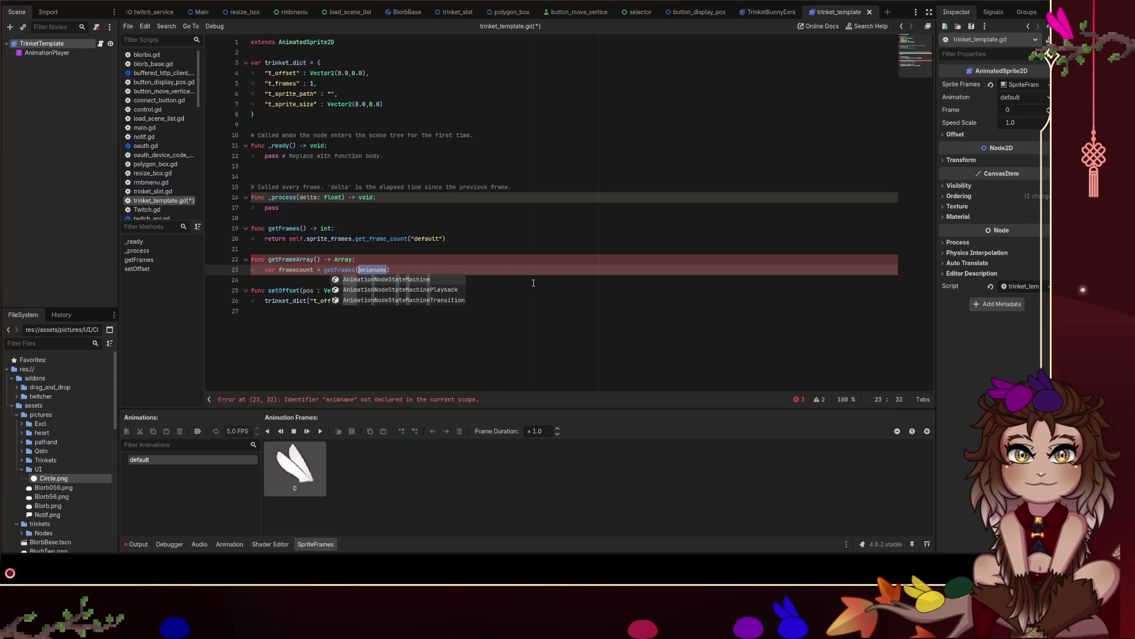
key(Escape)
key(Up)
key(Left)
key(Left)
key(Left)
text(animname)
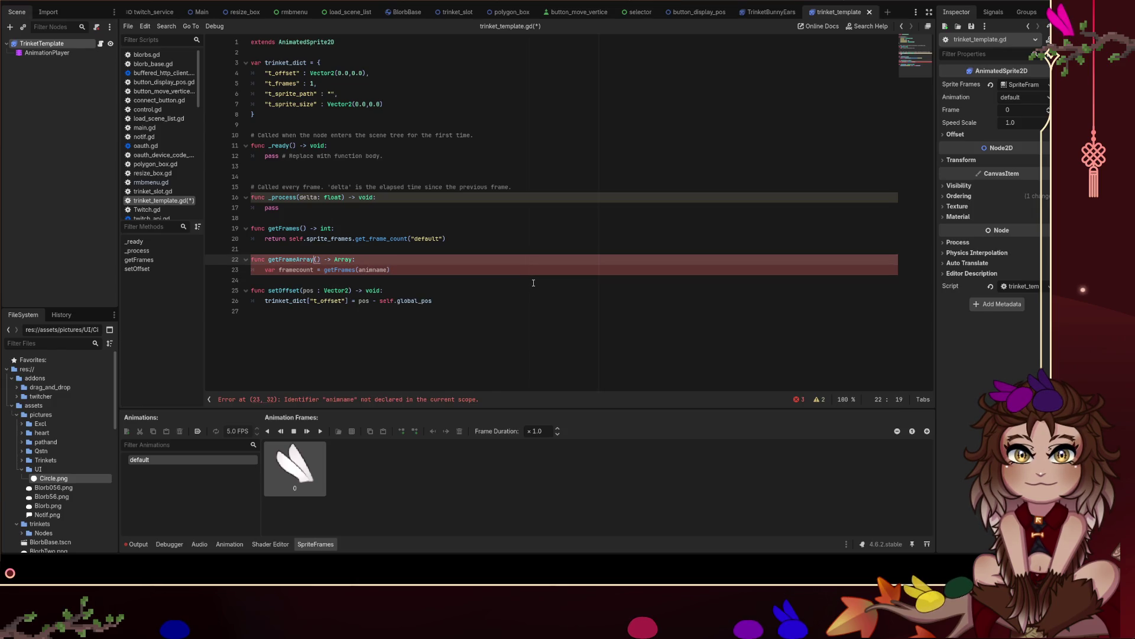
Give getFrames and getFrameArray 'animname : String = "default"' and pass animname to get_frame_count.
key(Up)
key(Up)
key(Up)
key(Left)
key(Left)
key(Left)
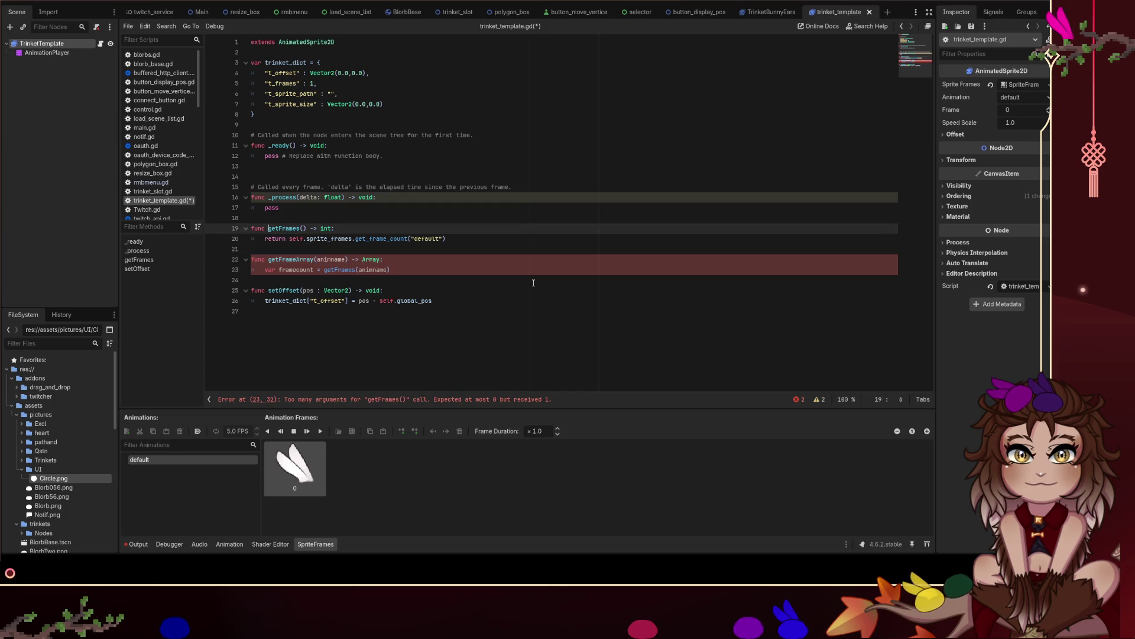
text(animname : )
text(String = "defaul)
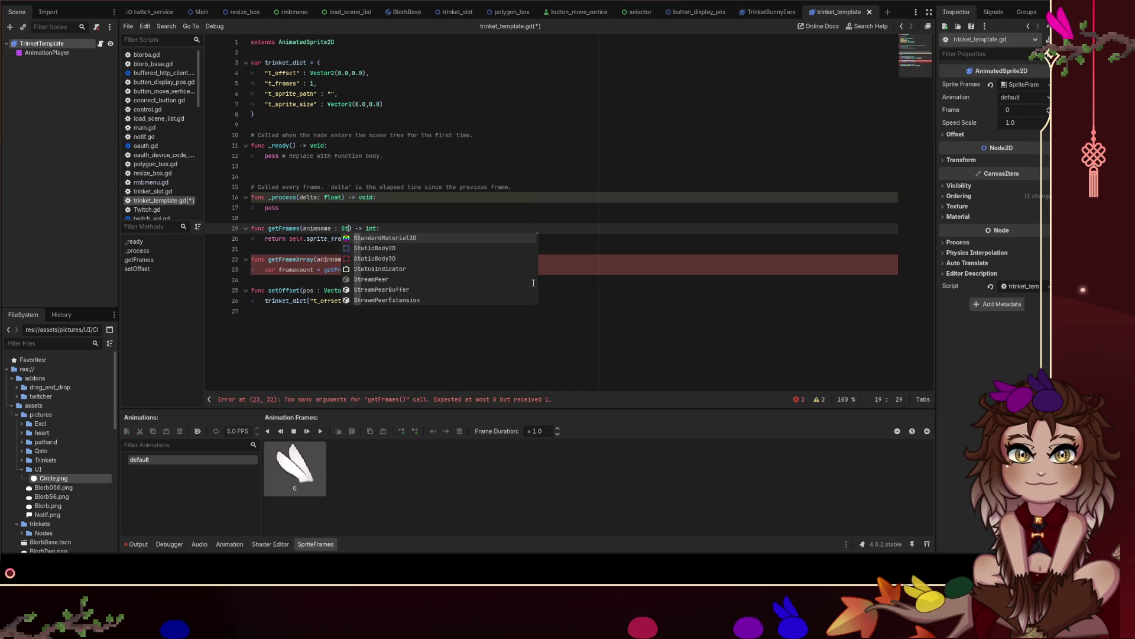
text(t)
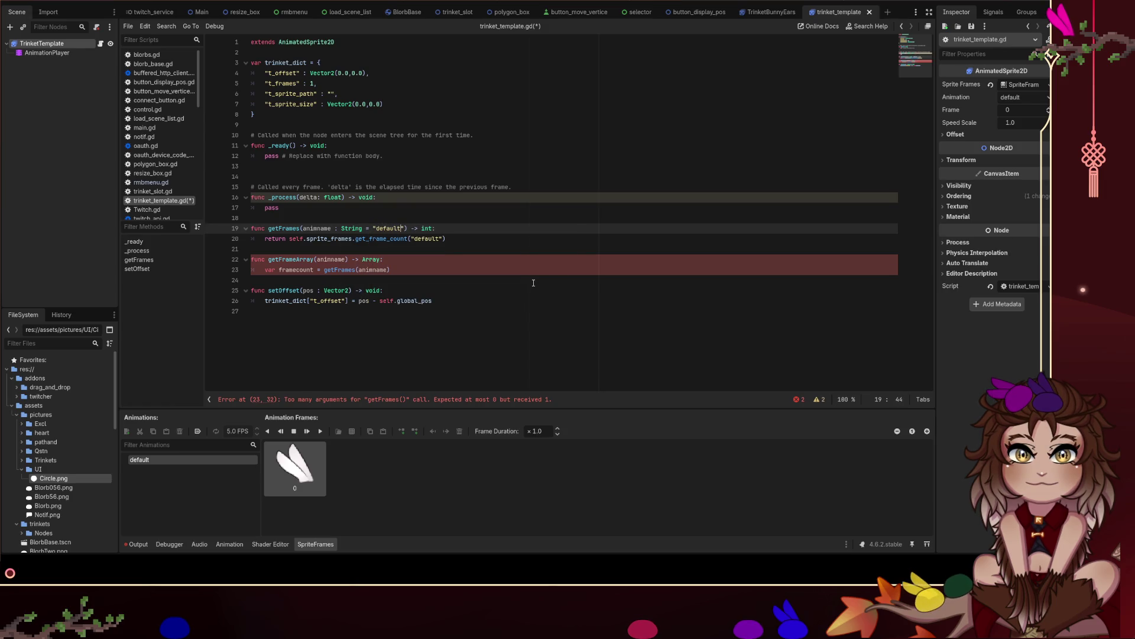
key(Down)
key(ctrl+shift+Right)
text(animname)
key(Escape)
key(Down)
key(Down)
text(: String = "default)
Add 'return []' below the framecount line in getFrameArray.
key(Down)
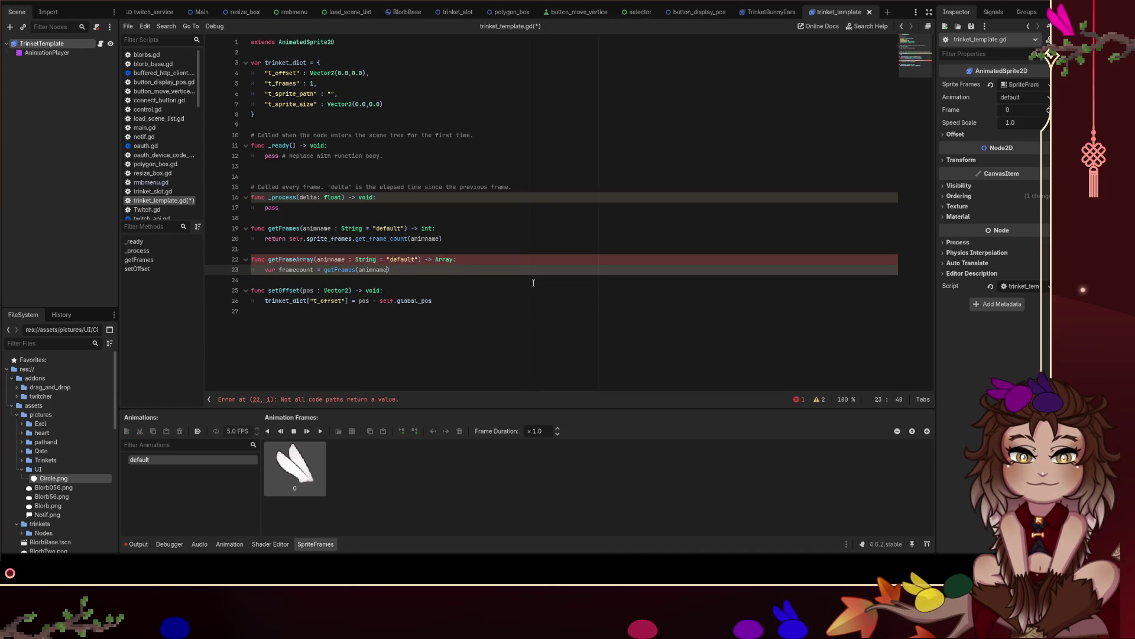
key(Return)
key(Return)
text(return [)
key(Up)
key(BackSpace)
key(Left)
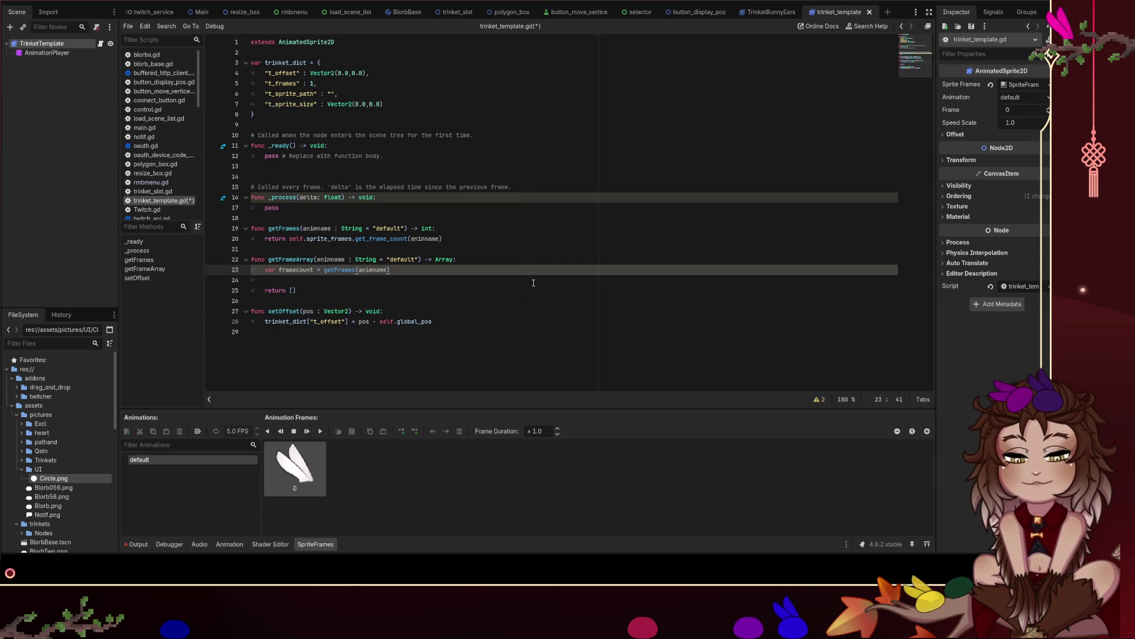
Insert a 'for frames in framecount:' loop above the return, with a blank line above it.
key(Up)
key(Up)
key(Up)
key(Down)
key(Down)
key(Down)
key(Down)
key(Up)
key(Up)
key(Up)
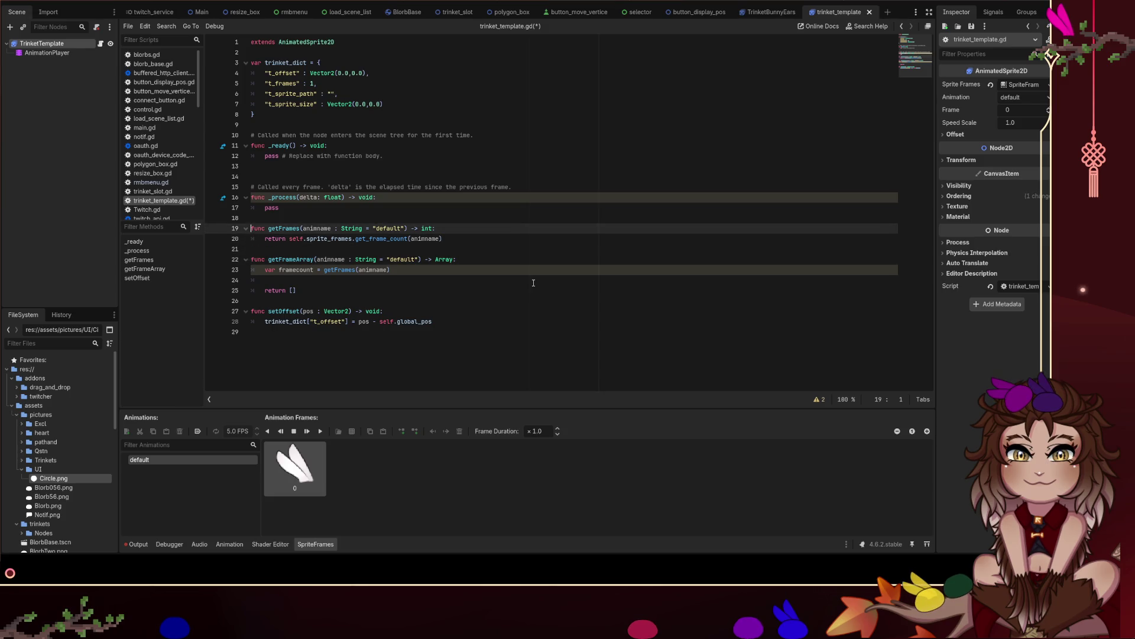
key(Down)
key(Down)
key(Down)
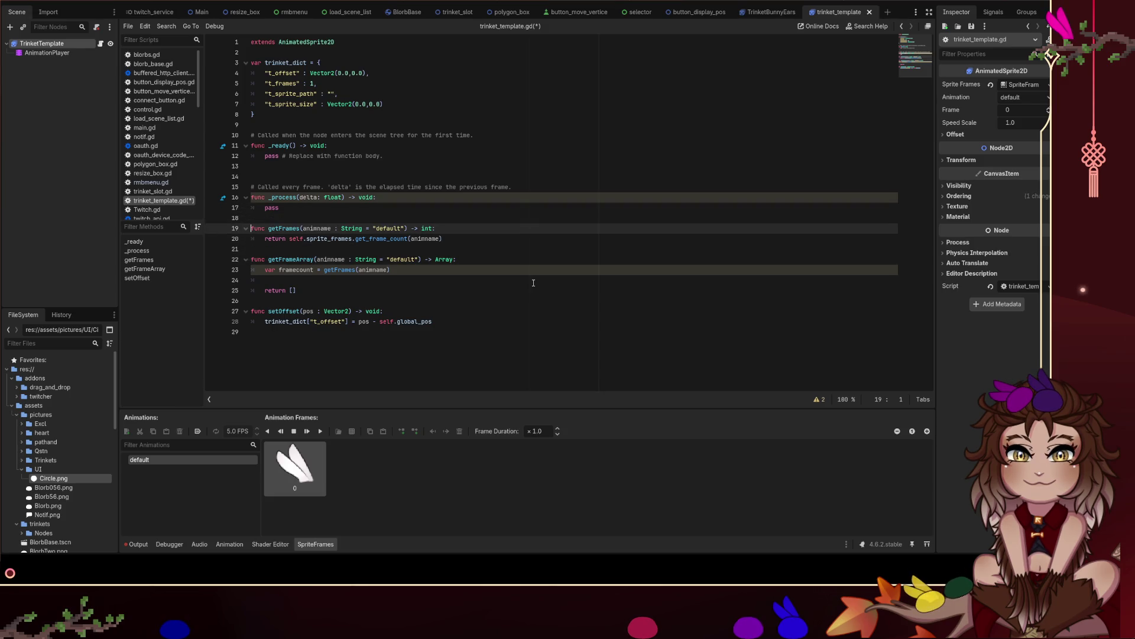
key(Down)
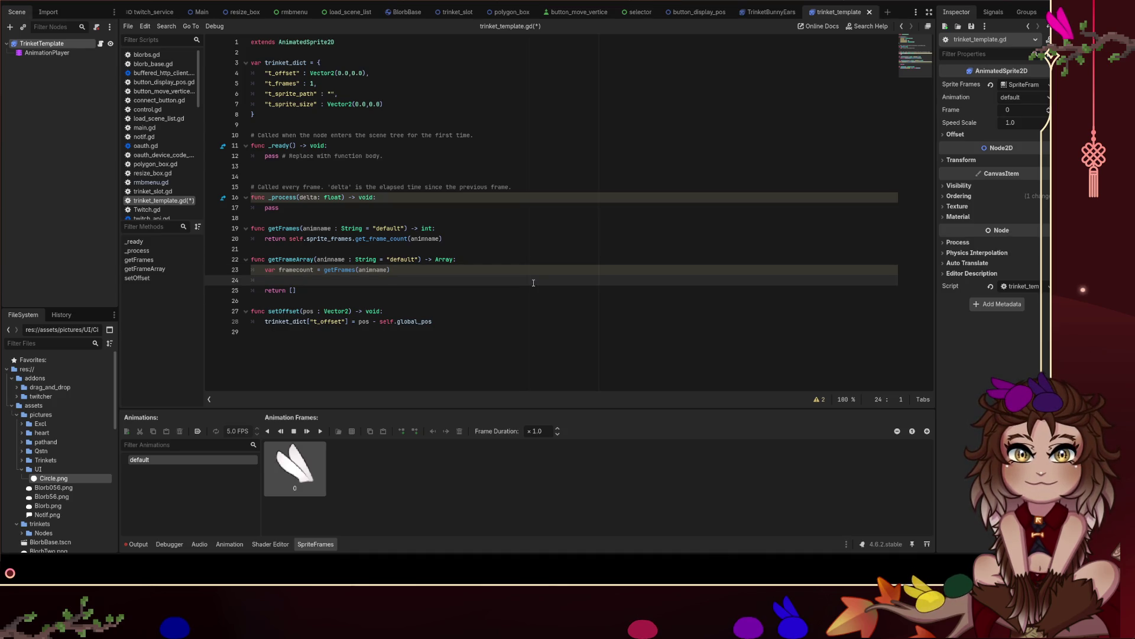
key(Left)
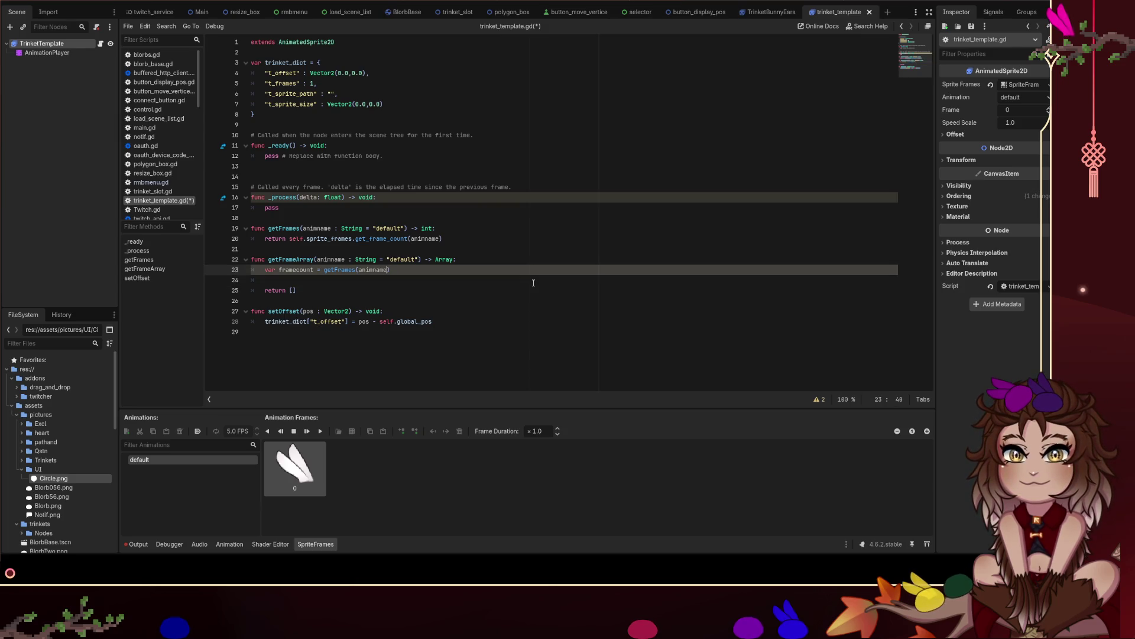
key(Down)
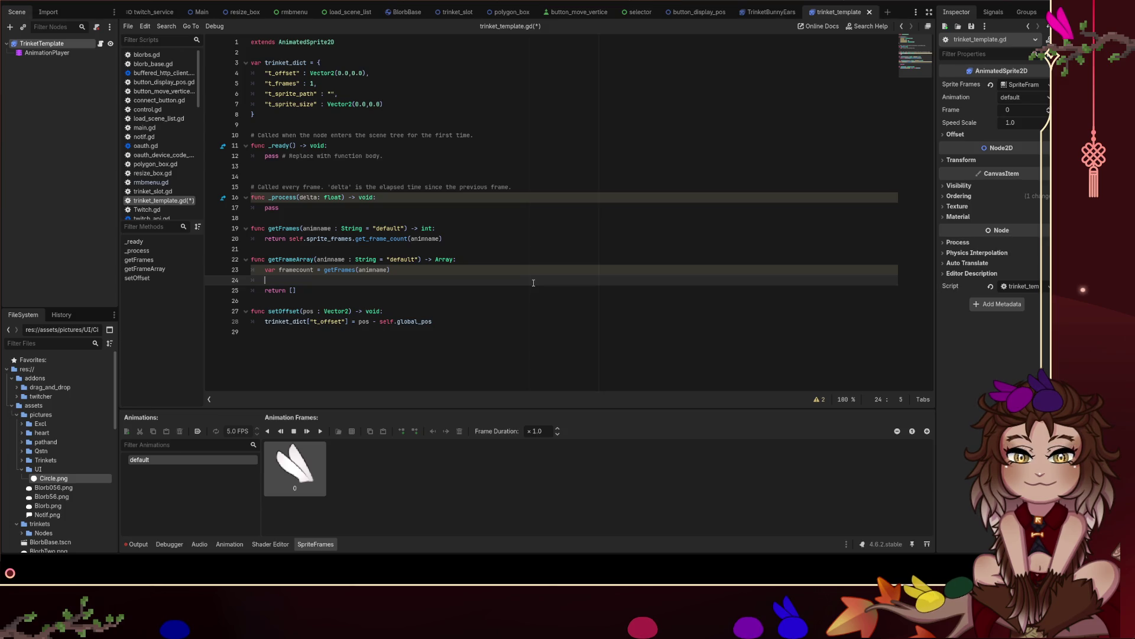
key(Return)
key(Return)
key(Up)
text(for frames in framecou)
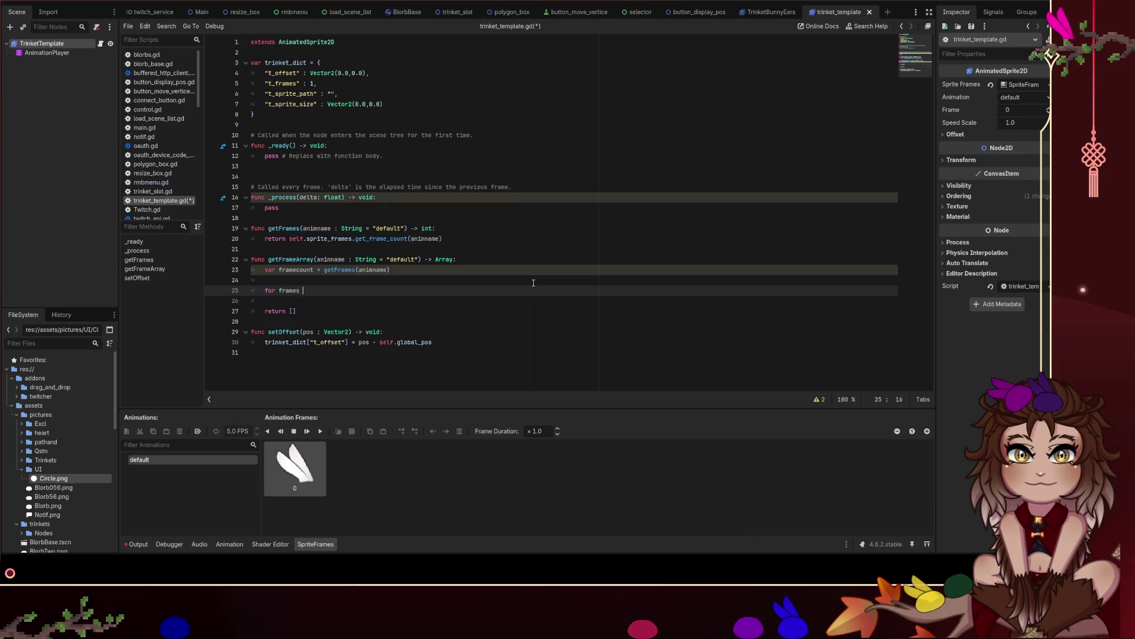
text(nt:)
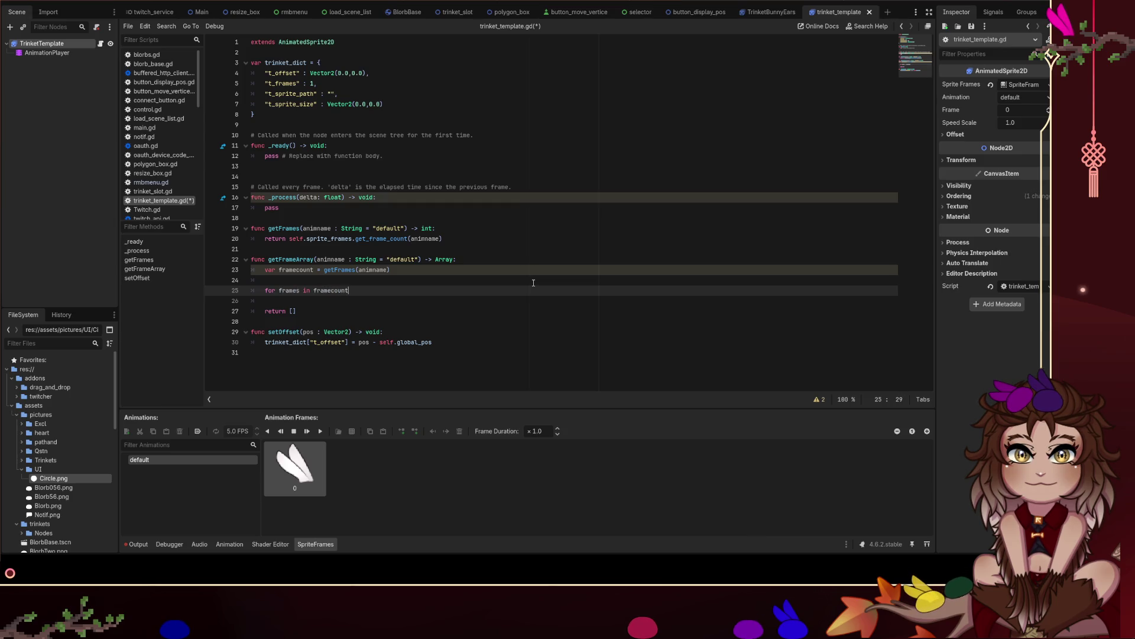
key(Return)
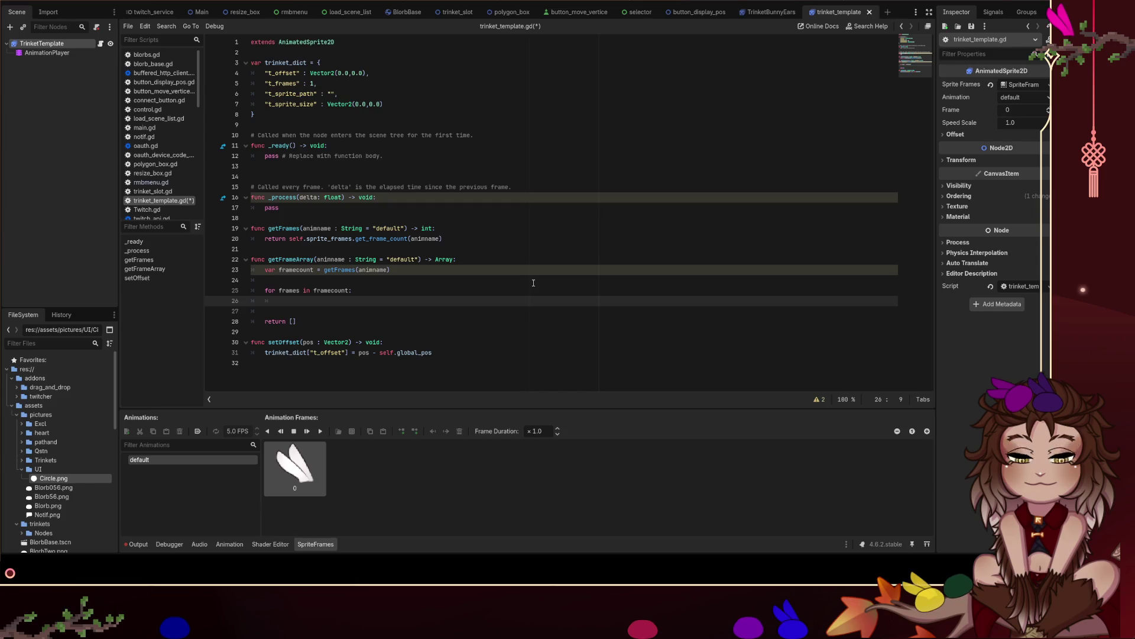
key(Up)
key(Up)
key(Return)
Declare 'var retarray : Array' and type framecount as int above the loop.
key(Up)
text(var retarray)
key(Down)
key(Down)
key(Down)
key(Up)
key(Up)
key(Up)
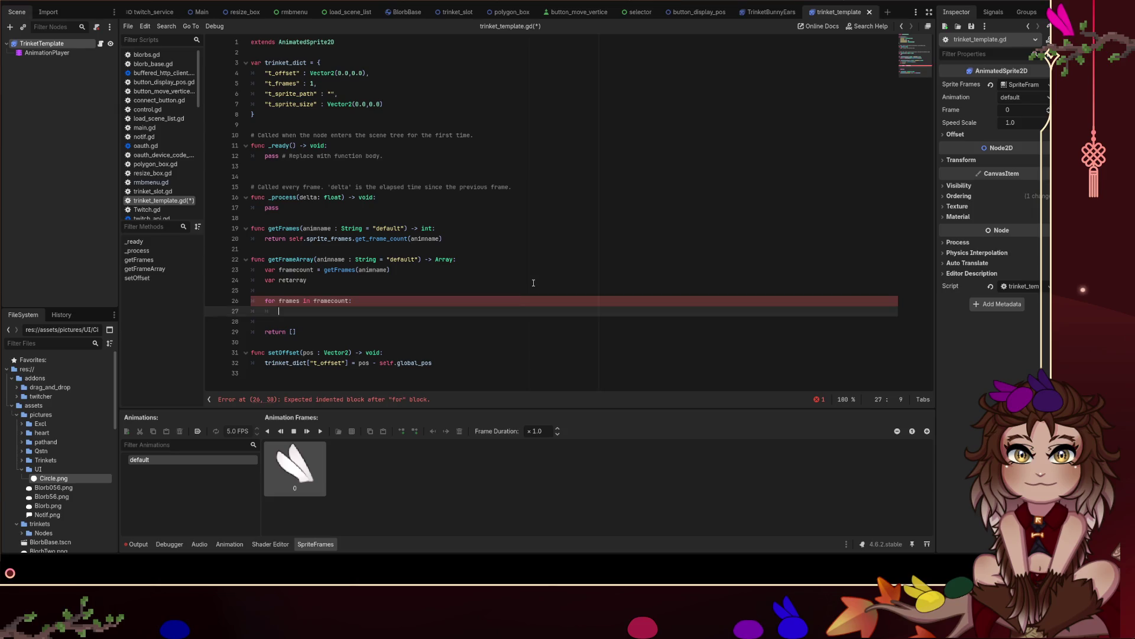
text( : Array)
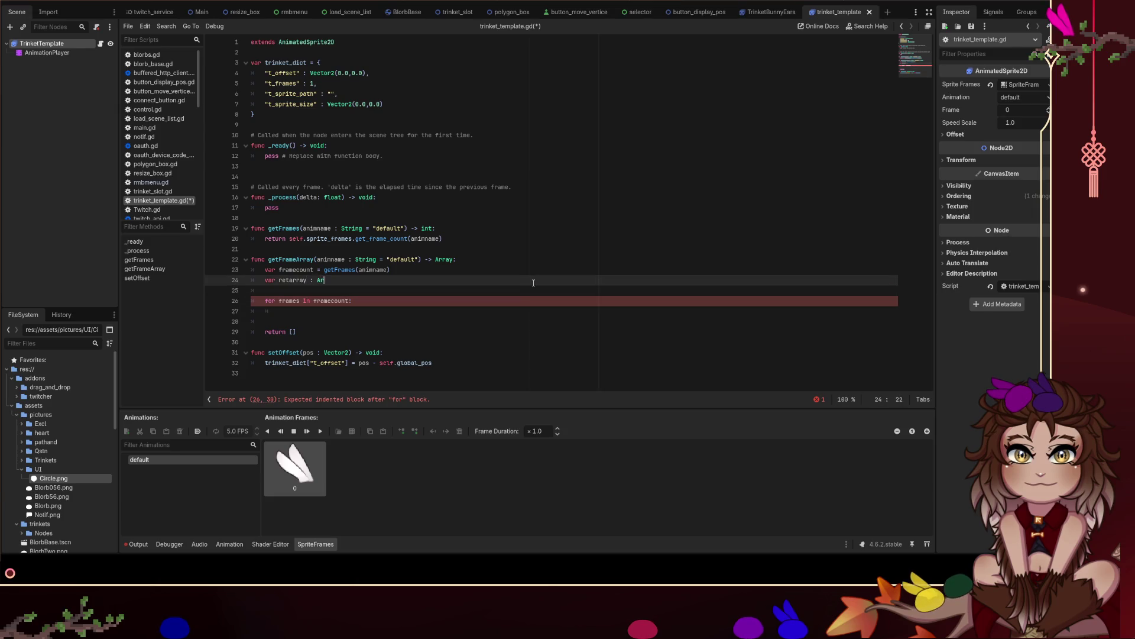
key(Down)
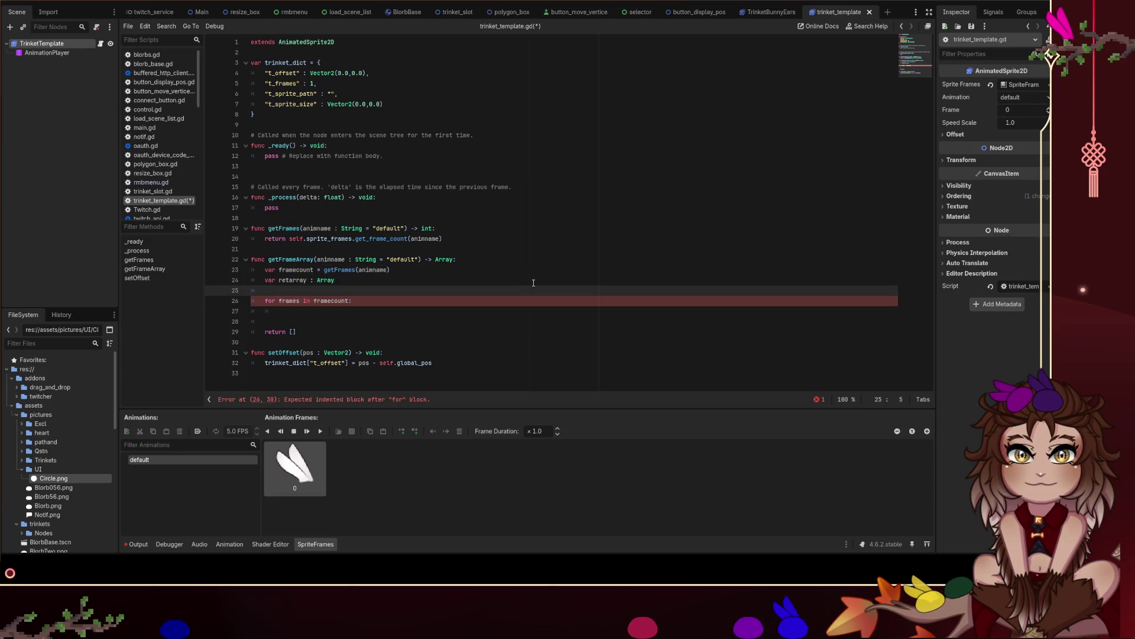
key(Up)
key(Up)
text(:int)
key(Down)
key(Down)
key(Down)
key(Up)
key(Up)
key(Up)
key(Down)
key(Down)
key(Down)
Add 'retarray.append(frames)' as the body of the for loop.
text(retarray.append)
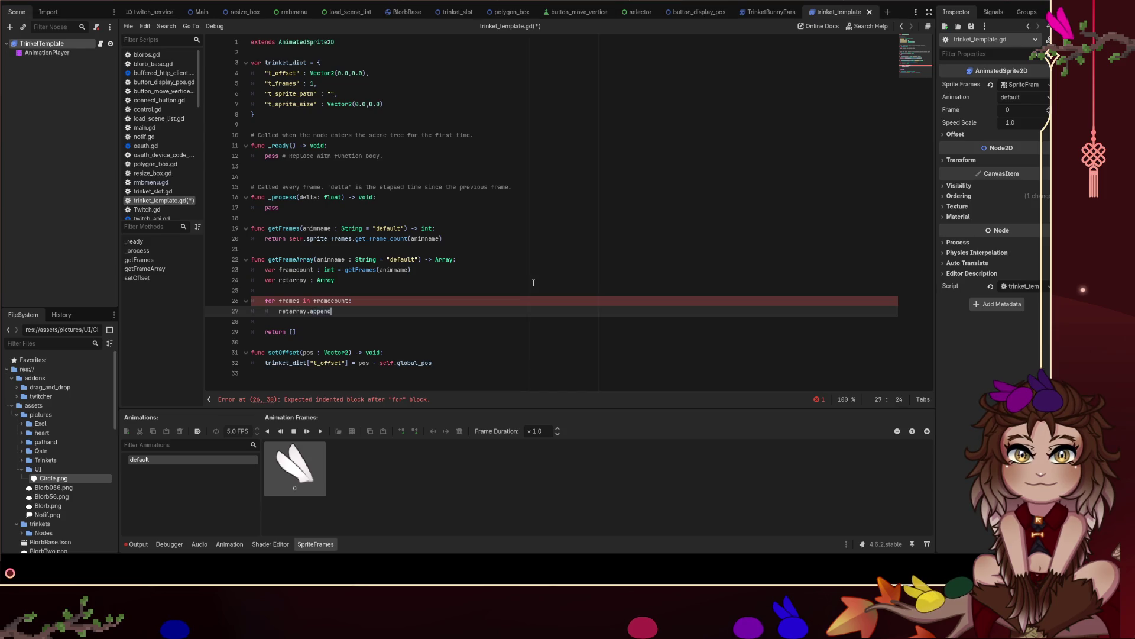
text((frame)
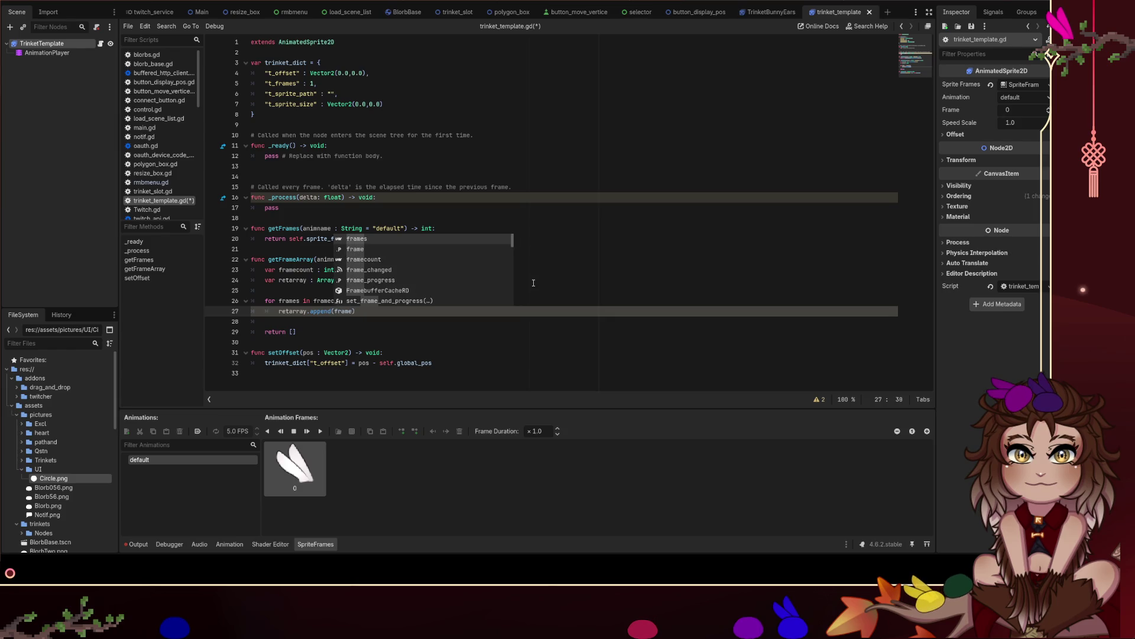
text(s)
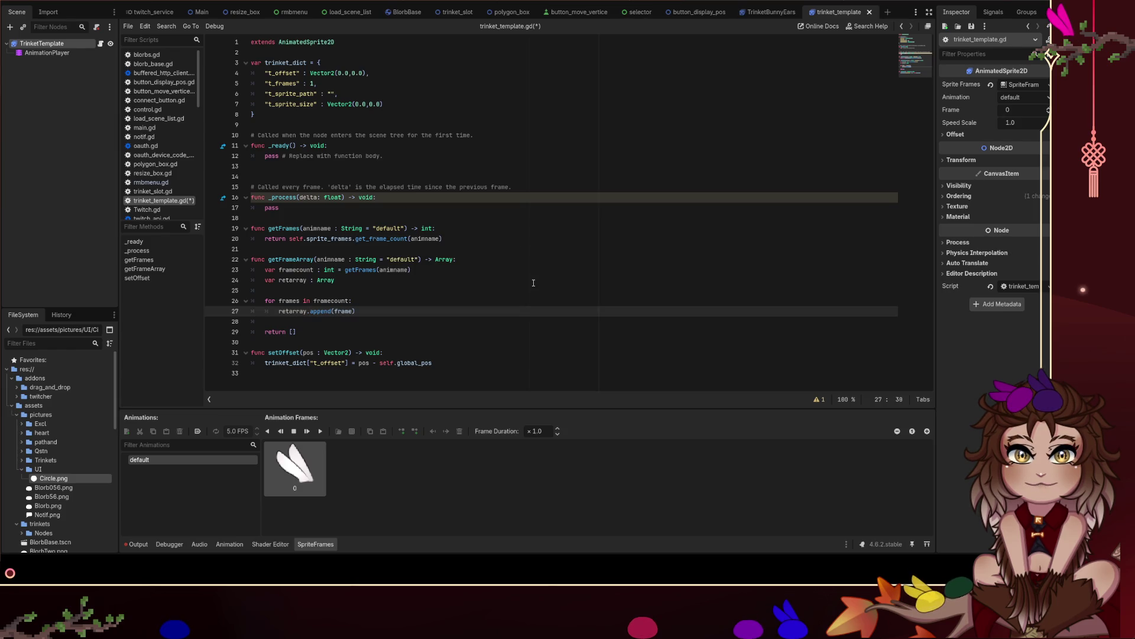
key(Up)
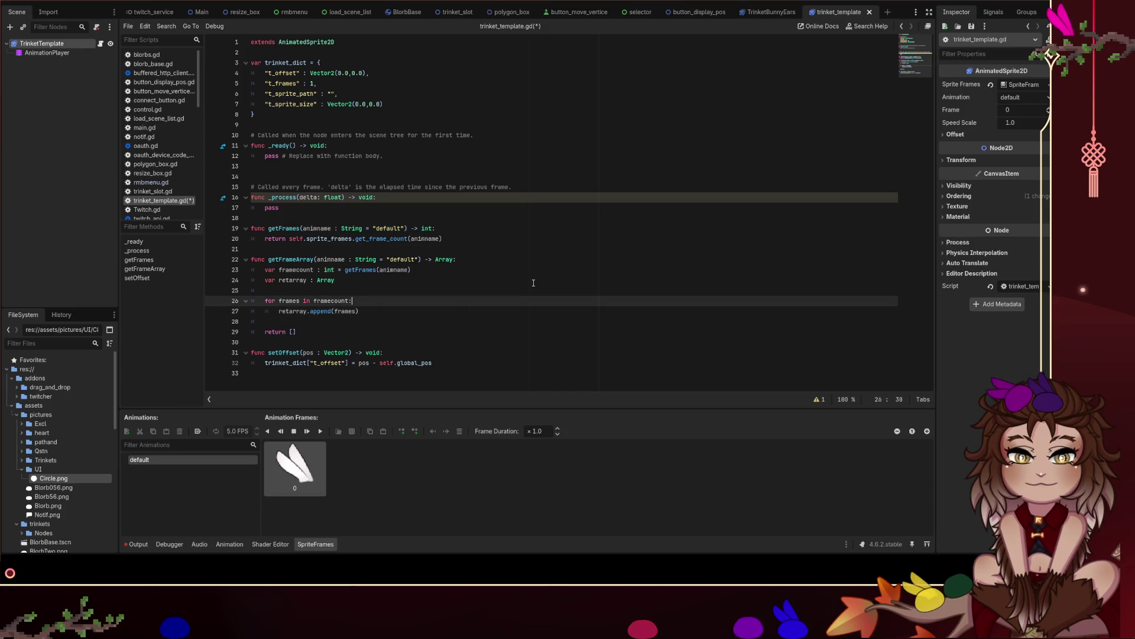
key(Down)
key(Down)
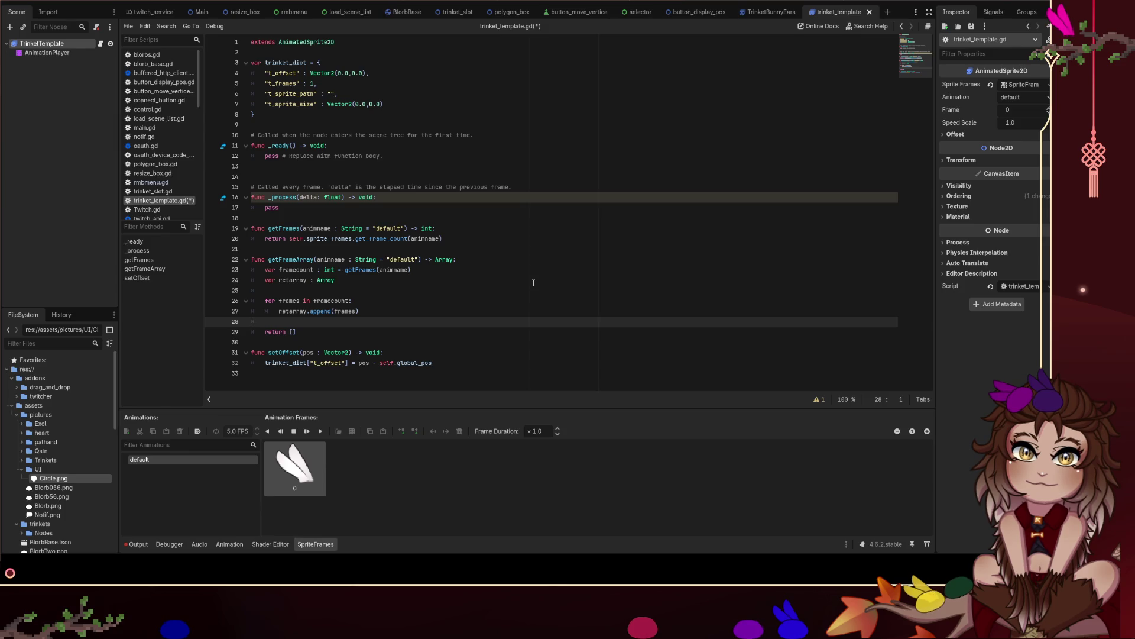
key(Up)
key(Down)
key(Up)
key(End)
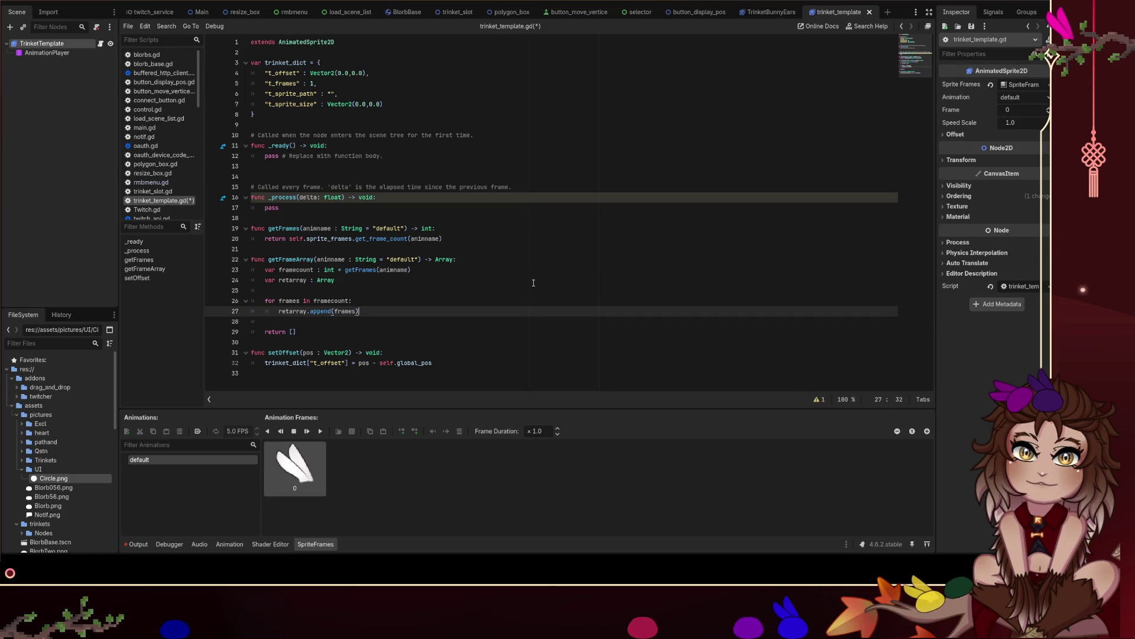
key(Up)
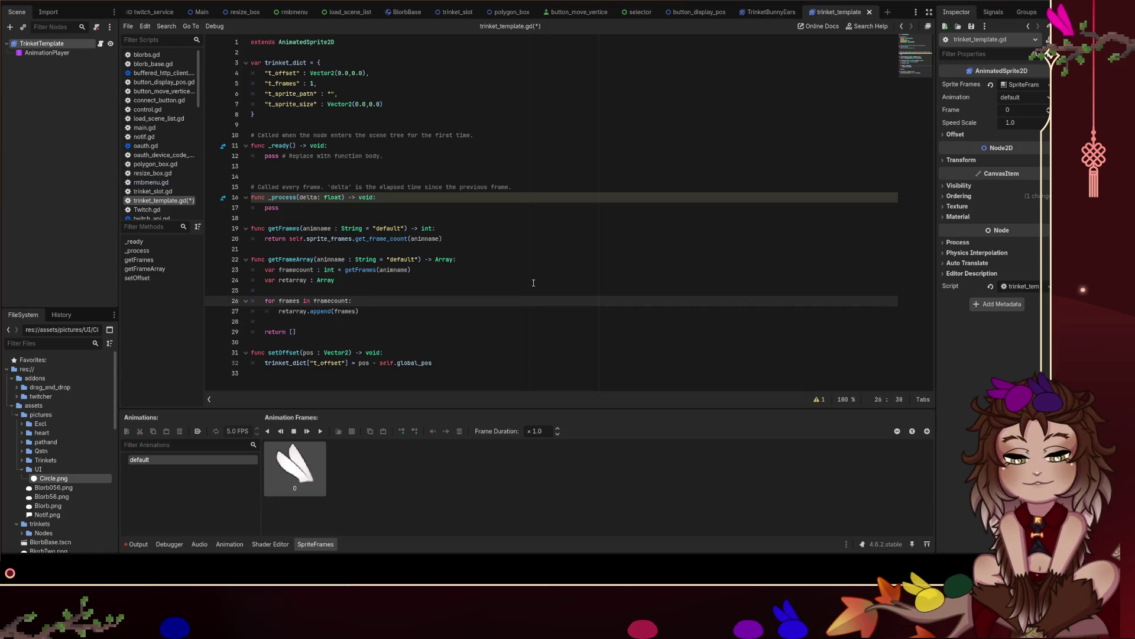
drag(289, 239, 353, 241)
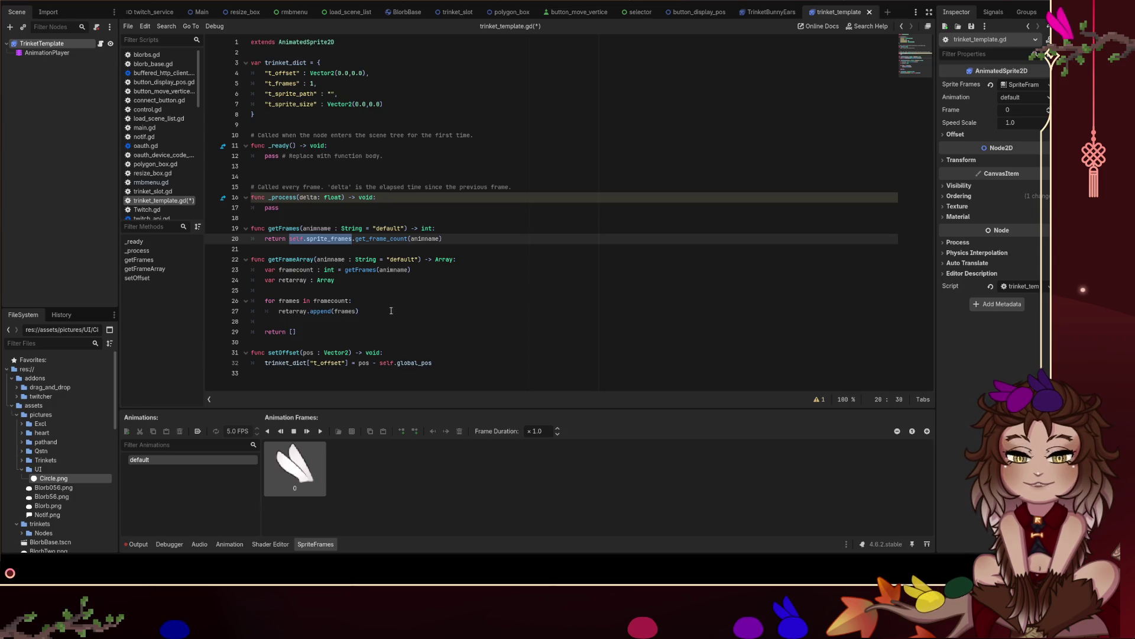
click(336, 311)
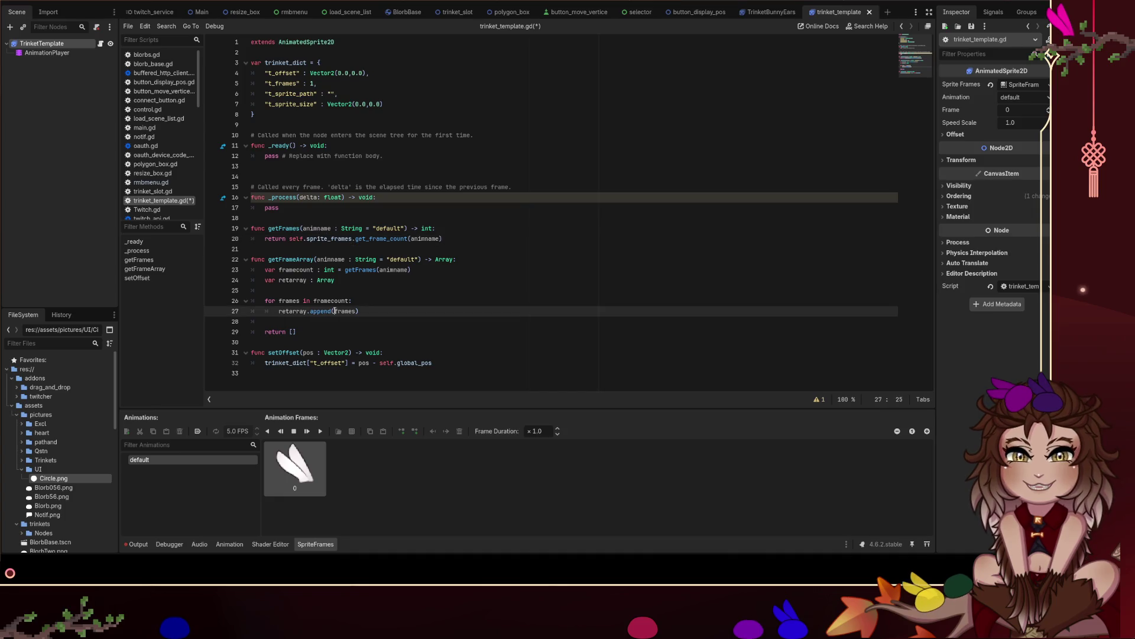
Replace the append argument with self.sprite_frames.get_frame_texture(animname,frames).
key(ctrl+shift+Left)
key(BackSpace)
text(self.sprite_frames.)
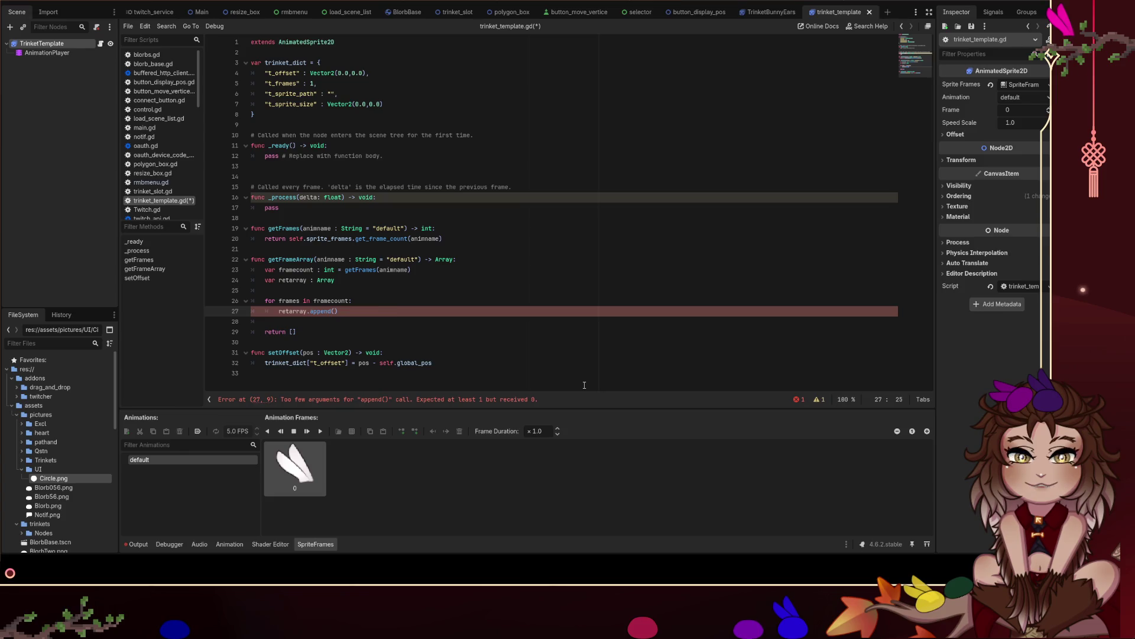
text(get_f)
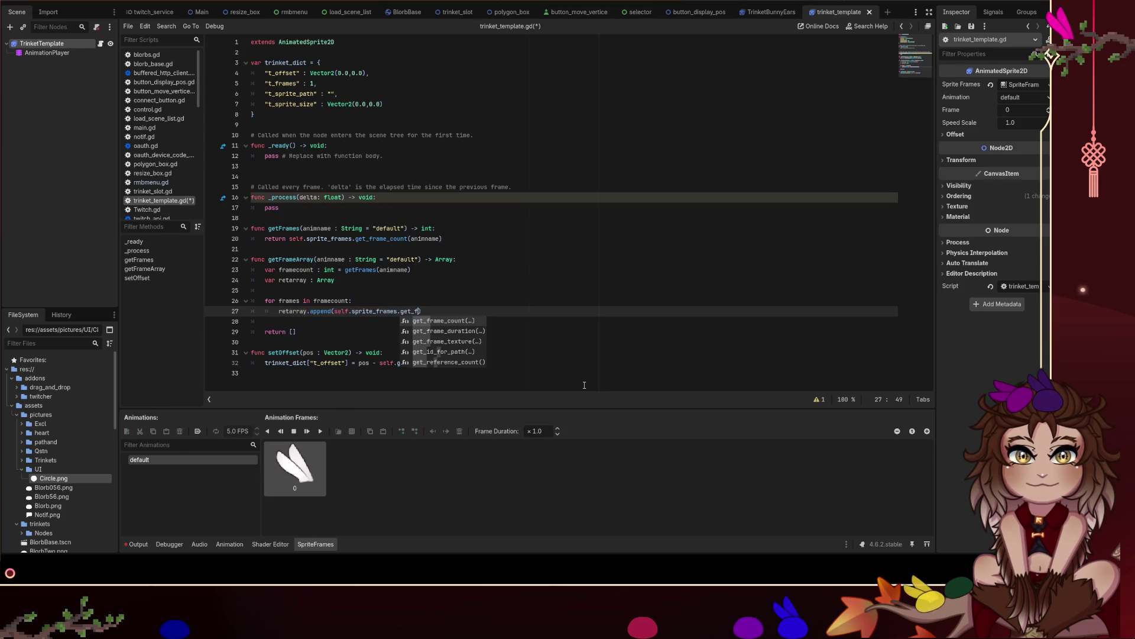
key(Down)
key(Down)
key(Return)
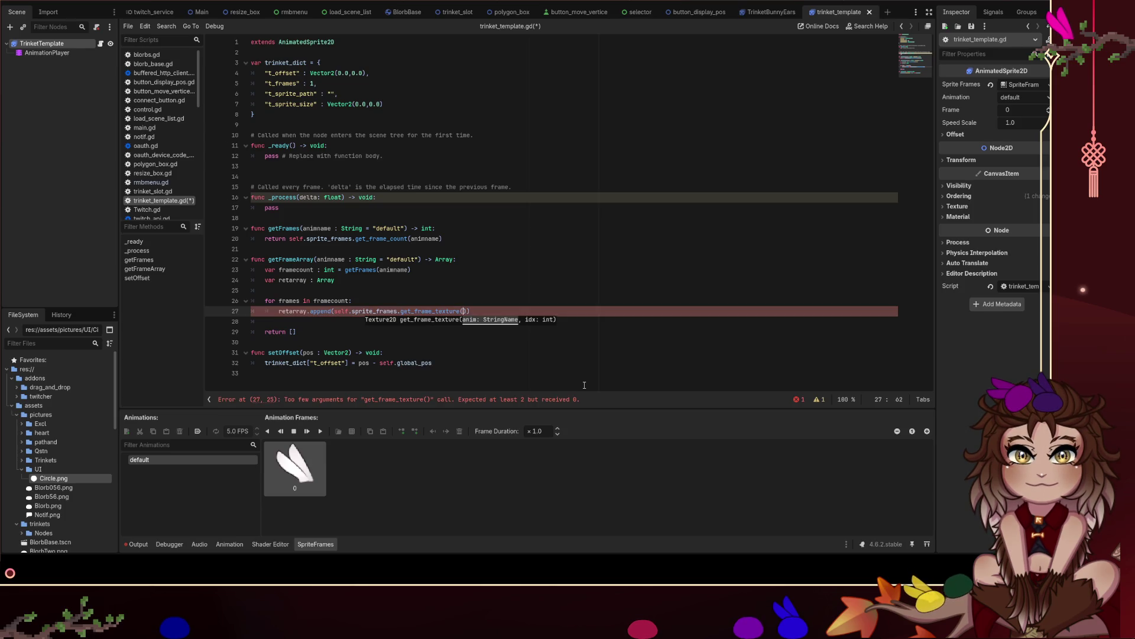
text(animname,)
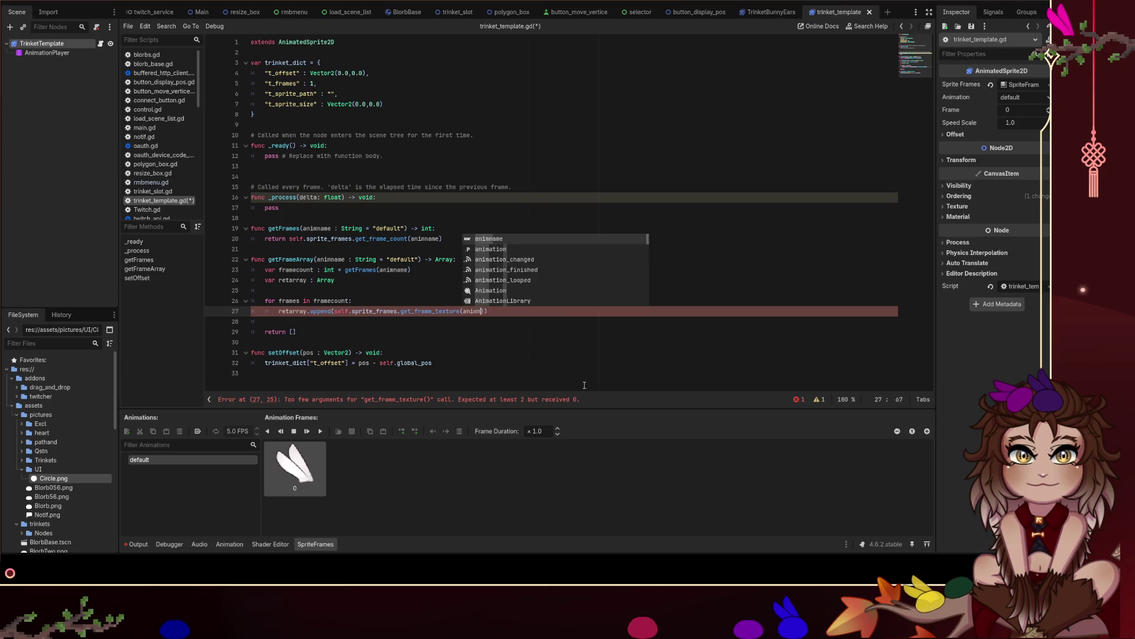
key(Escape)
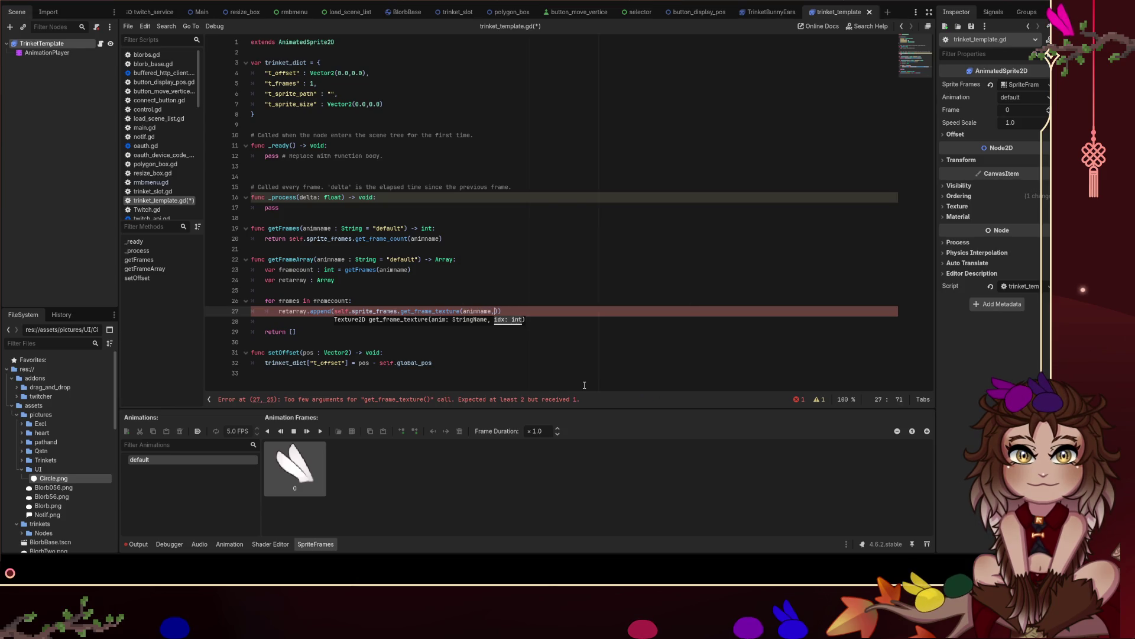
text(frames)
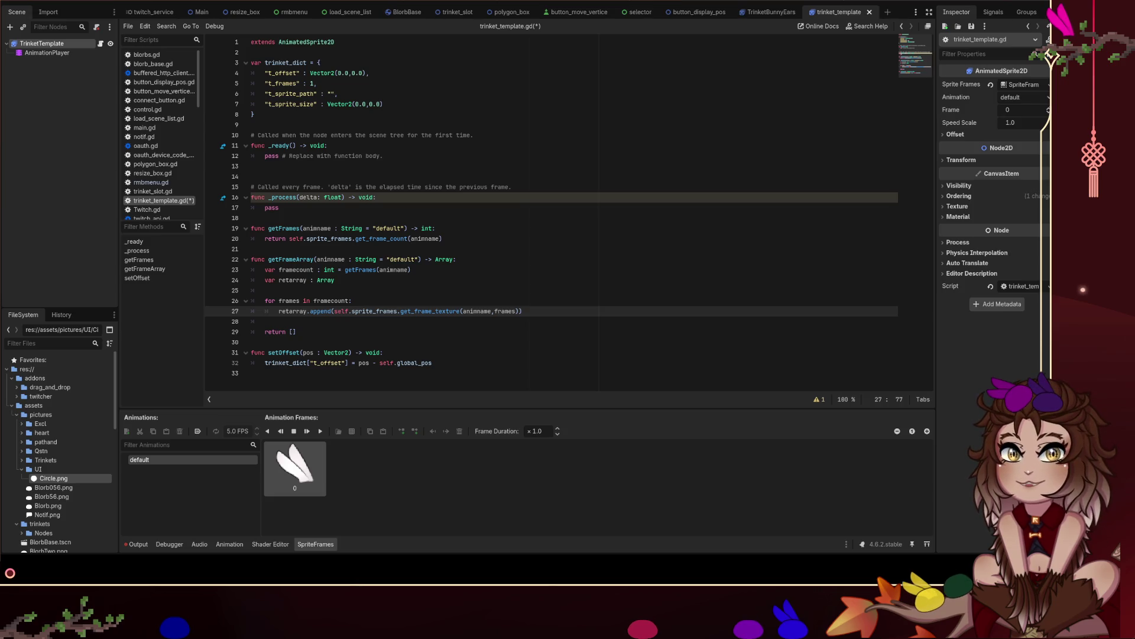
Make getFrameArray return retarray, save trinket_template.gd, and open the get_frame_count reference.
click(265, 321)
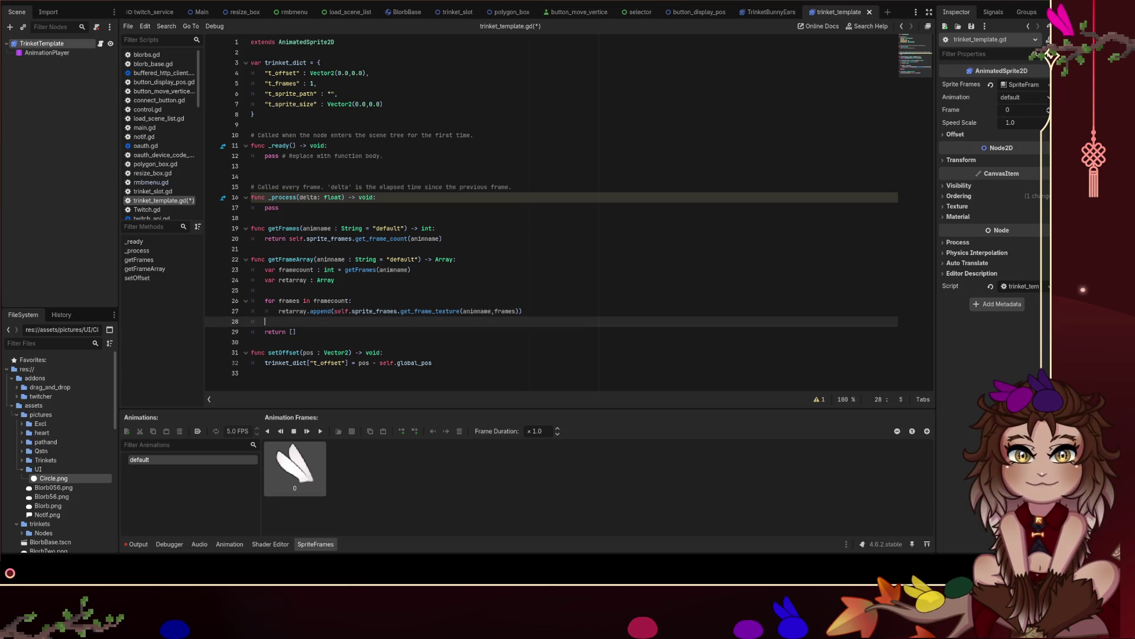
click(359, 335)
key(BackSpace)
text(retarray)
key(Up)
key(Up)
key(Up)
key(Up)
key(Up)
key(End)
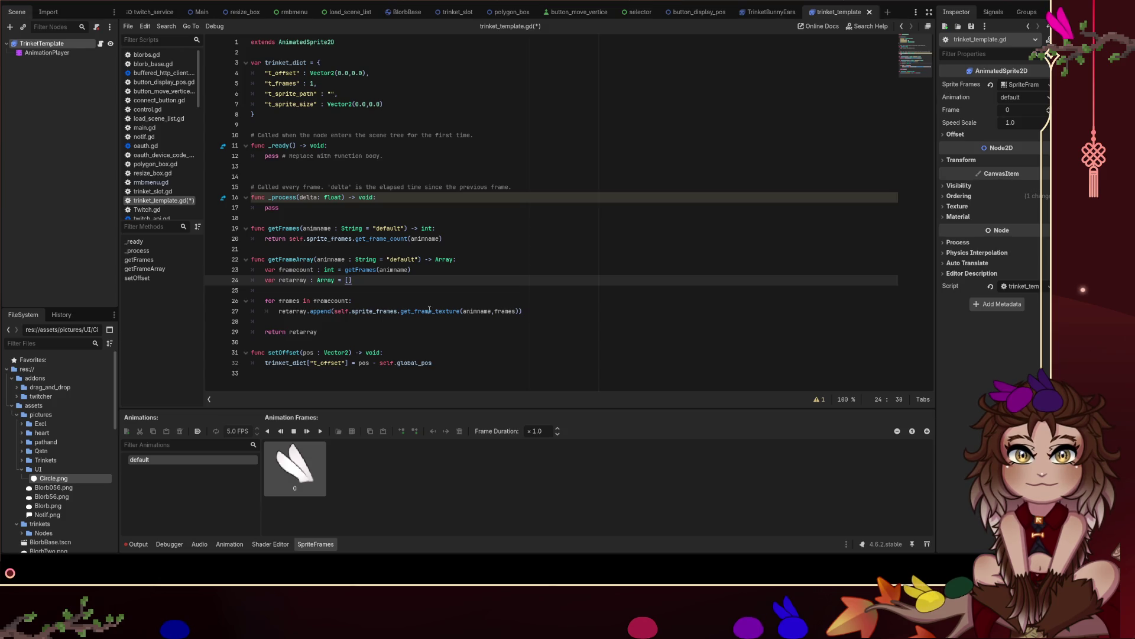
click(396, 332)
key(ctrl+s)
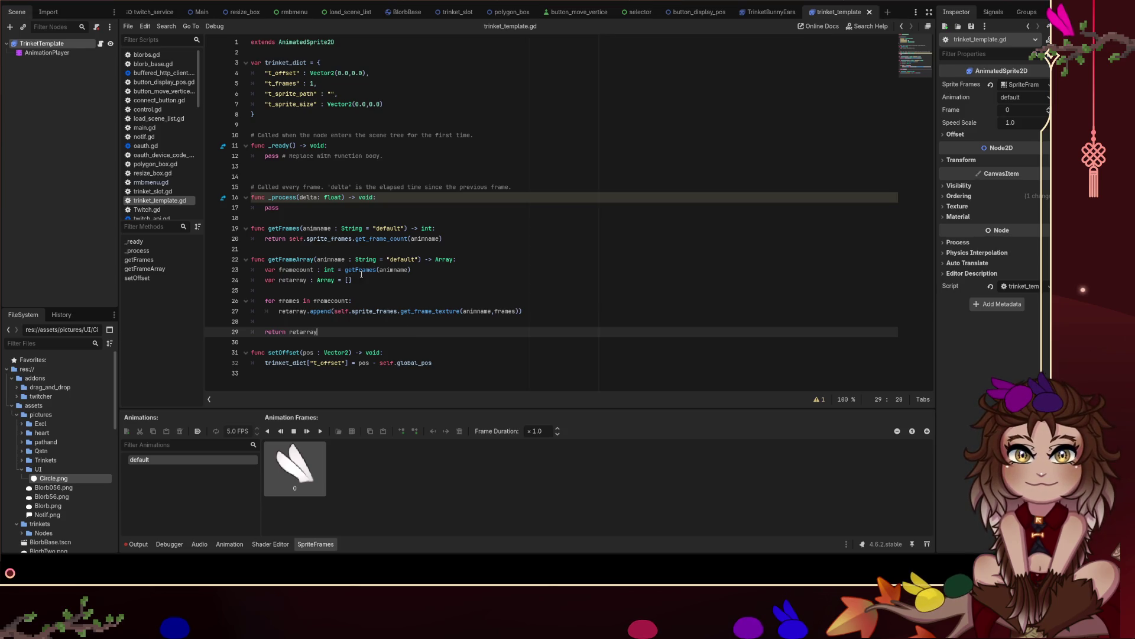
ctrl+click(379, 236)
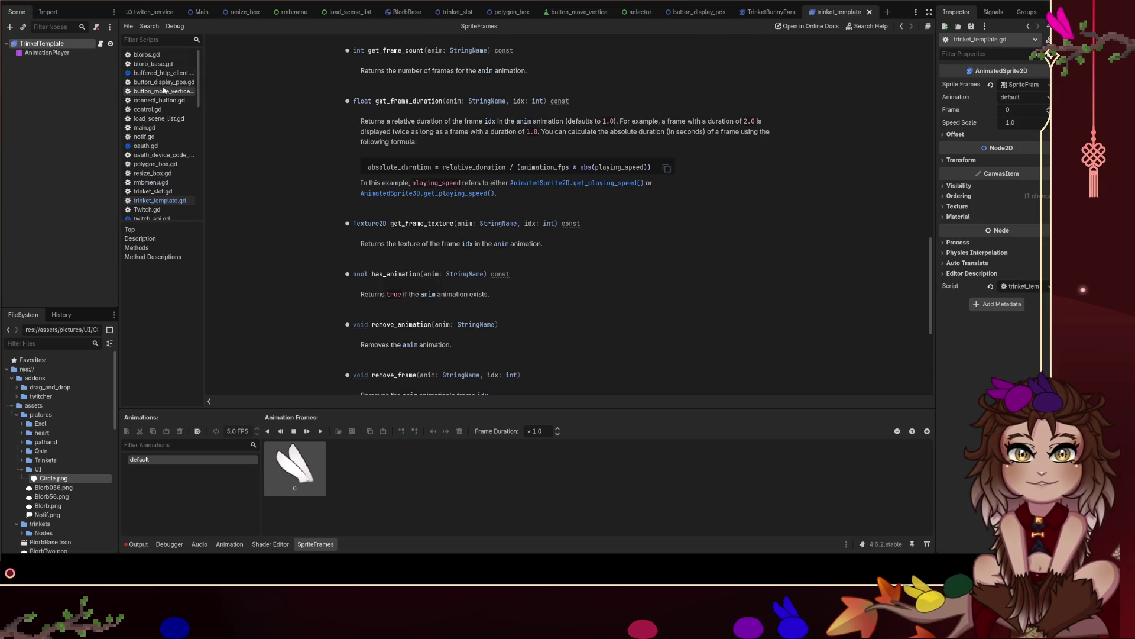
Scroll the SpriteFrames reference, then return to the trinket_template.gd script.
scroll(170, 161, down, 1)
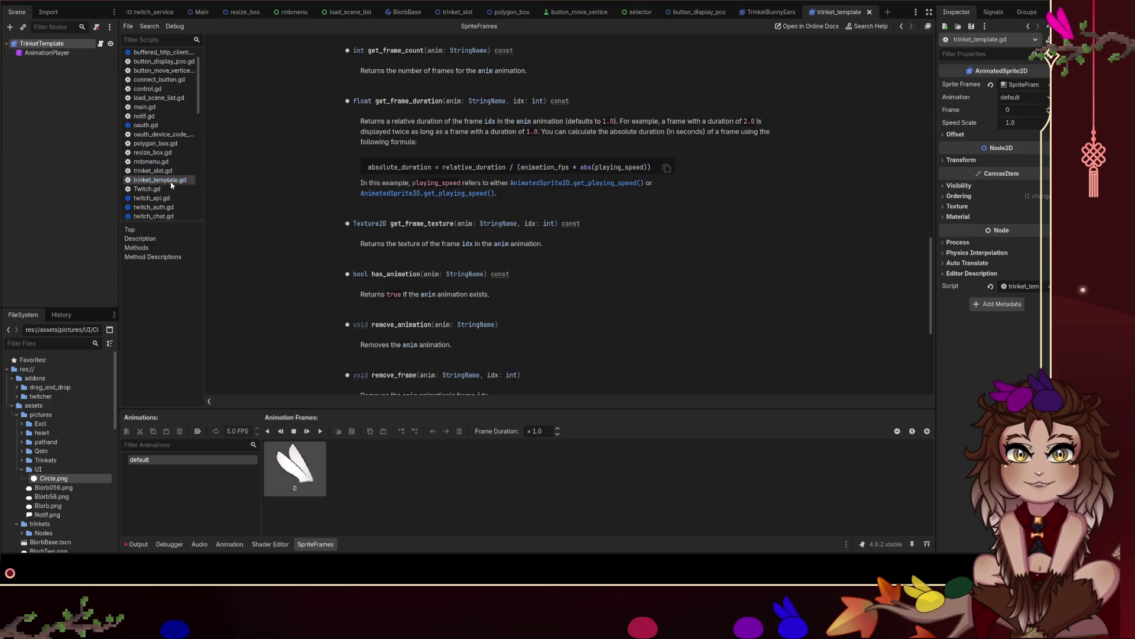
click(168, 180)
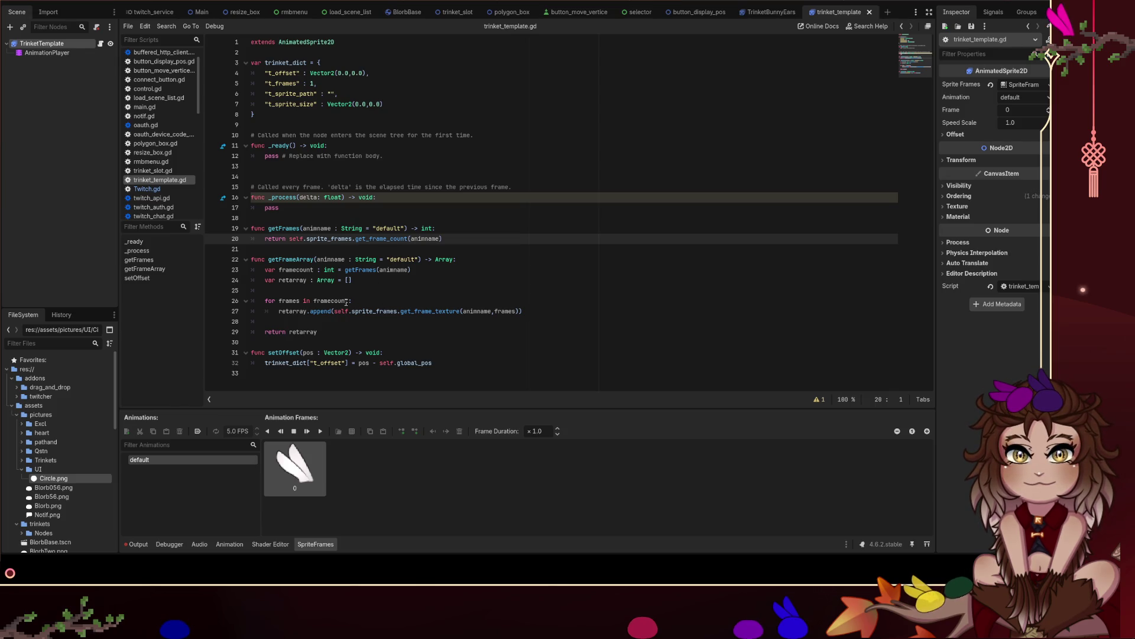
Change the get_frame_texture index in getFrameArray's loop to frames-1.
click(347, 301)
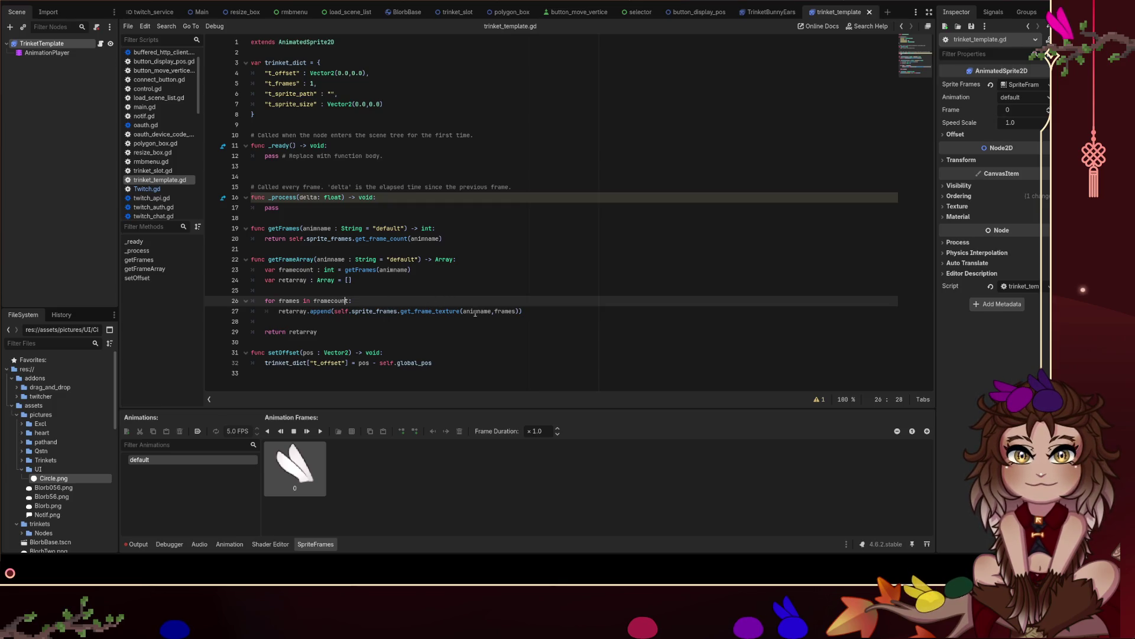
click(517, 312)
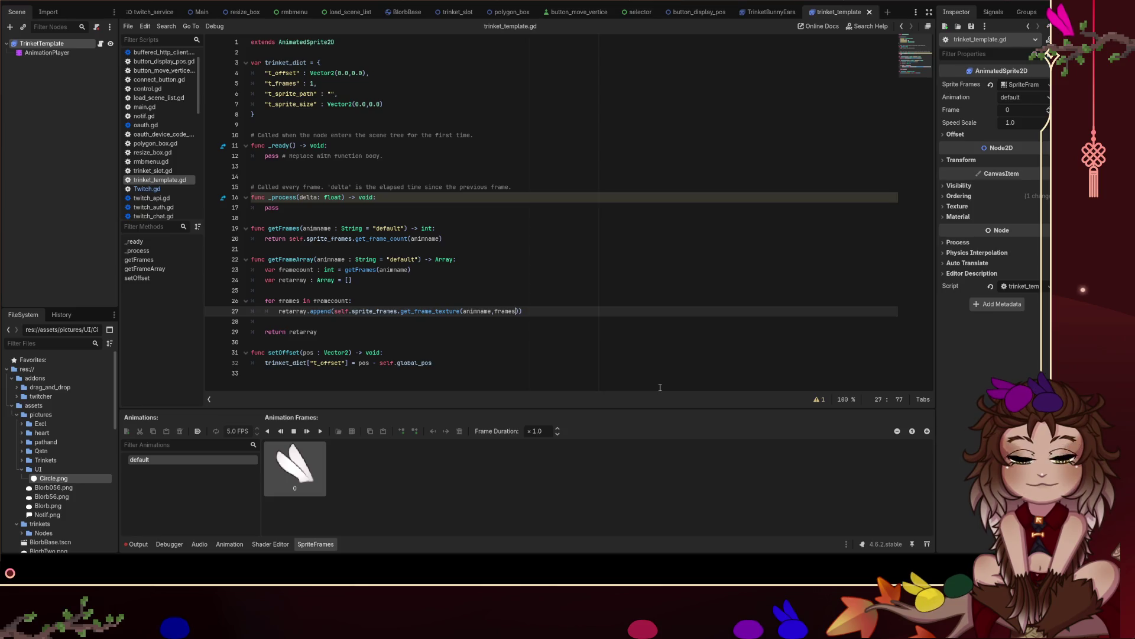
text(-1)
key(Up)
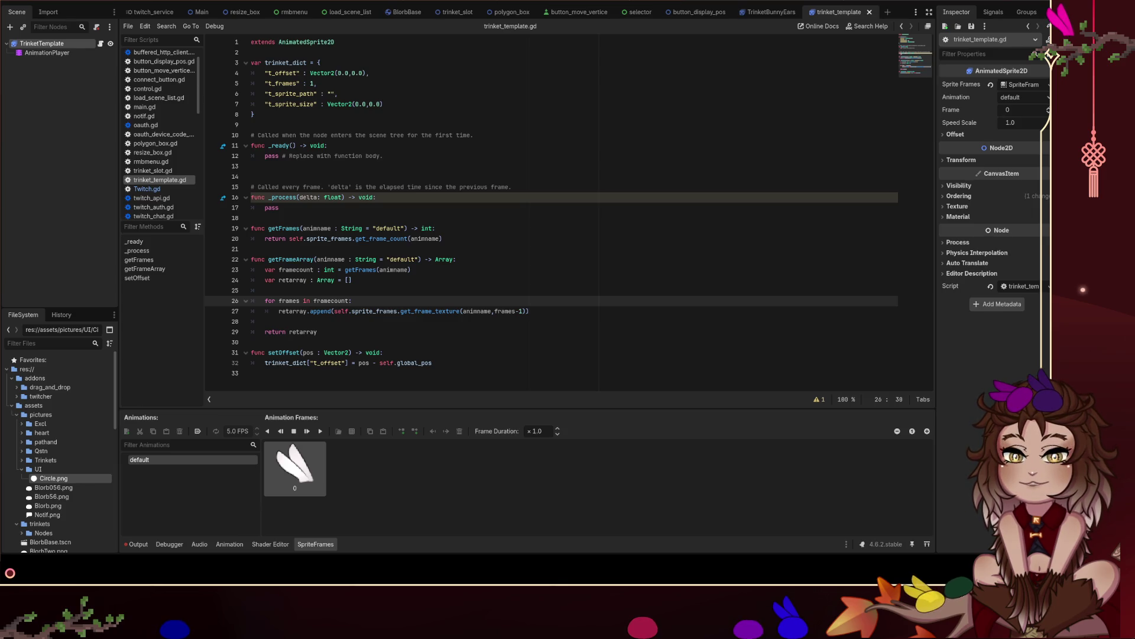
Go to the t_sprite_size Vector2 line in trinket_dict, adding then removing a line break.
click(415, 107)
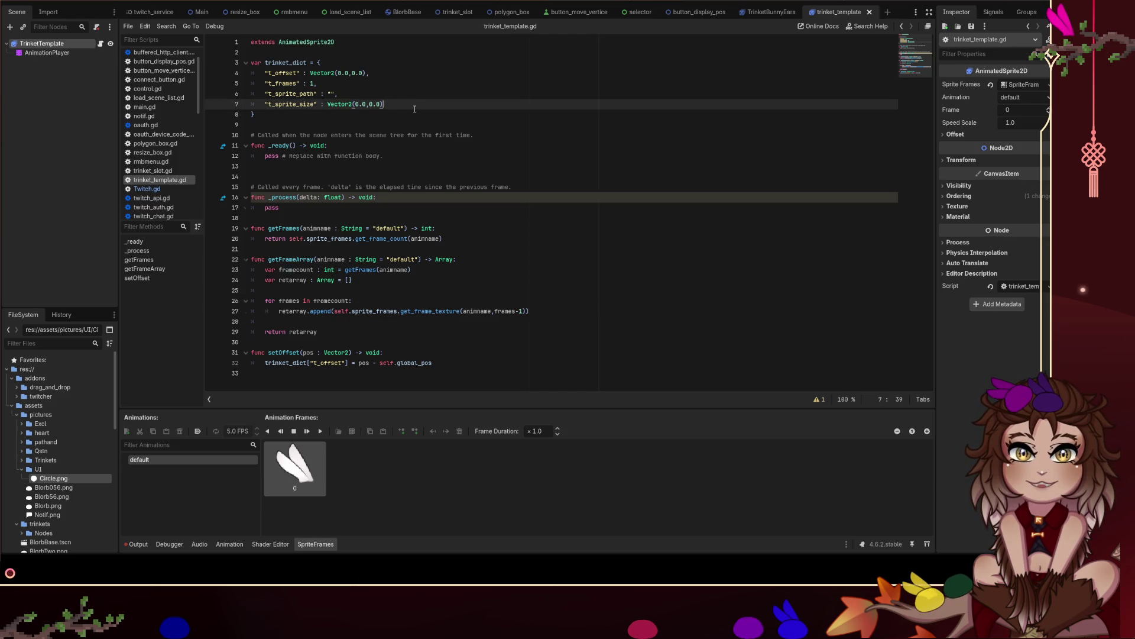
key(Return)
key(BackSpace)
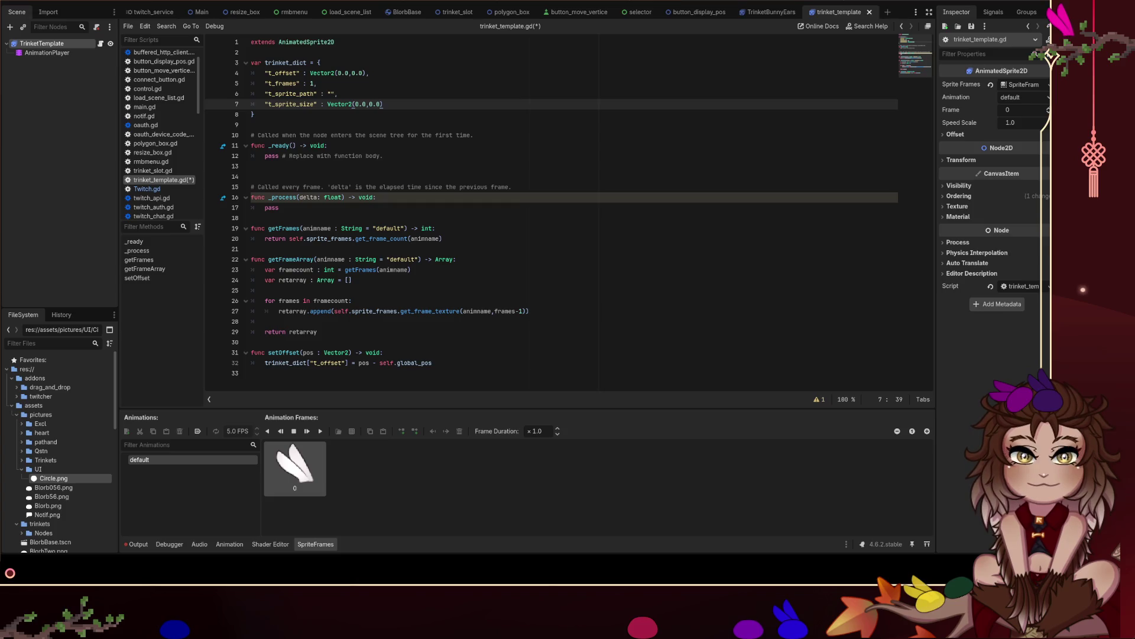
scroll(156, 130, up, 1)
Look through blorb_base.gd, briefly searching it for 'scene'.
click(154, 63)
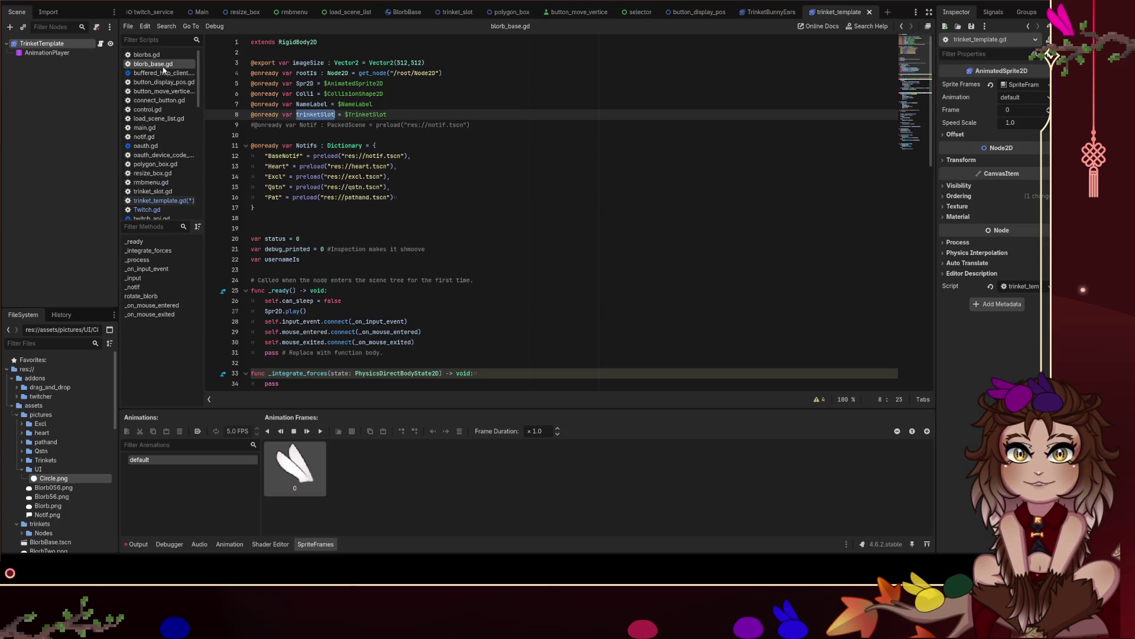
click(428, 210)
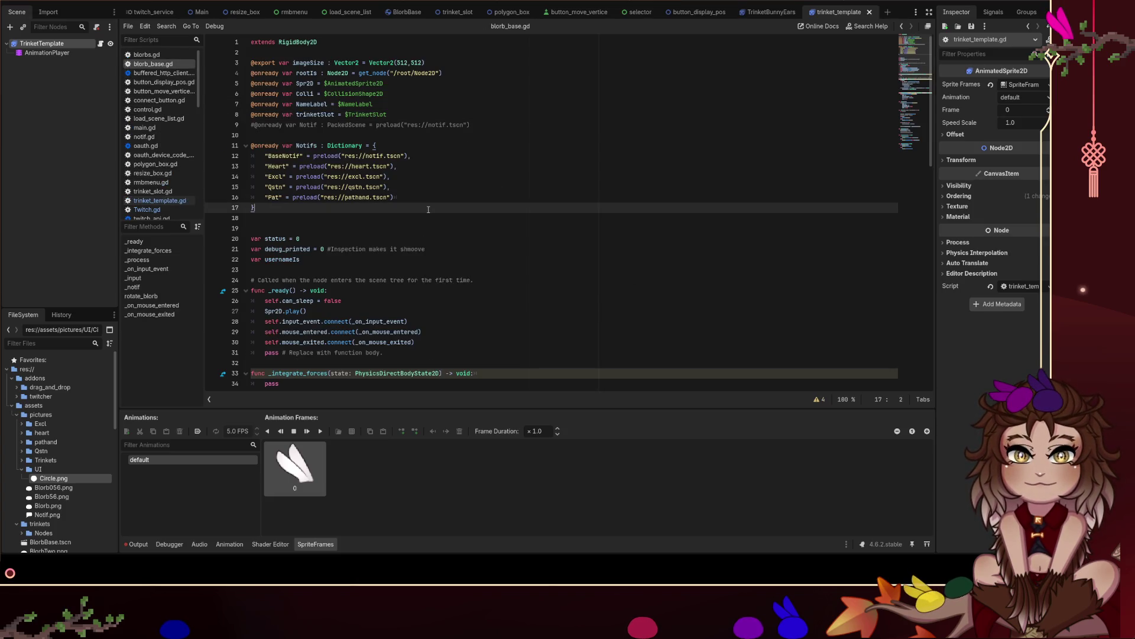
key(ctrl+f)
text(scene)
key(ctrl+a)
key(BackSpace)
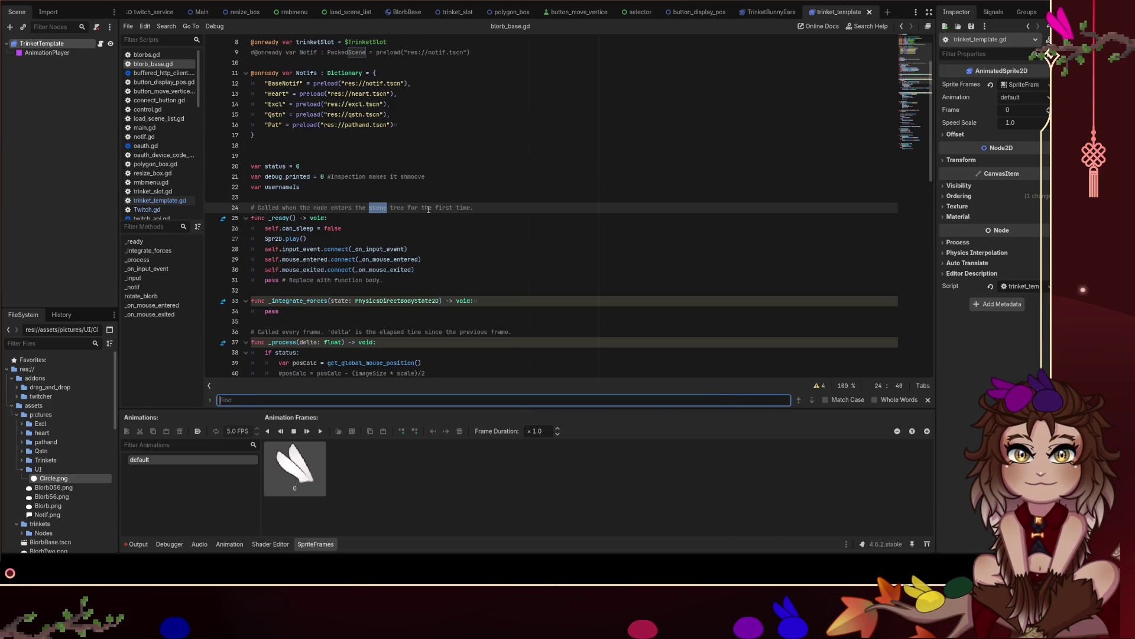
scroll(428, 210, down, 8)
click(545, 224)
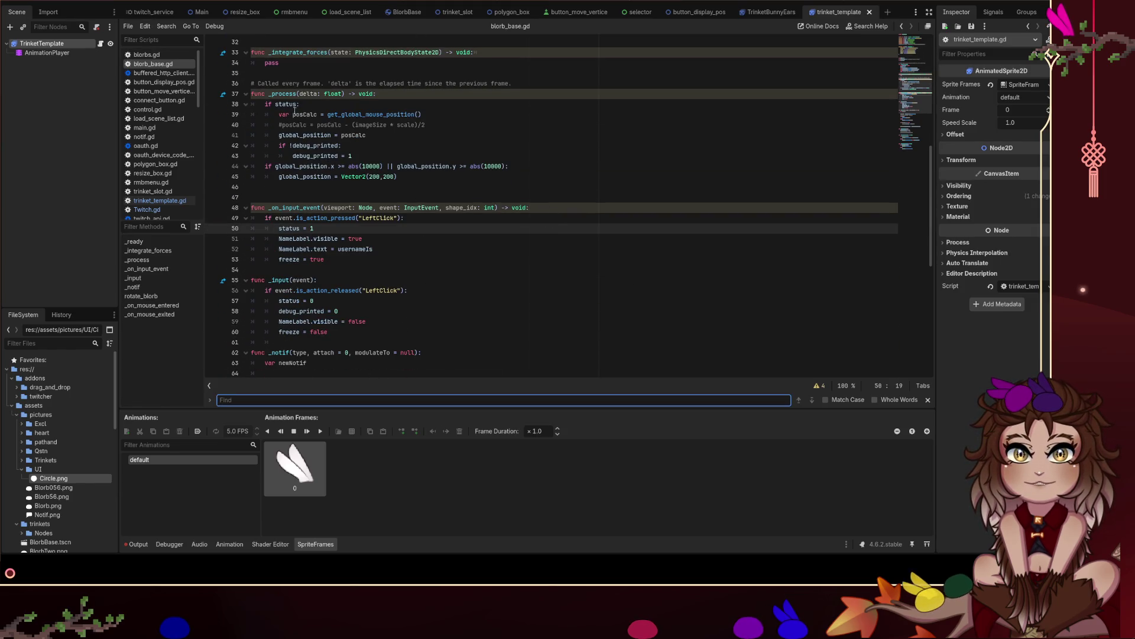
Switch to blorbs.gd and search for 'object' to find the Objects save functions.
click(147, 55)
click(573, 280)
key(ctrl+f)
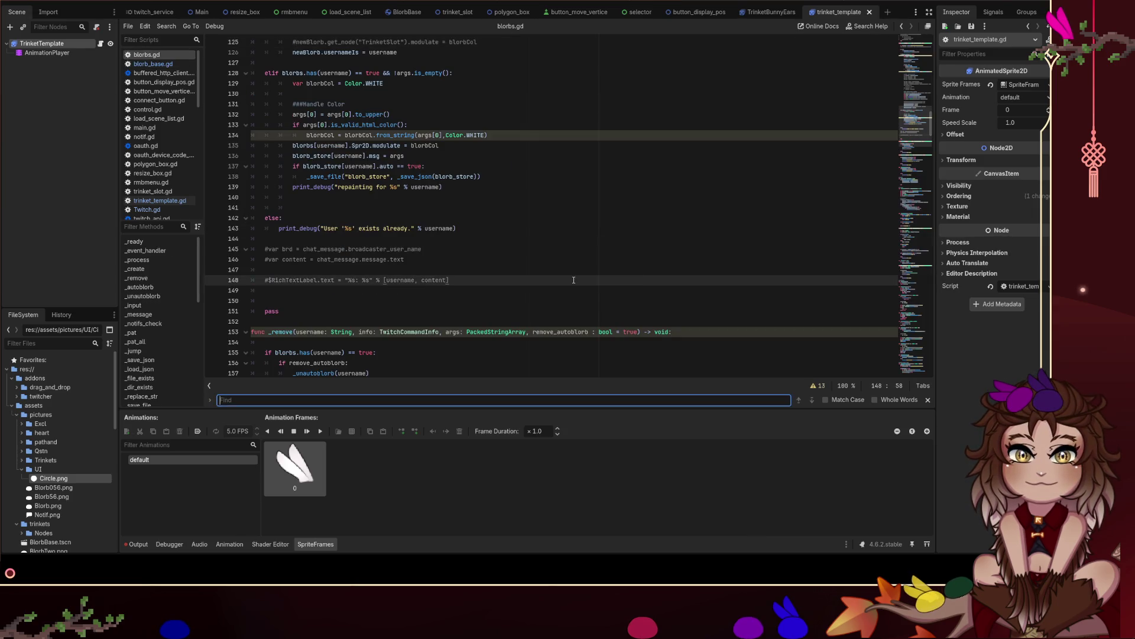
text(object)
click(573, 289)
key(Escape)
scroll(369, 134, down, 4)
scroll(374, 134, down, 1)
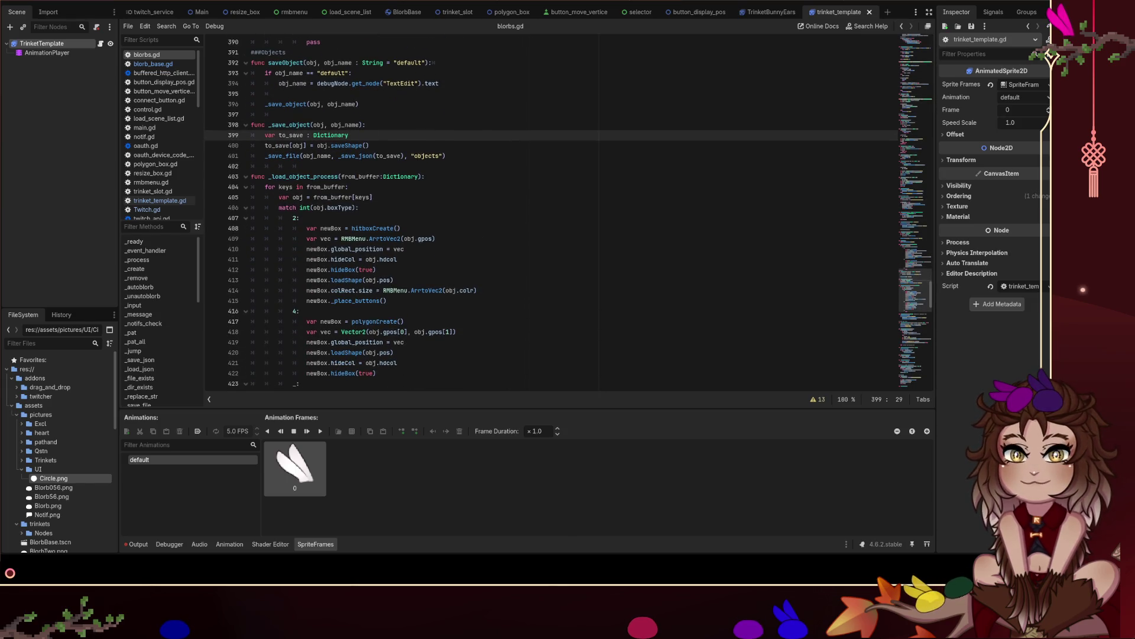
scroll(570, 209, up, 3)
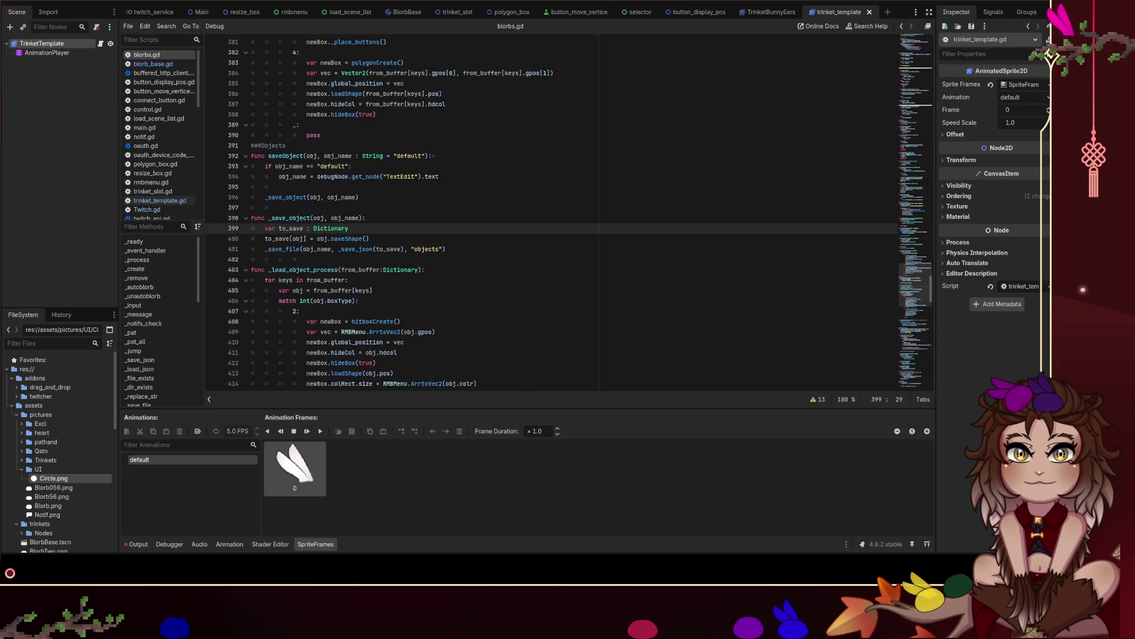
scroll(369, 212, down, 11)
Select the ### Objects block with its save and load functions.
click(408, 187)
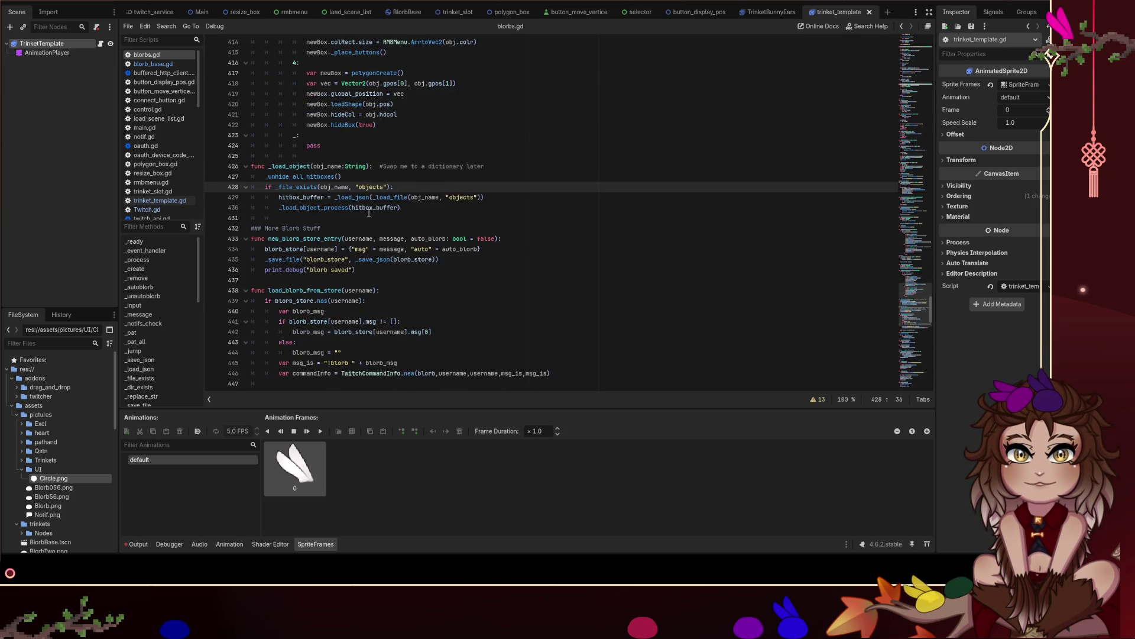
scroll(413, 217, up, 1)
mouse_move(436, 239)
mouse_down()
mouse_move(278, 155)
mouse_move(249, 83)
mouse_up()
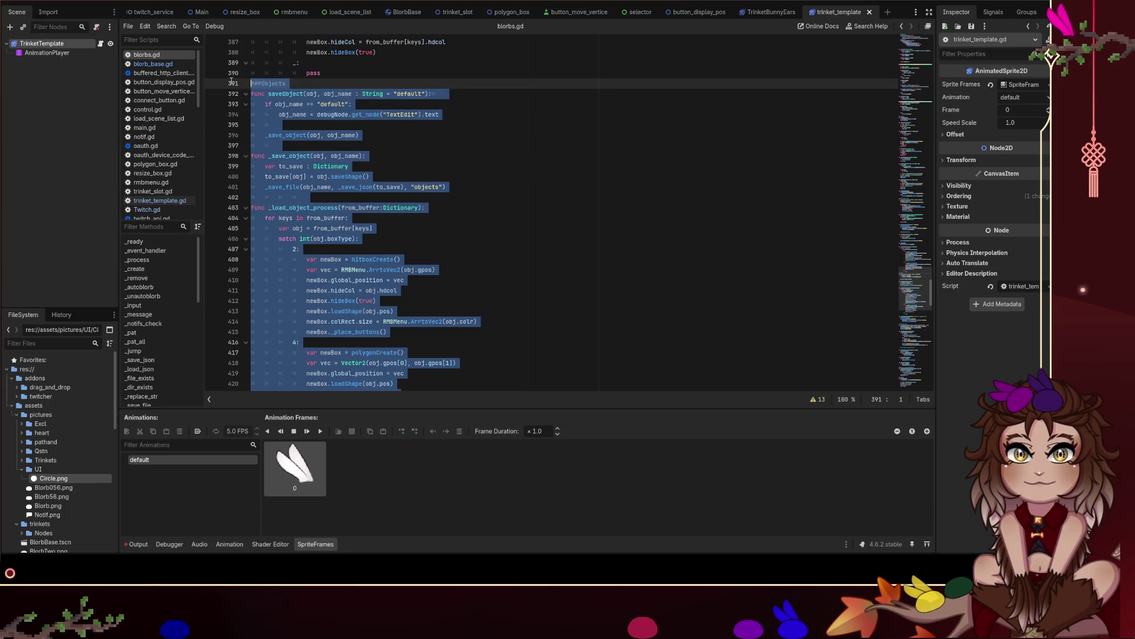
scroll(407, 171, down, 2)
scroll(407, 171, down, 2)
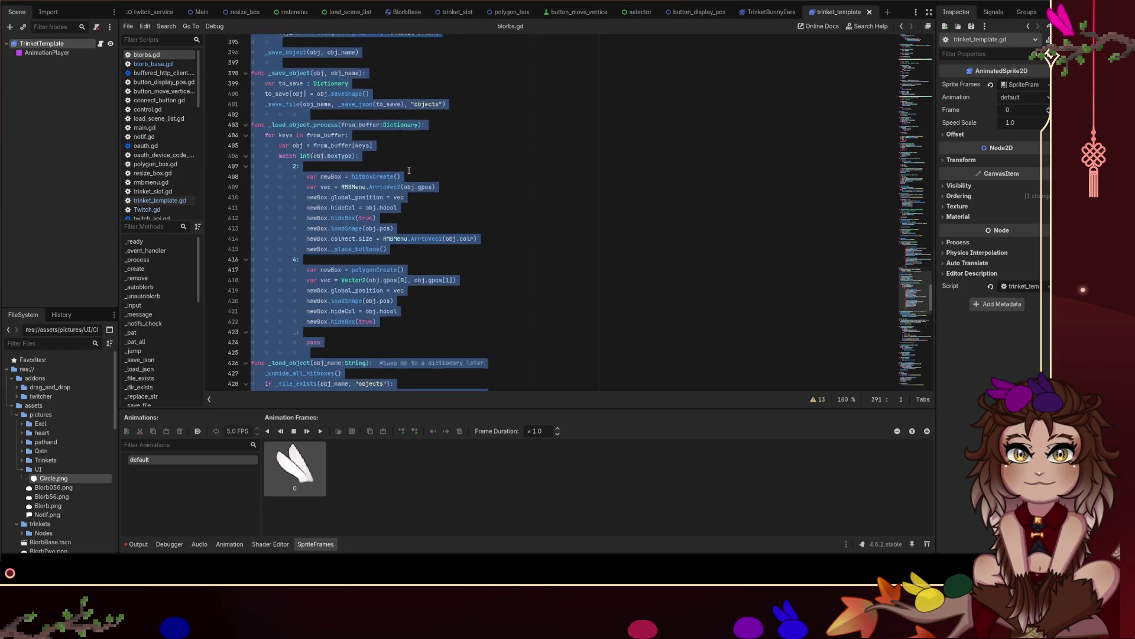
scroll(433, 172, down, 1)
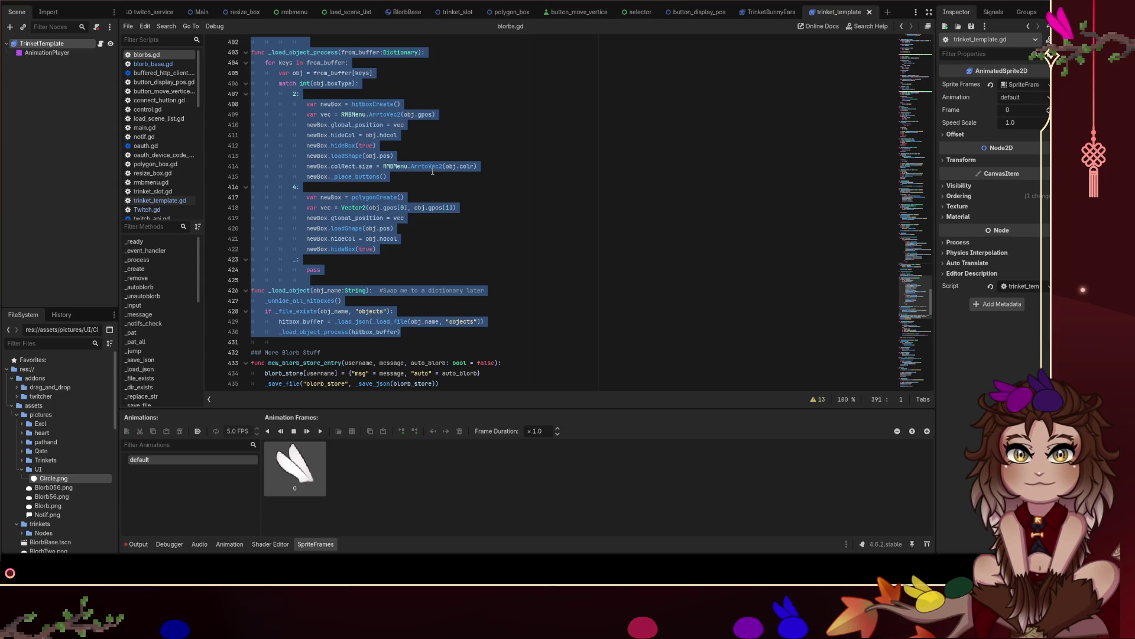
scroll(433, 172, up, 1)
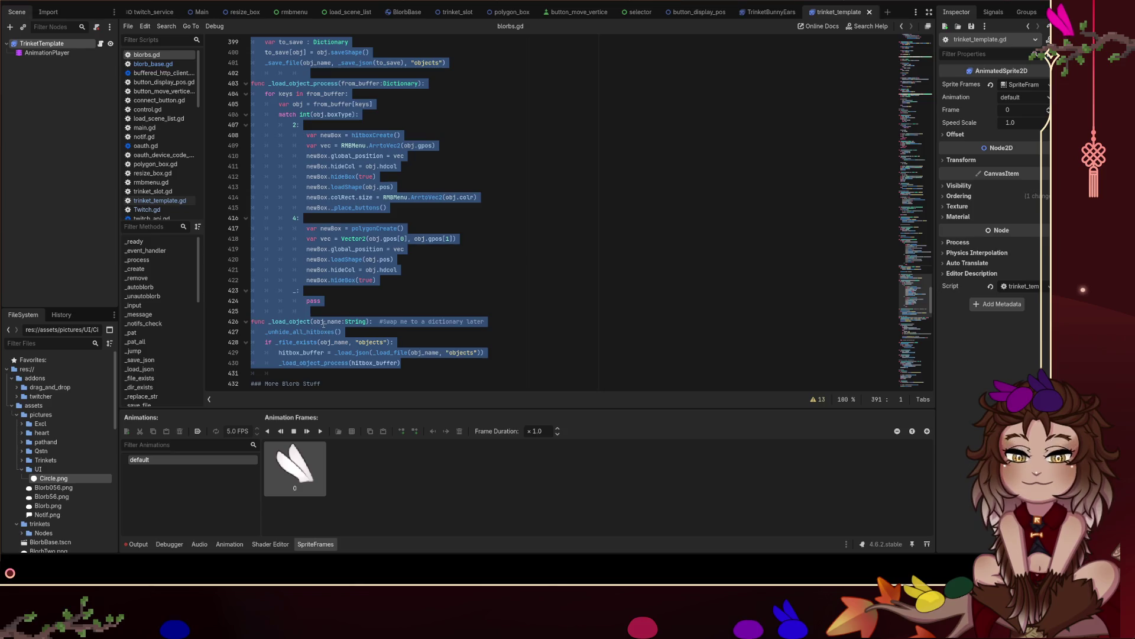
Add a '### Trinkets' heading below the Objects section and paste the copied functions under it.
click(269, 369)
scroll(429, 349, down, 3)
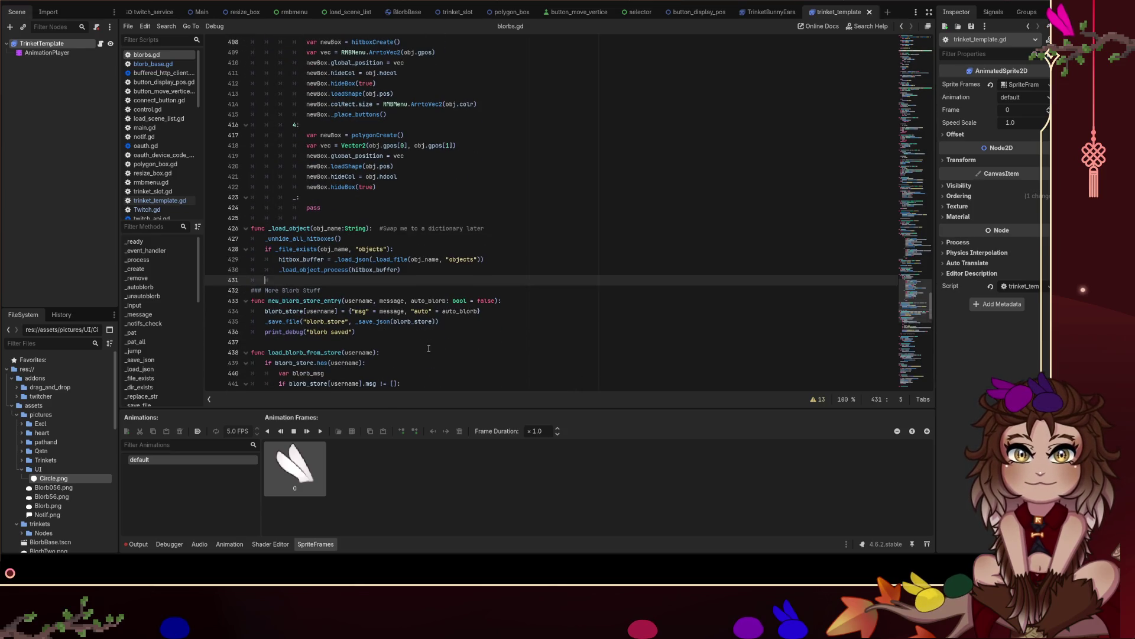
text(###)
key(Return)
key(Return)
key(Up)
text(Trin)
key(BackSpace)
key(BackSpace)
key(BackSpace)
text(Trinkets)
key(ctrl+Left)
key(ctrl+z)
key(ctrl+z)
key(ctrl+z)
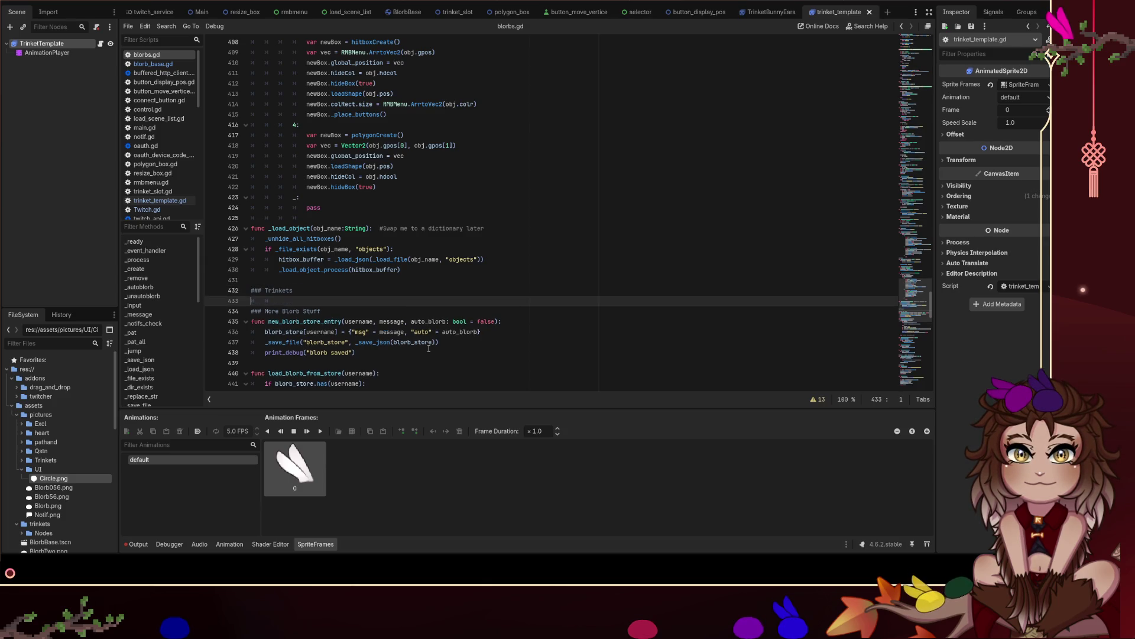
key(ctrl+z)
key(ctrl+z)
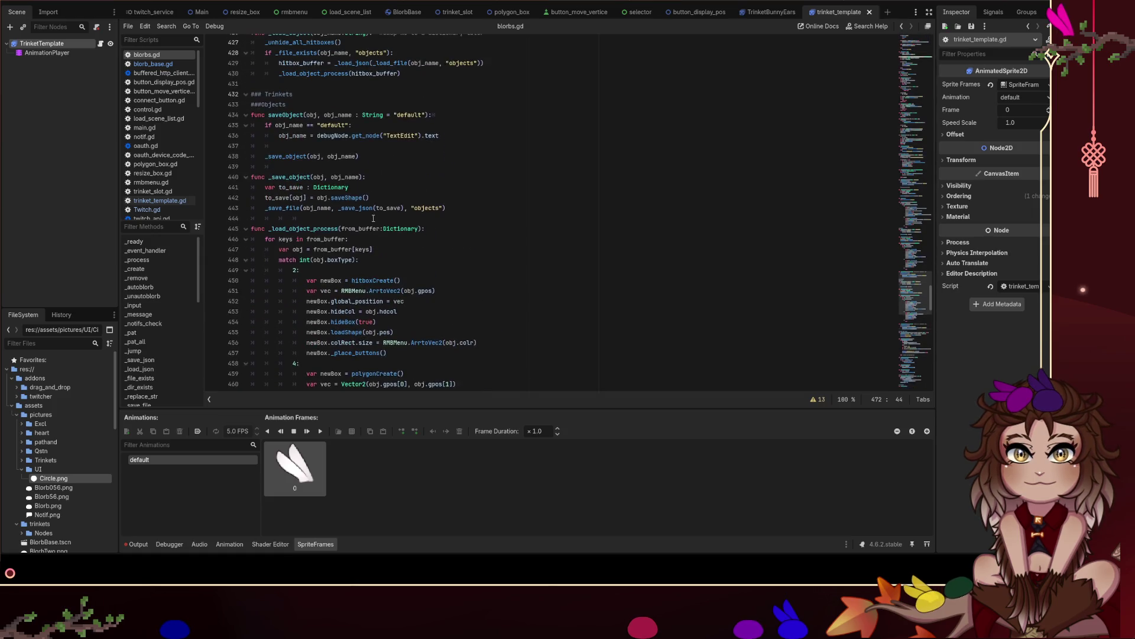
click(304, 145)
key(BackSpace)
key(BackSpace)
key(BackSpace)
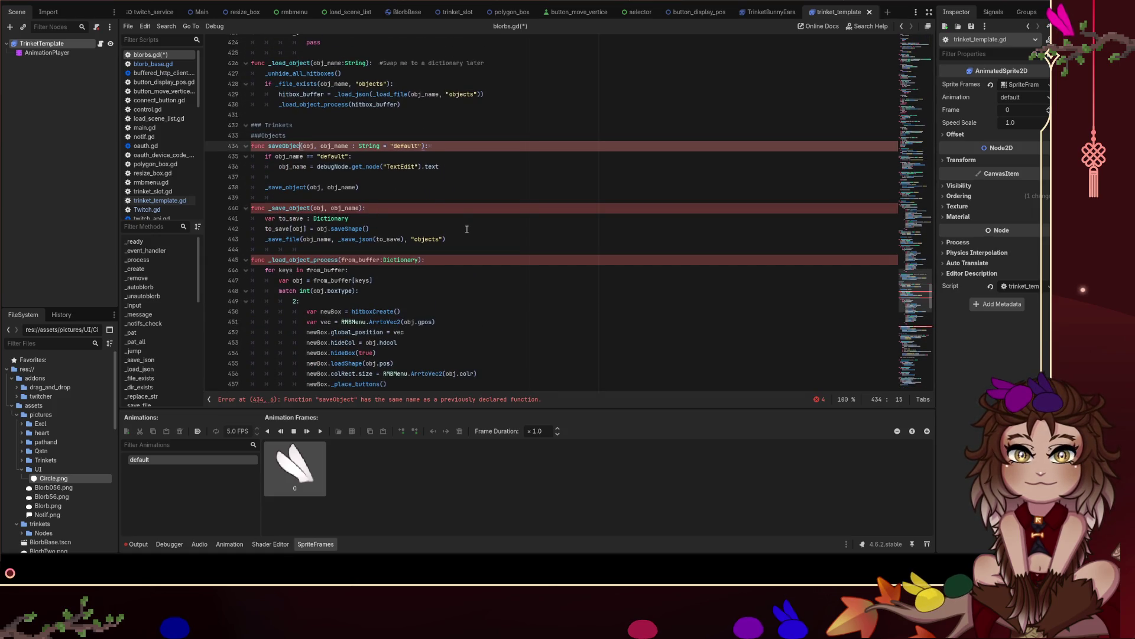
Finish renaming the pasted saveObject on line 434 to saveTrinket.
text(Trinket)
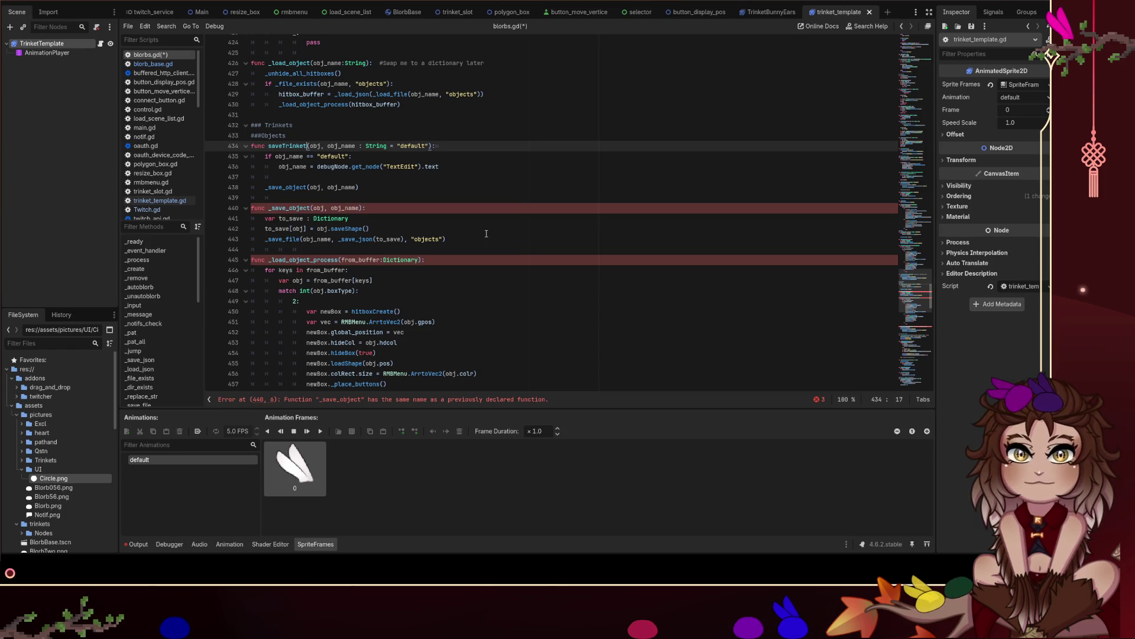
scroll(540, 100, up, 1)
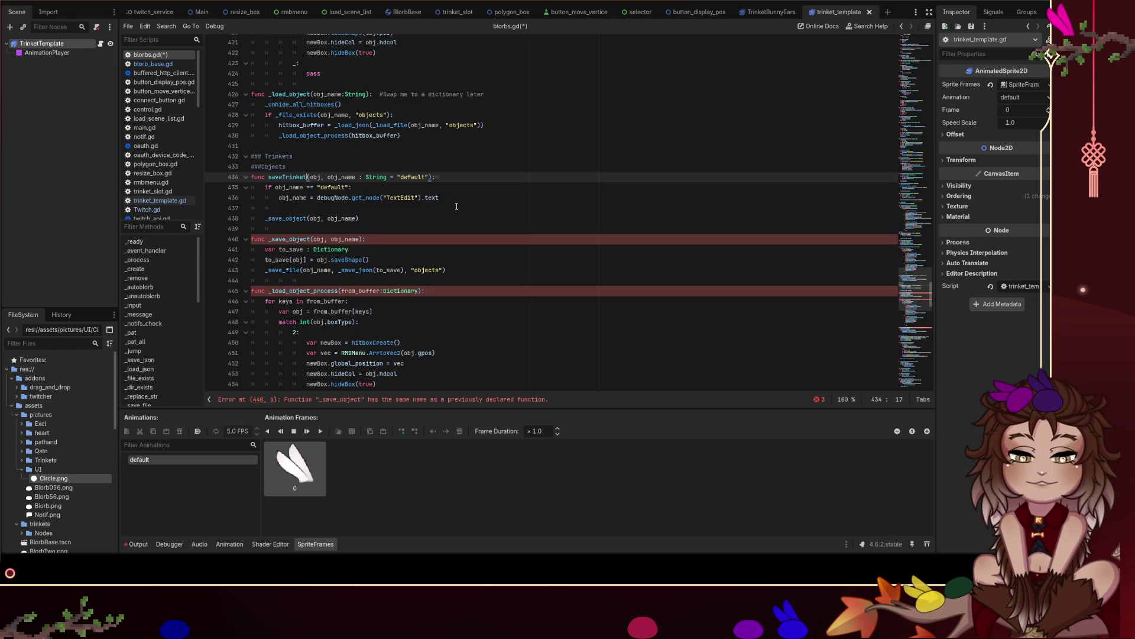
click(301, 167)
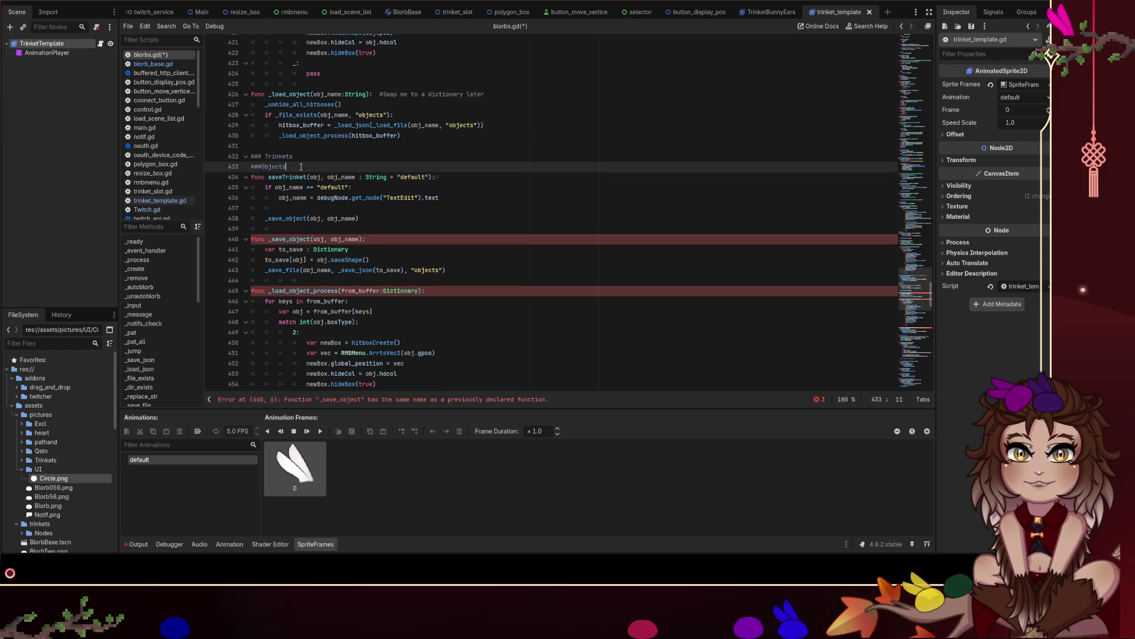
Remove the leftover ###Objects line and retitle the section heading 'Neutral Save Load'.
key(BackSpace)
key(BackSpace)
key(BackSpace)
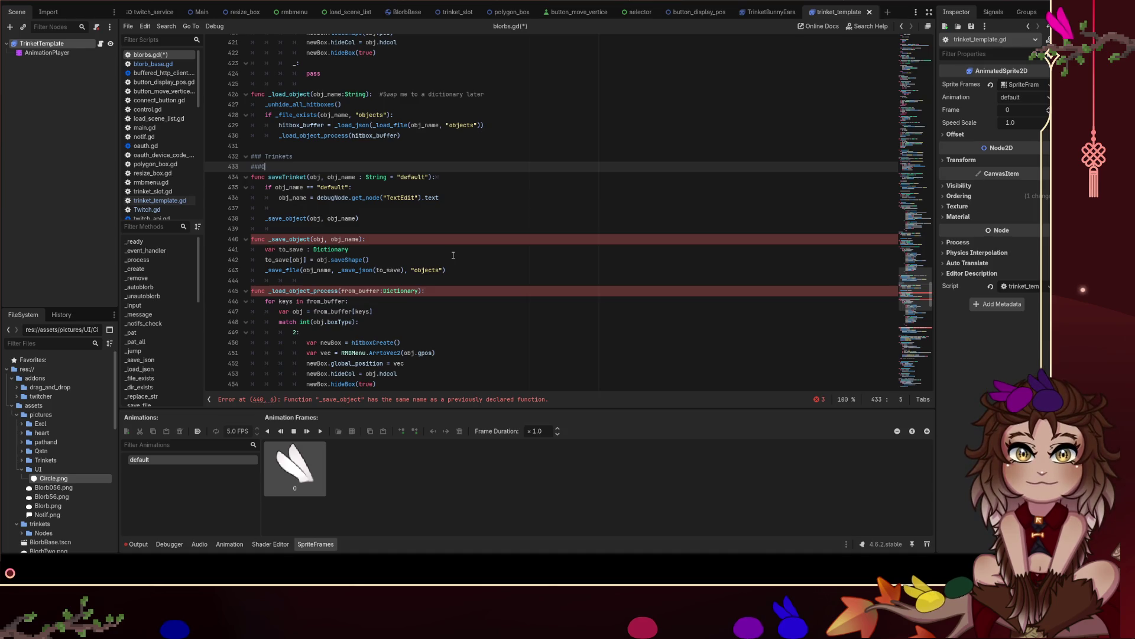
key(ctrl+shift+Left)
text(Neut)
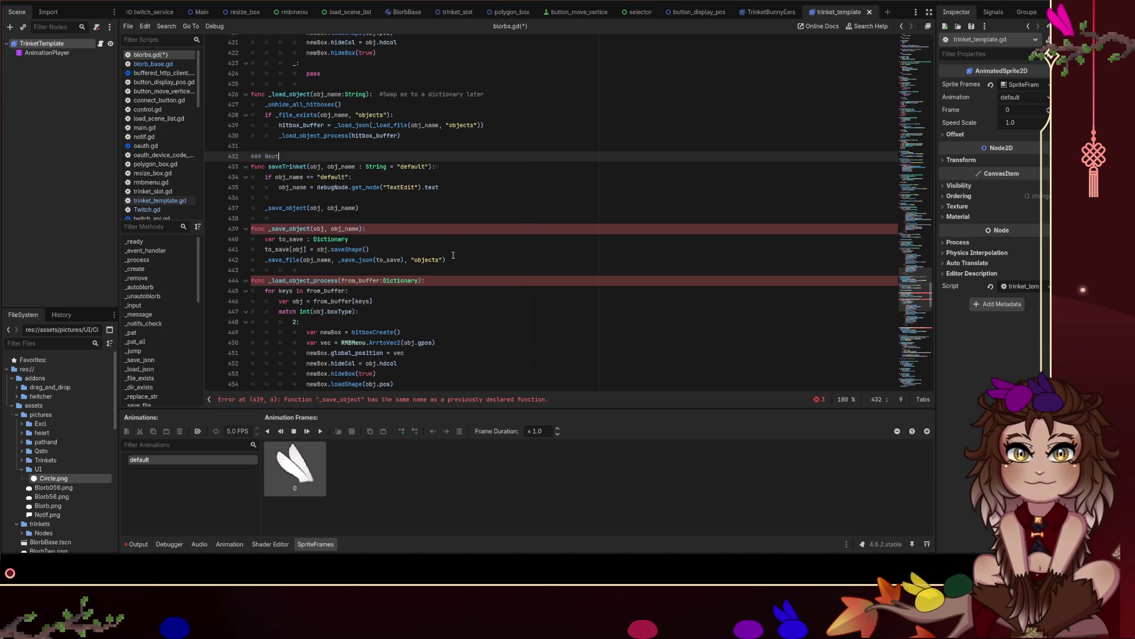
text(ral Save Load)
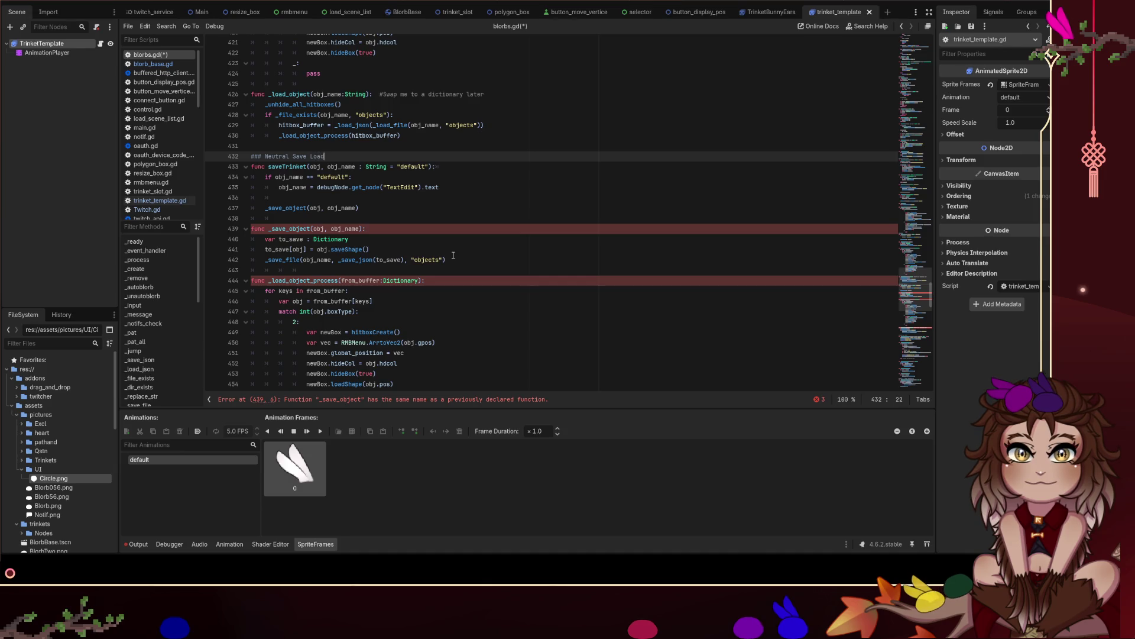
Rename saveTrinket to saveVariant, change the heading to '### Variant Save Load', and save blorbs.gd.
click(399, 180)
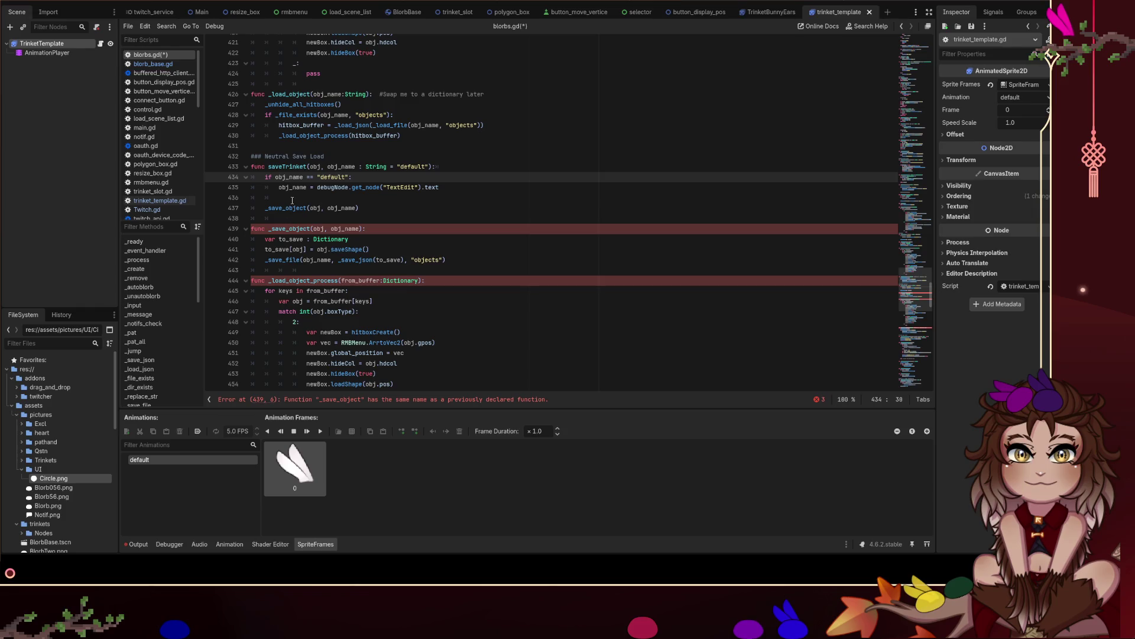
click(283, 167)
key(ctrl+shift+Right)
key(Delete)
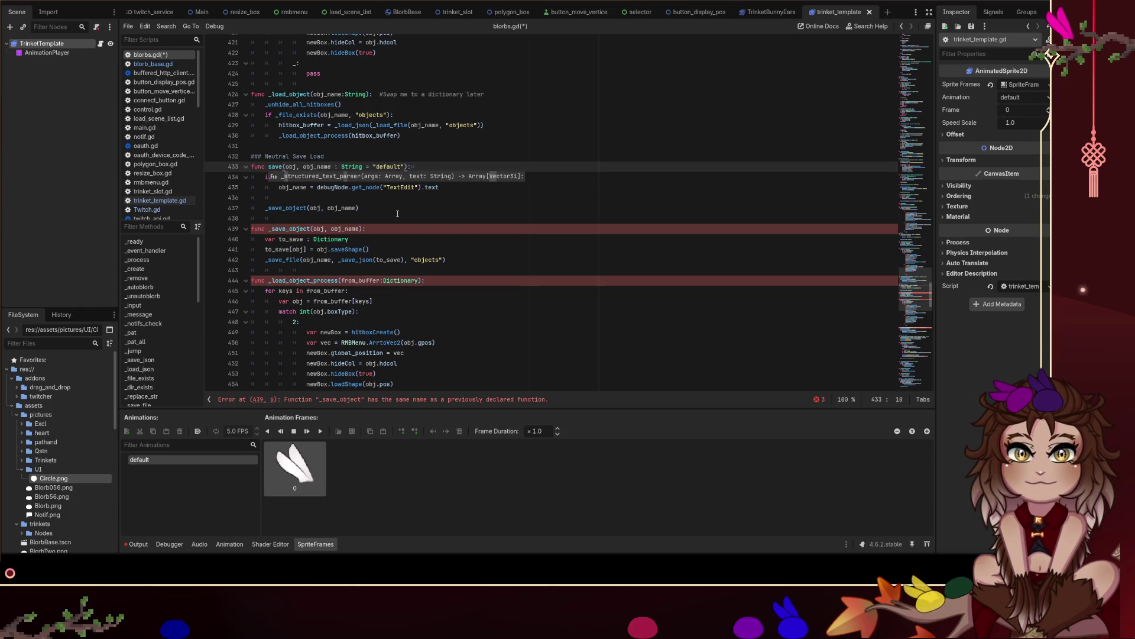
text(Variant)
key(Up)
key(ctrl+shift+Left)
text(Variant)
key(Down)
key(ctrl+s)
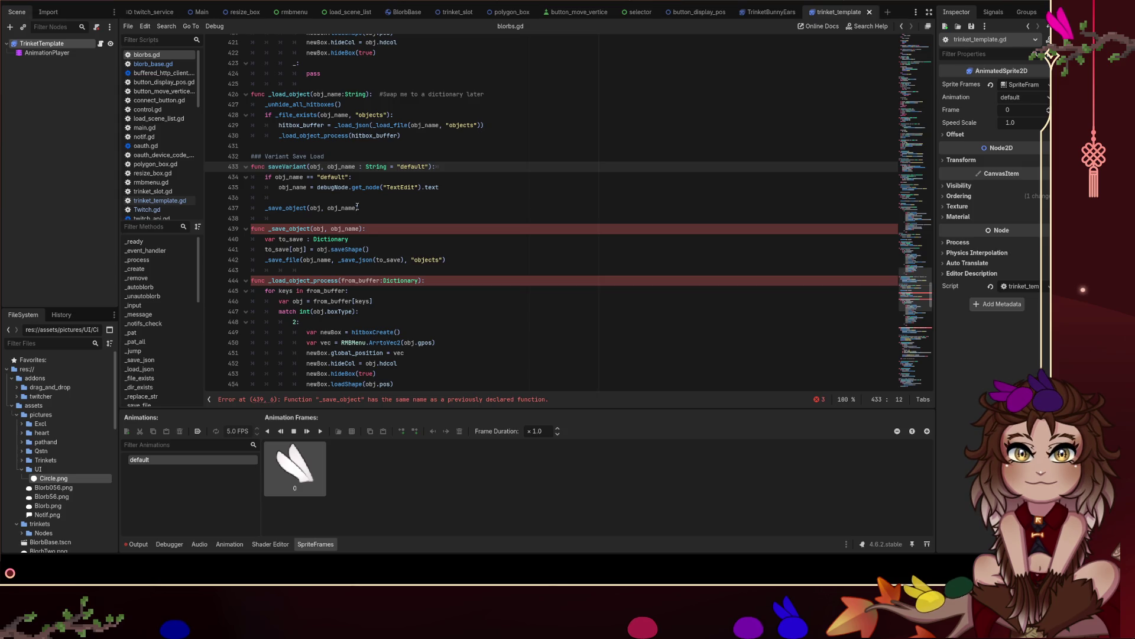
Add a 'variant : String' parameter to saveVariant and make it call _save_variant.
click(430, 166)
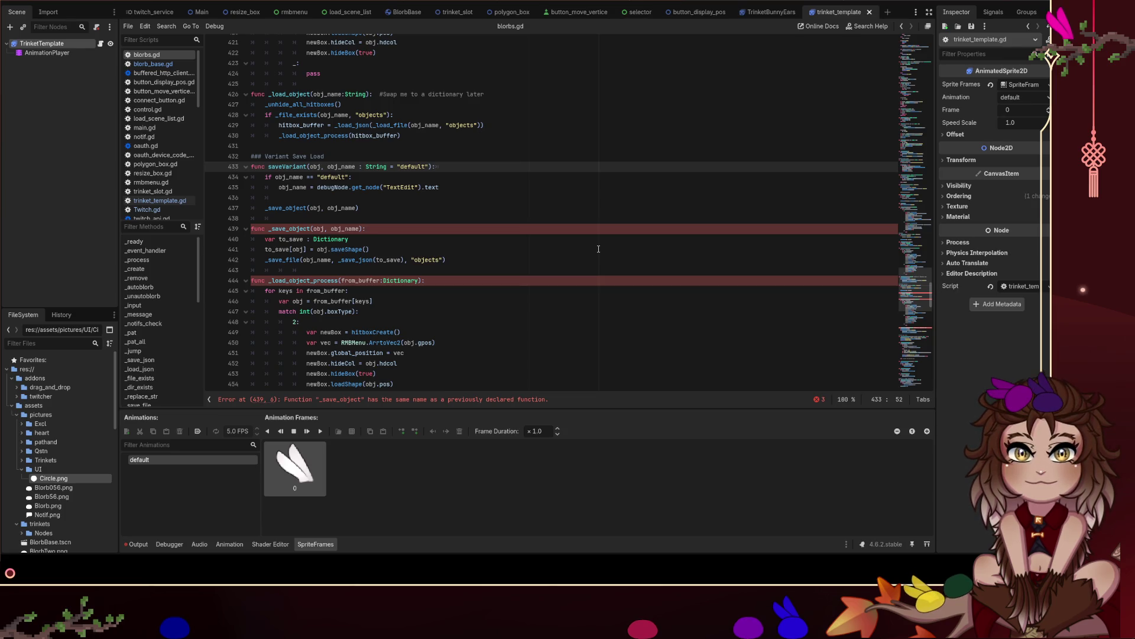
key(ctrl+Left)
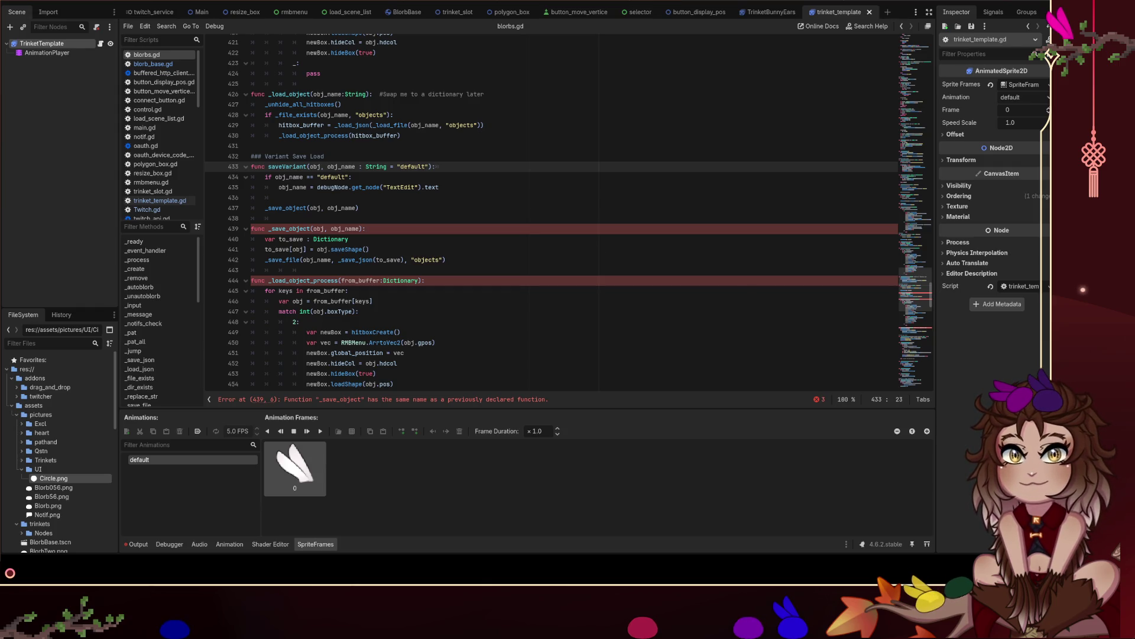
text(variant : String,)
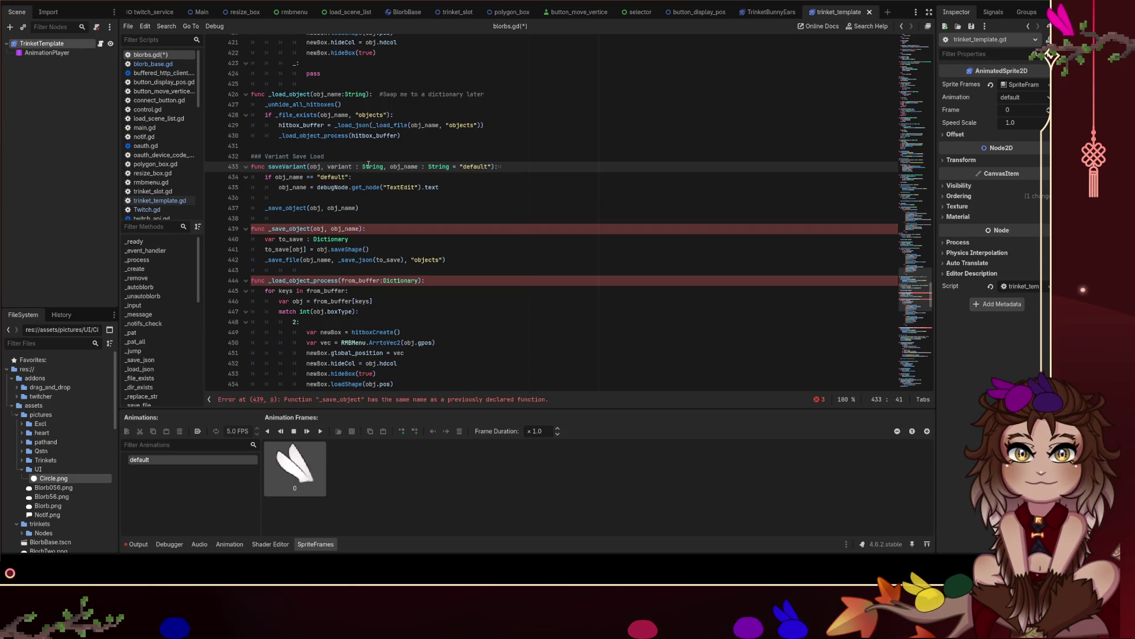
double_click(349, 166)
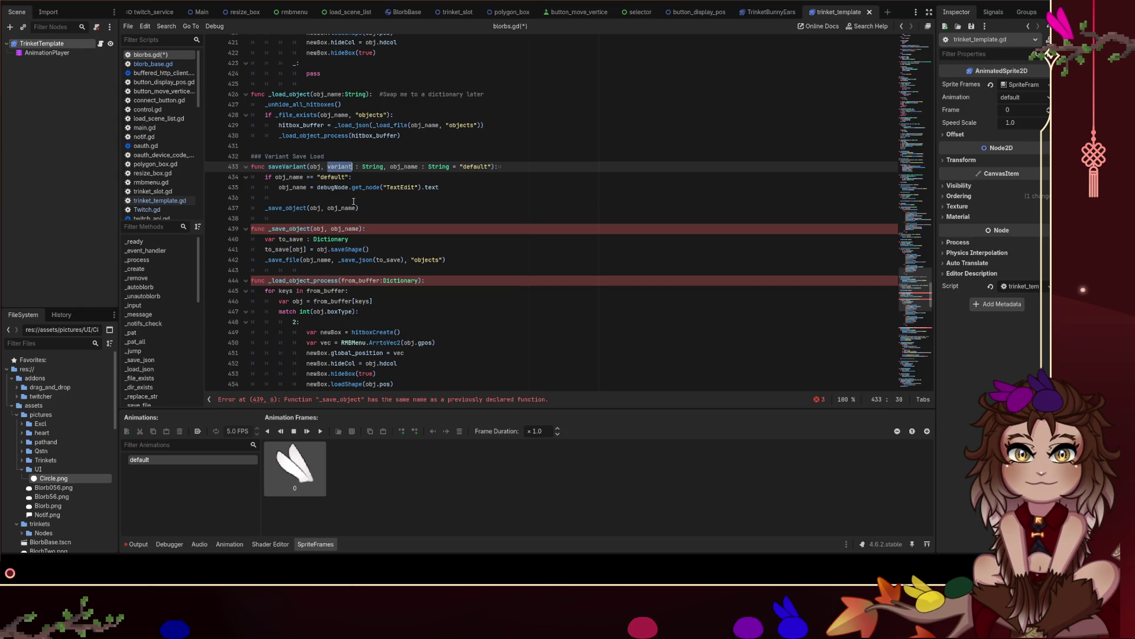
click(307, 207)
key(BackSpace)
key(BackSpace)
key(BackSpace)
text(variant)
Rename the _save_object definition to _save_variant and add a variant parameter after obj.
key(Down)
key(Down)
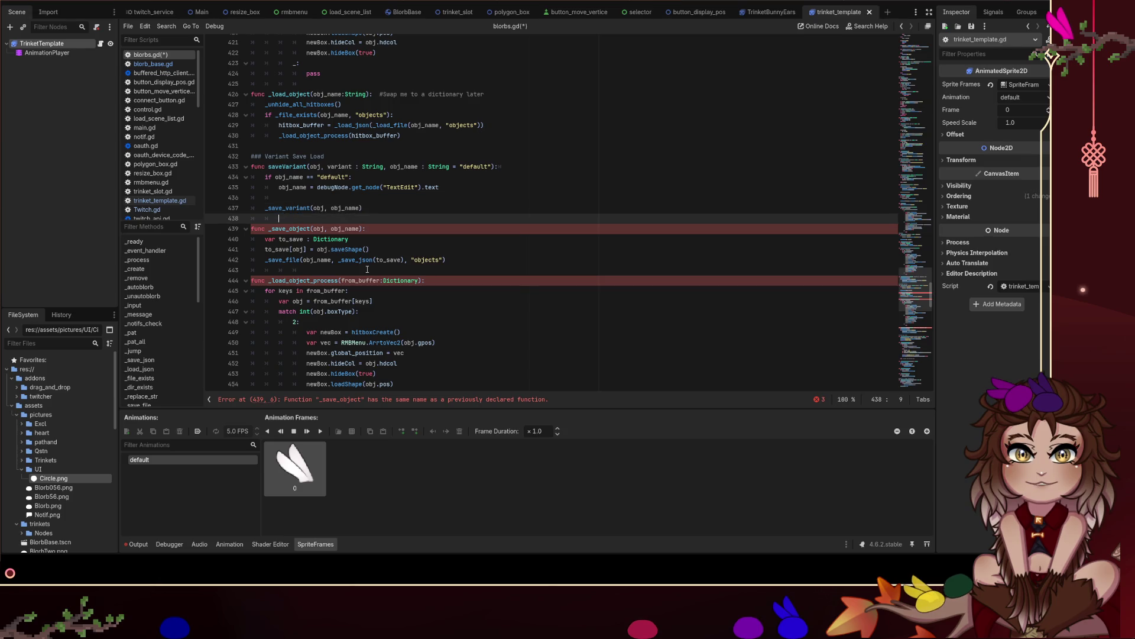
key(Right)
key(Right)
key(Right)
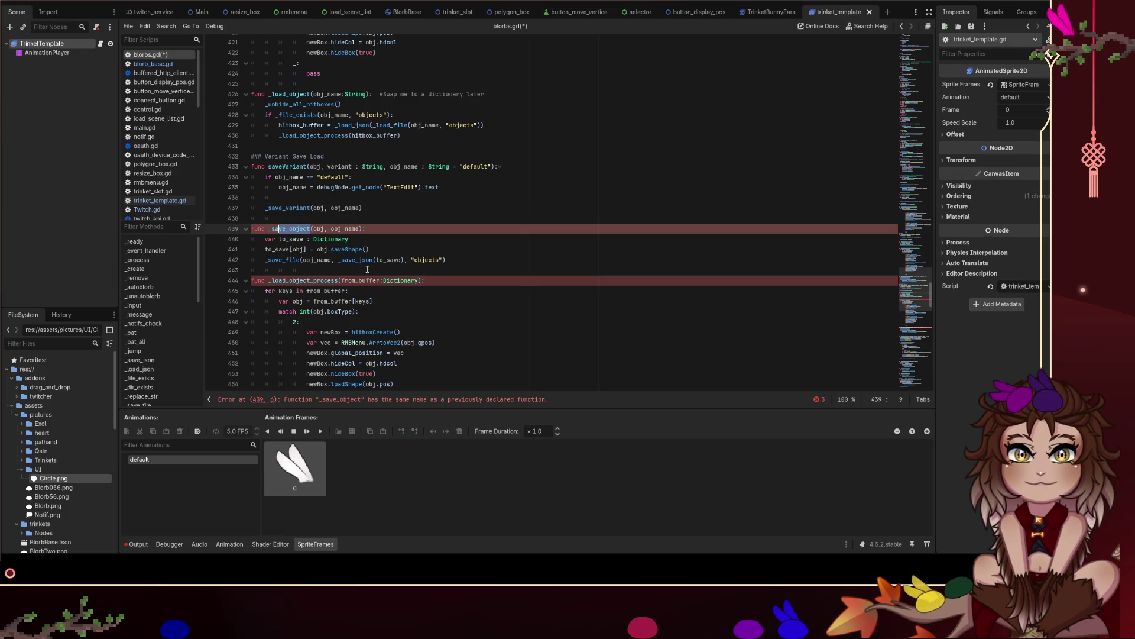
key(Delete)
key(Delete)
key(Delete)
text(variant)
key(Right)
key(Right)
key(Right)
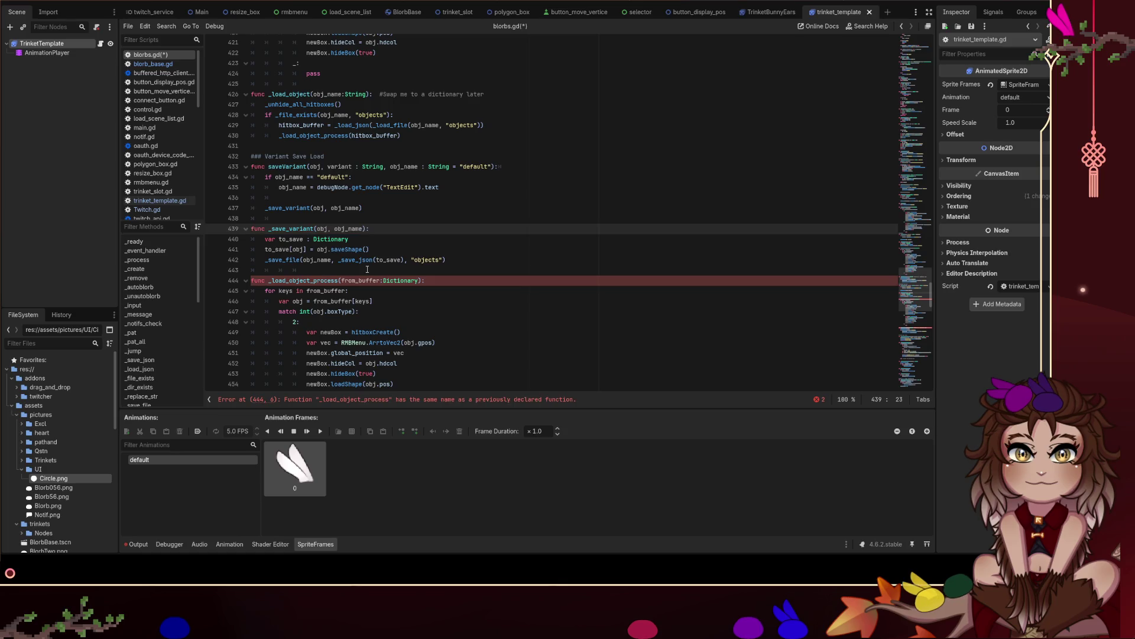
text(variant,)
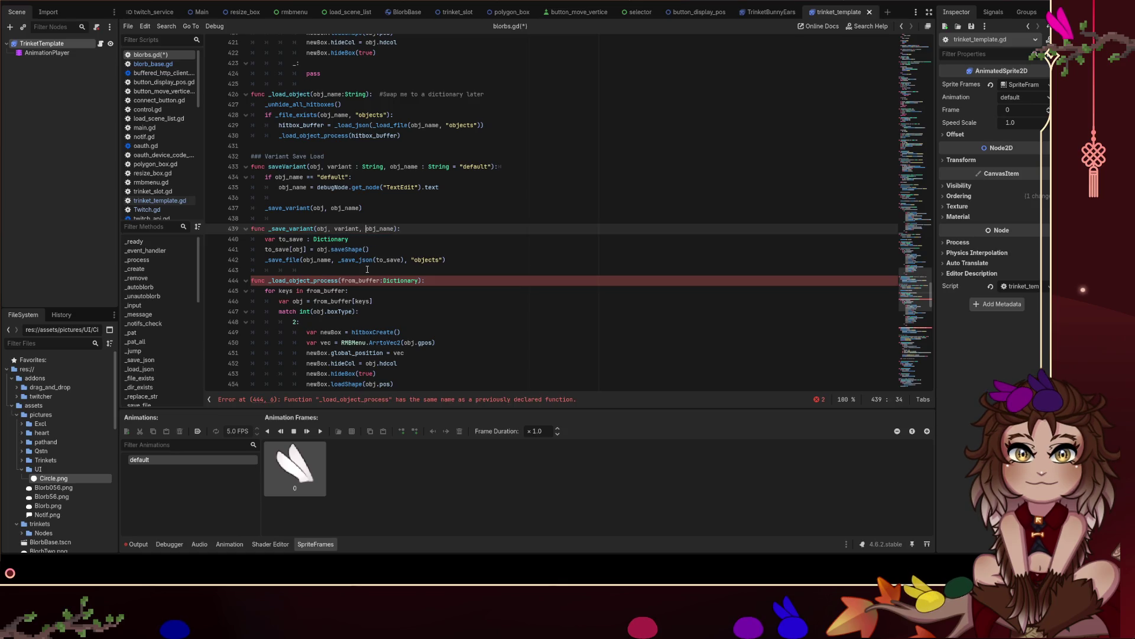
key(Left)
key(Left)
key(ctrl+d)
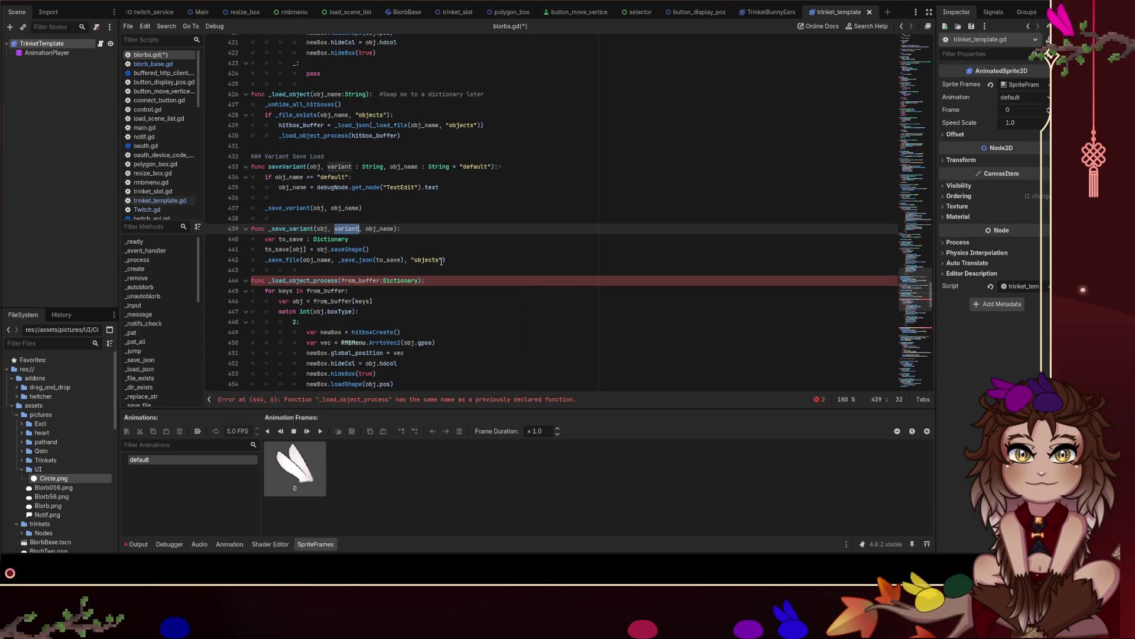
Rename both variant parameters to folder, replace the "objects" string with folder, and save blorbs.gd.
click(441, 261)
drag(444, 261, 411, 261)
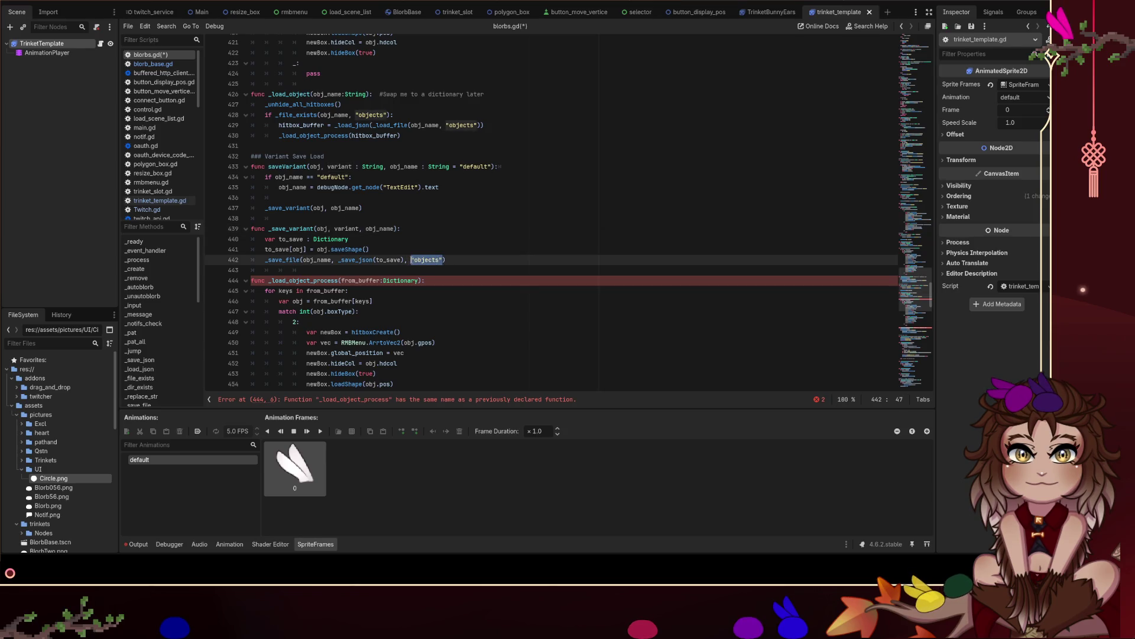
double_click(331, 167)
text(folder)
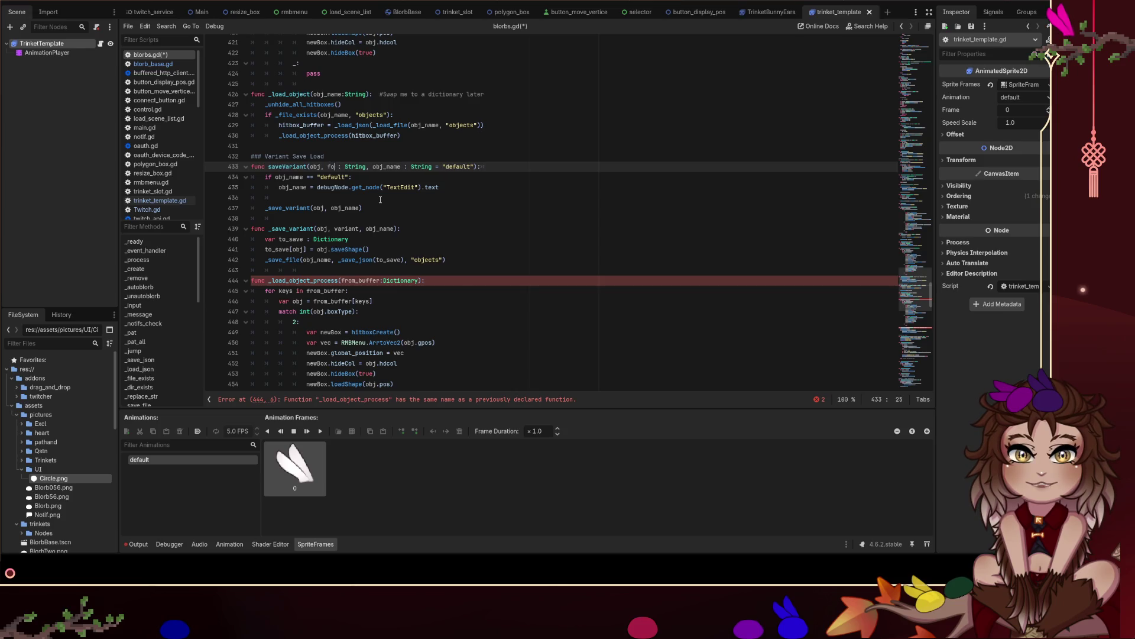
key(ctrl+shift+Left)
double_click(347, 229)
text(folder)
drag(441, 260, 410, 261)
text(folder)
key(ctrl+s)
drag(390, 250, 230, 252)
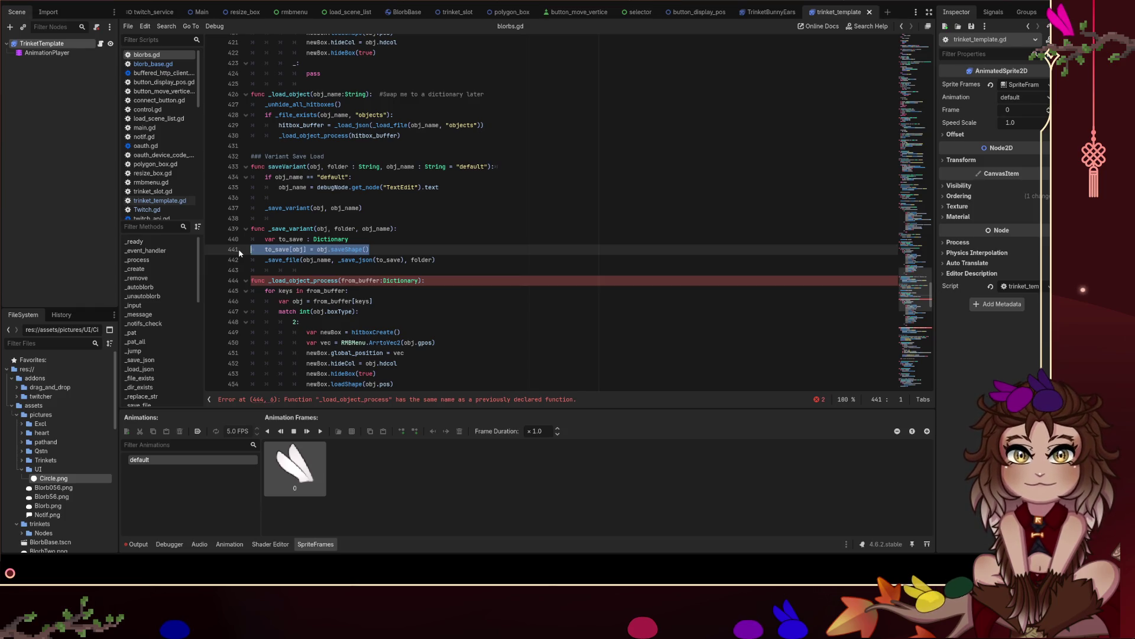
click(363, 249)
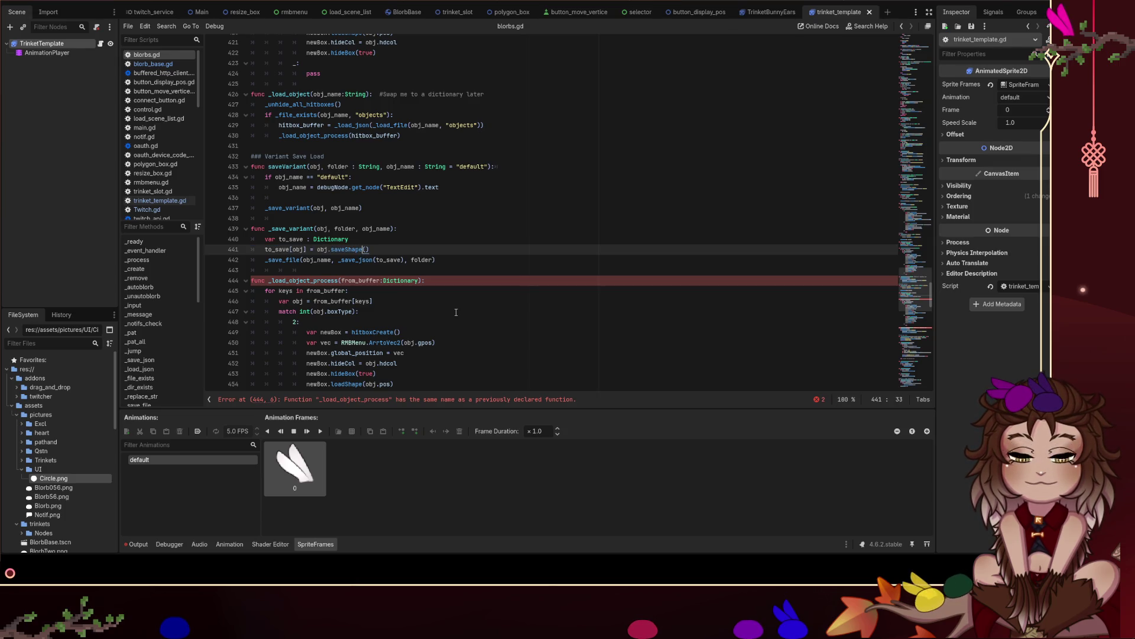
Change obj.saveShape() to obj.save() and append '#Everything this saves needs a function called save that returns what it needs'.
key(BackSpace)
key(BackSpace)
key(BackSpace)
text(F)
key(BackSpace)
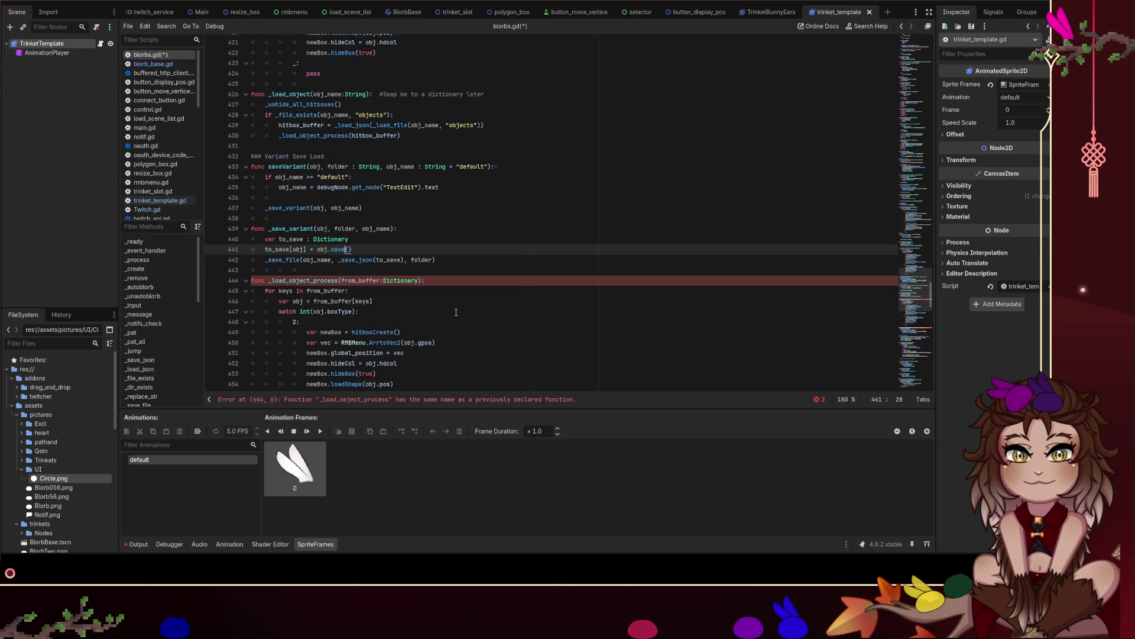
key(Tab)
text(#Ev)
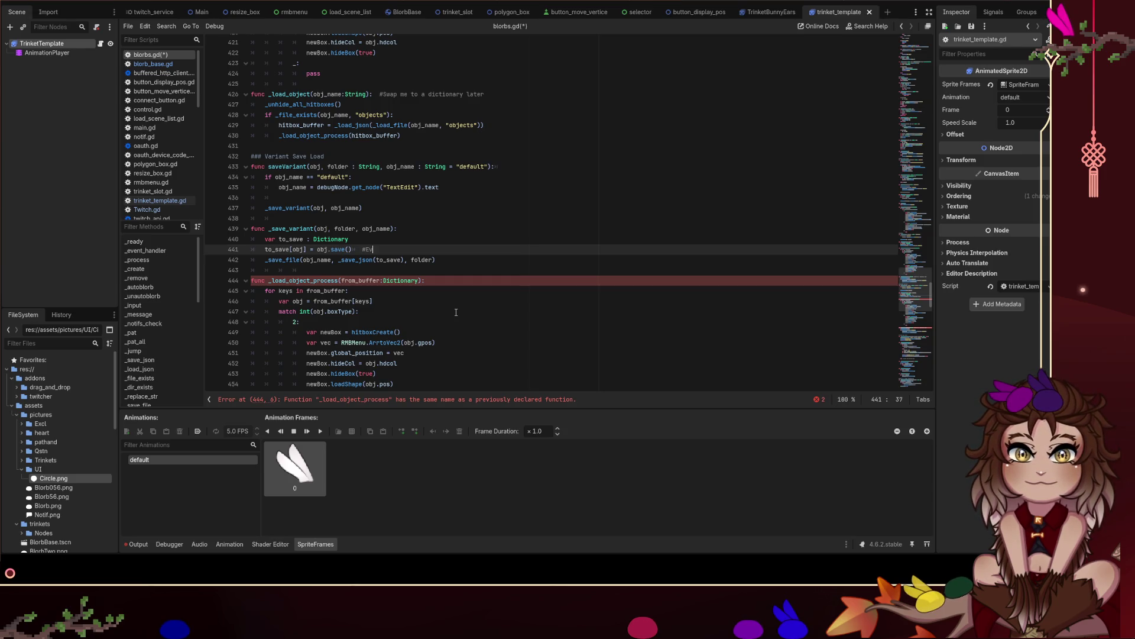
text(erything this saves )
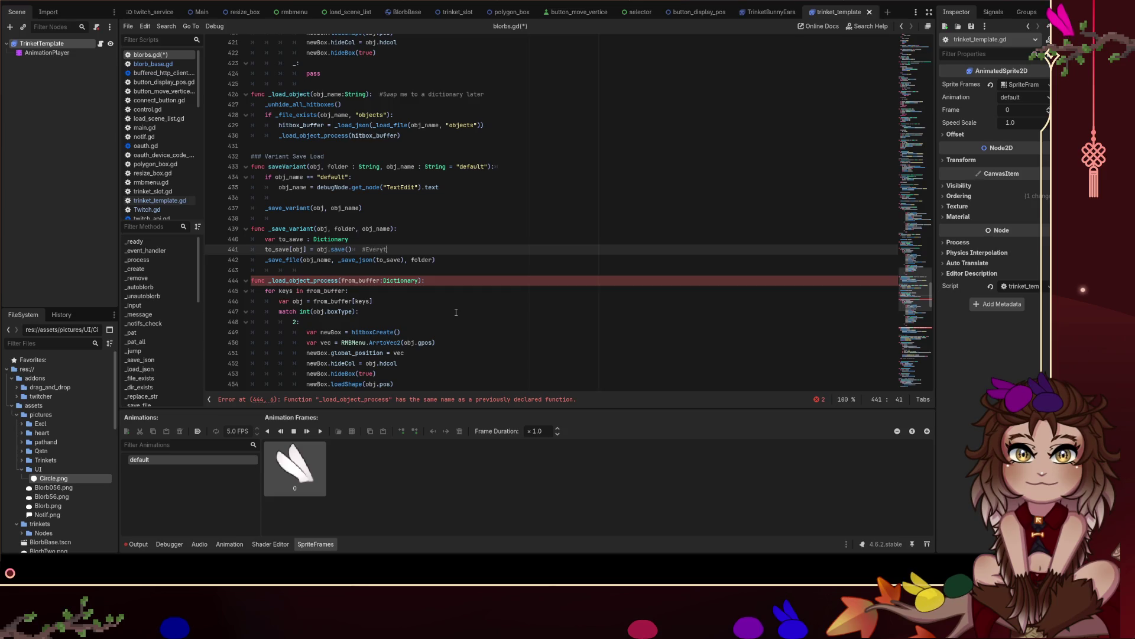
text(need)
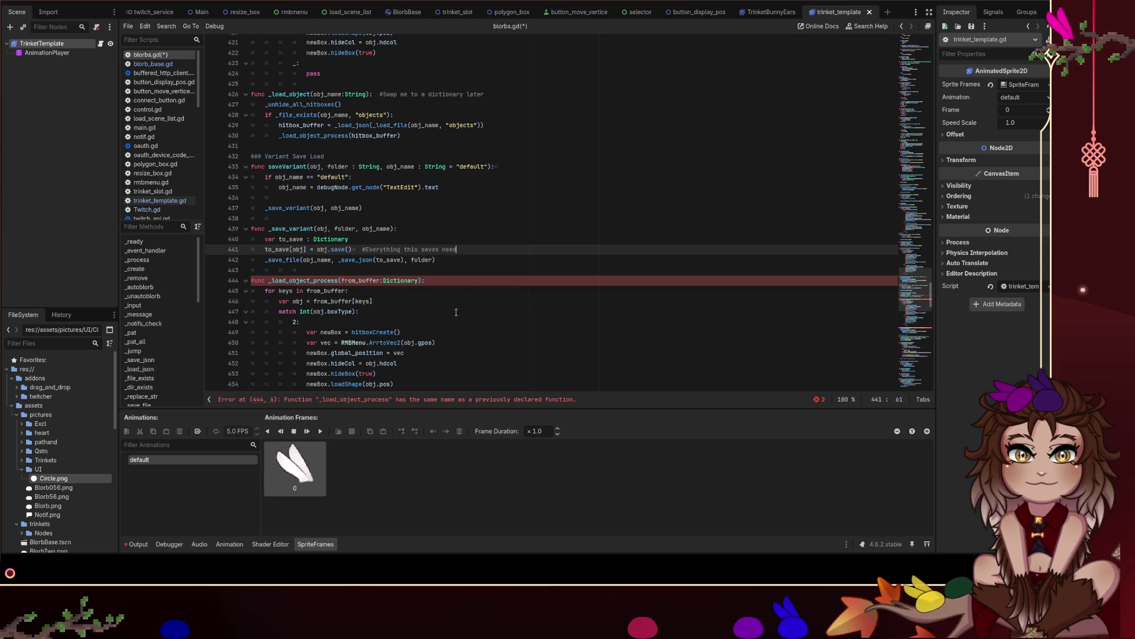
text(s a function called save )
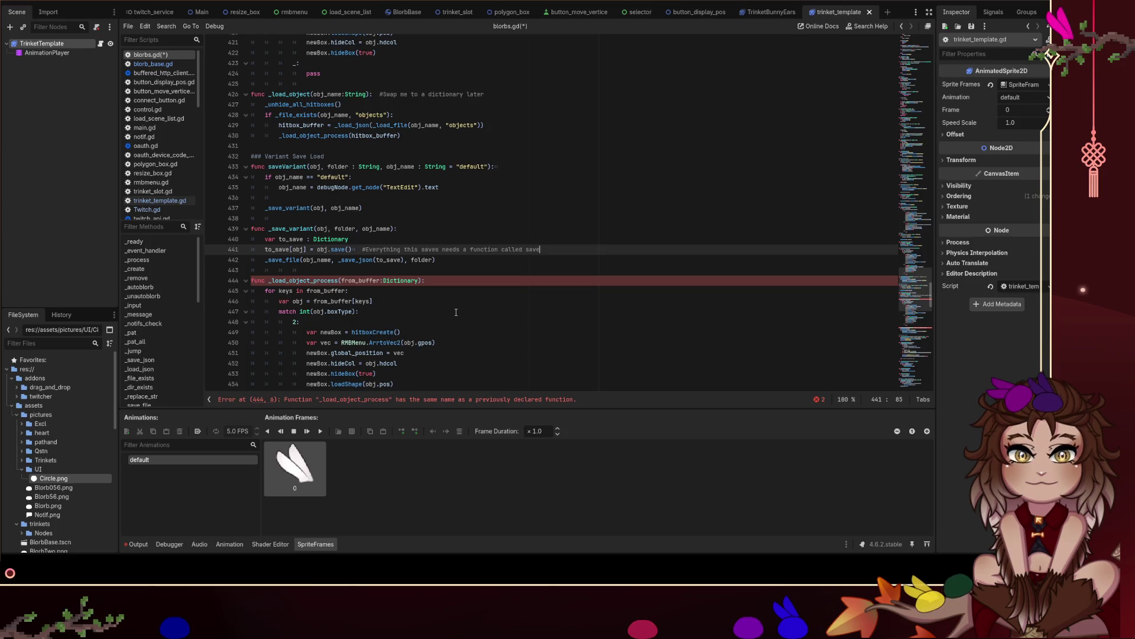
text(that return)
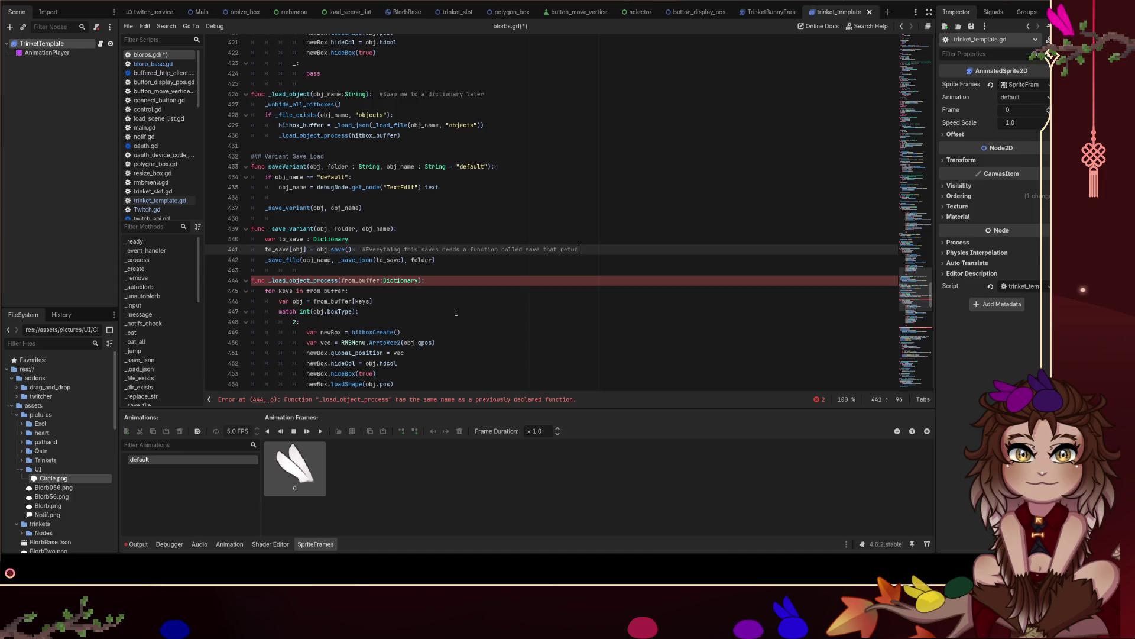
text(s what it needs)
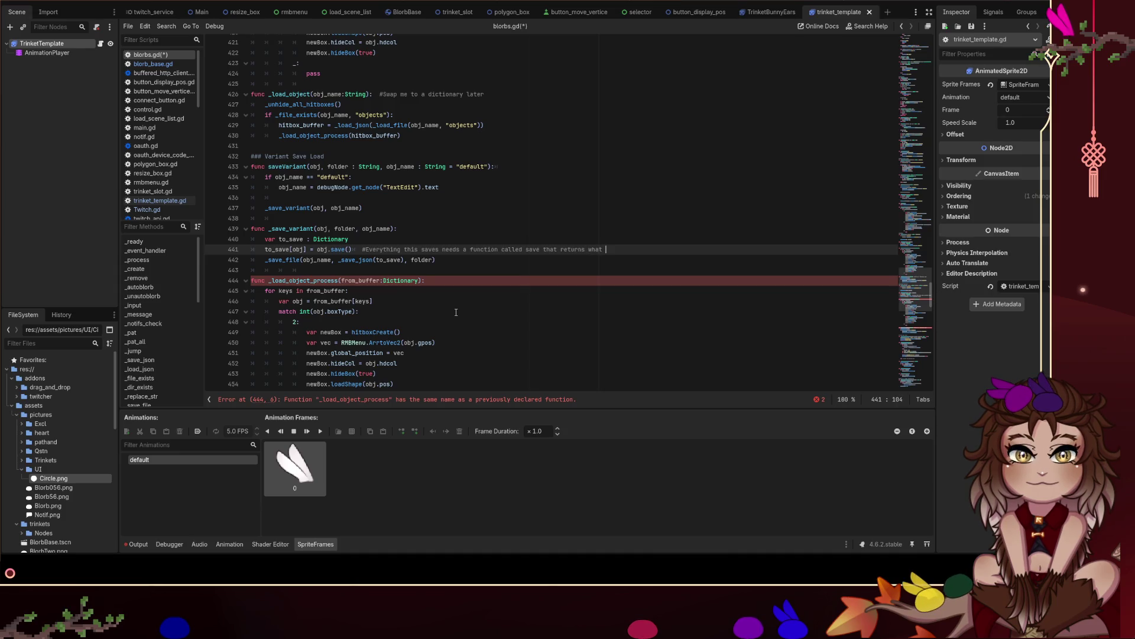
scroll(456, 312, down, 2)
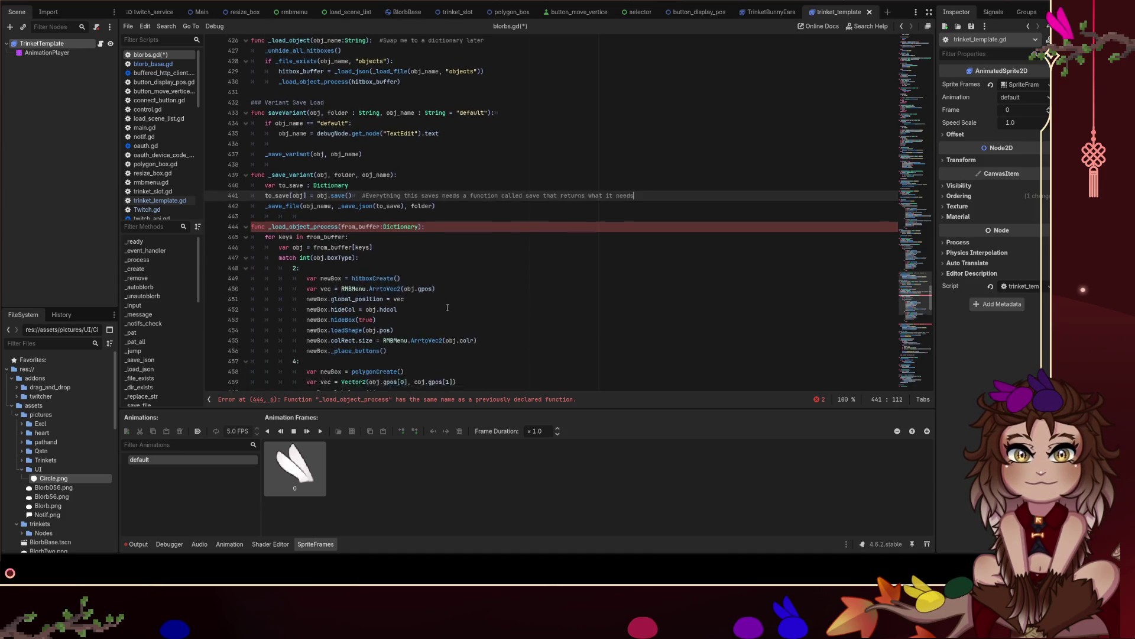
click(363, 322)
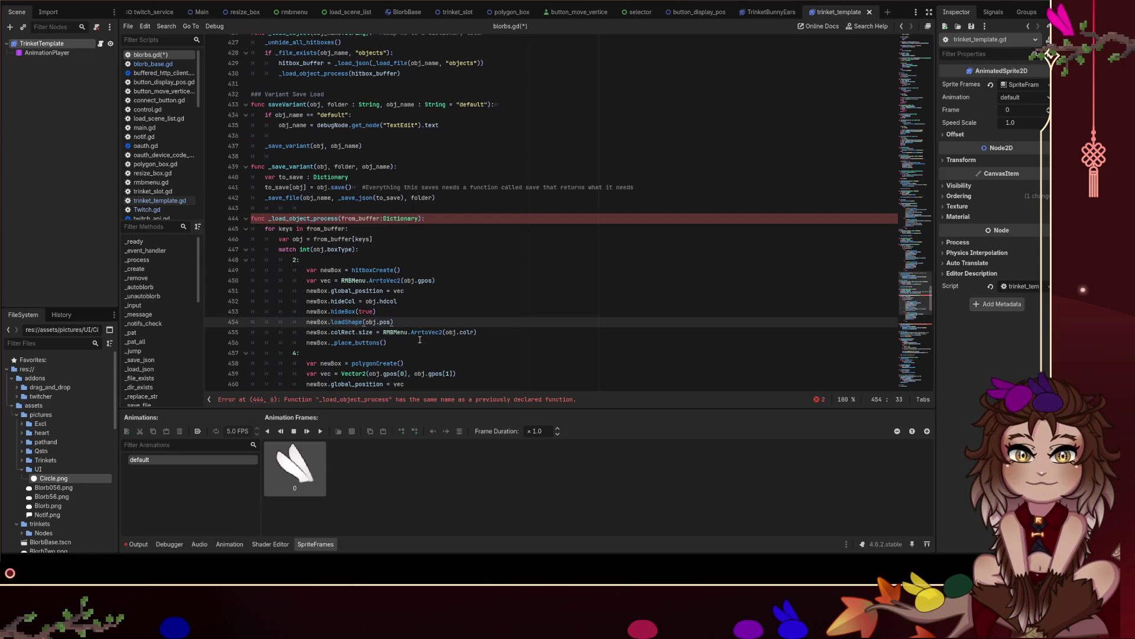
scroll(414, 241, down, 1)
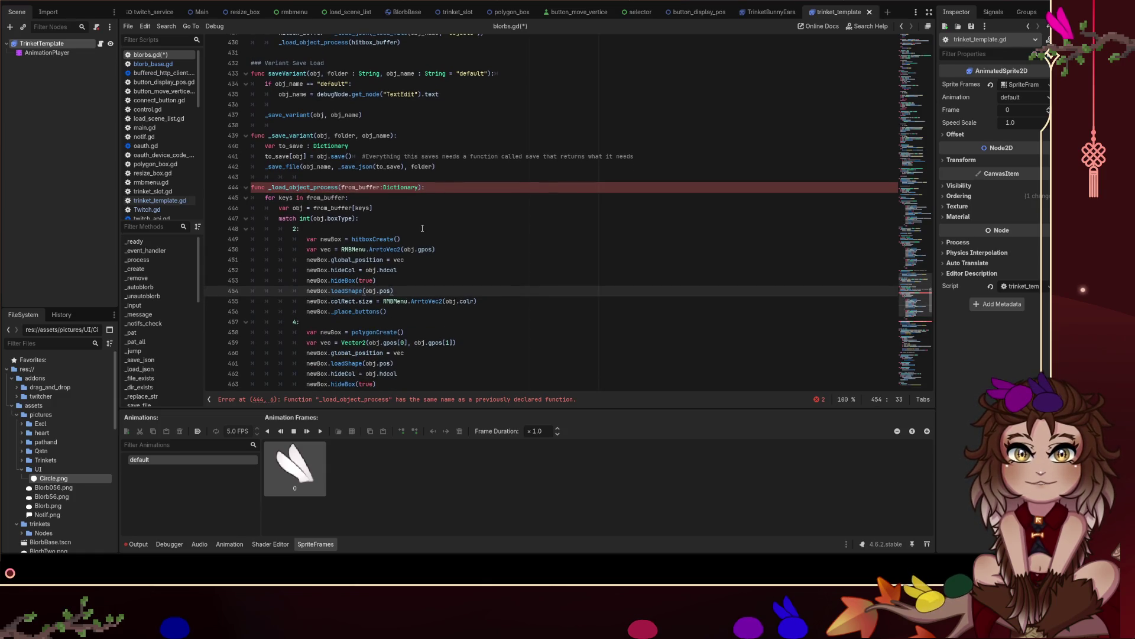
scroll(422, 228, down, 3)
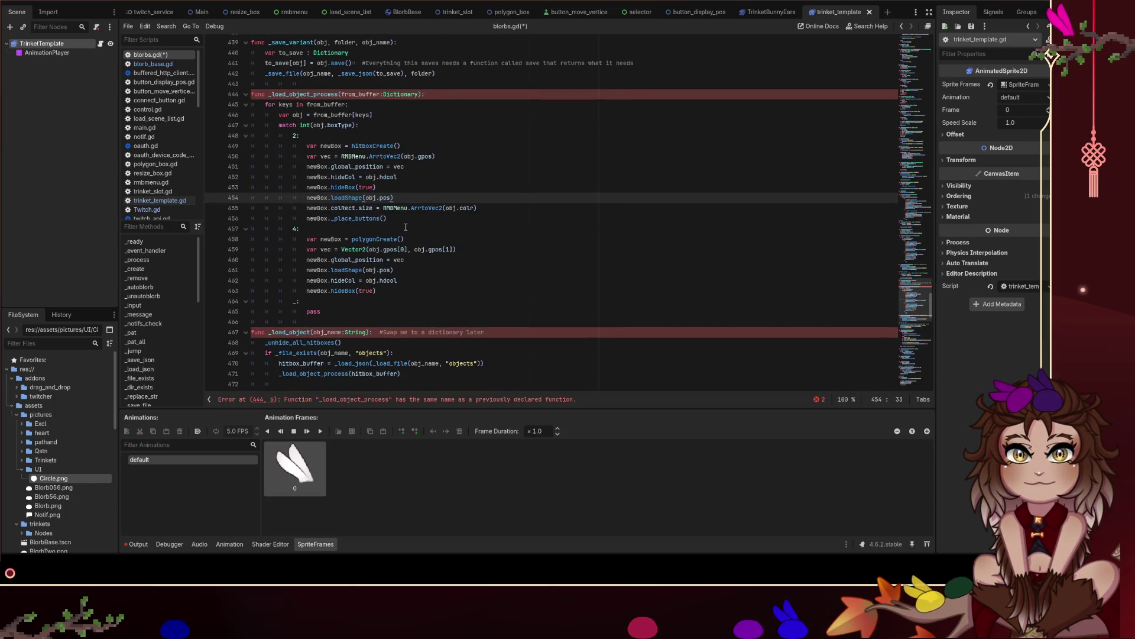
scroll(405, 227, up, 1)
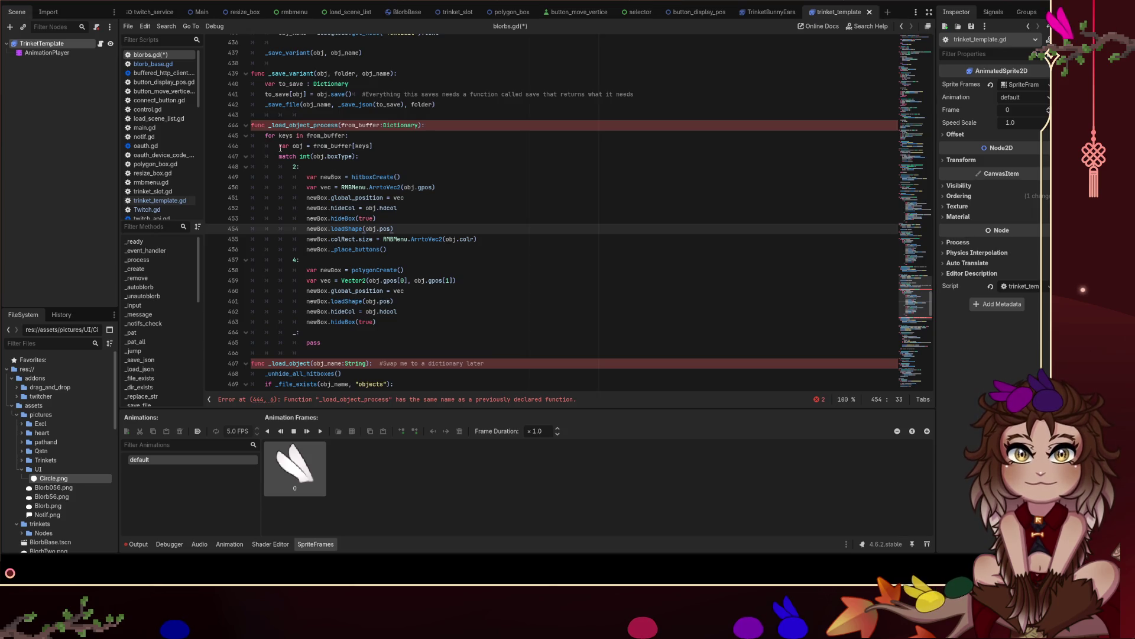
scroll(282, 148, down, 1)
scroll(283, 147, down, 1)
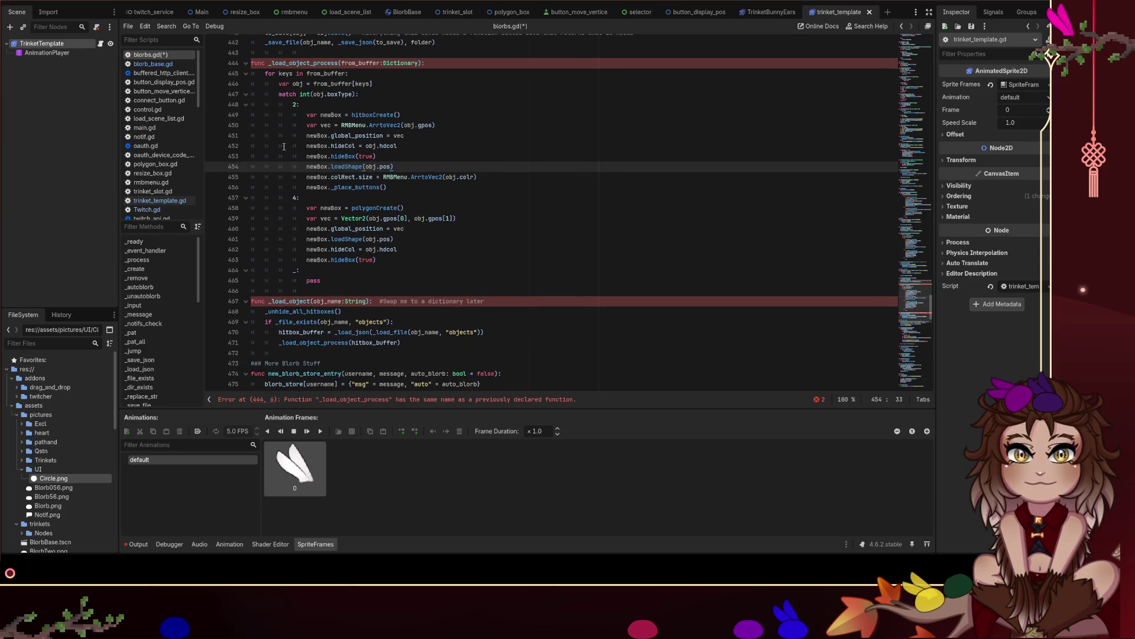
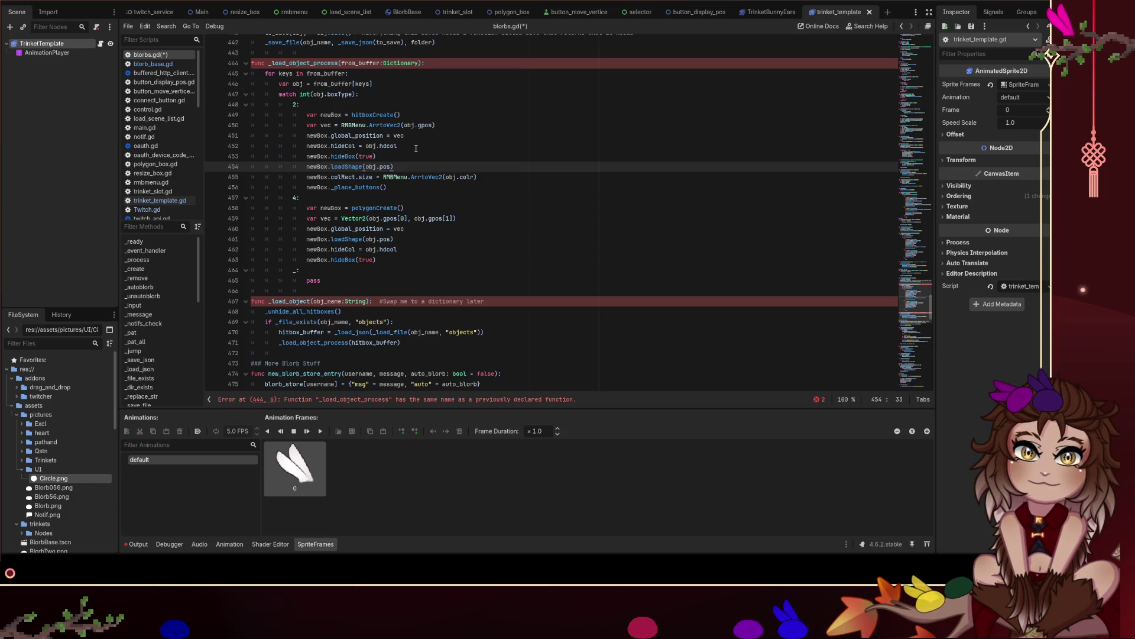
Rename _load_object_process to _load_variant_process.
scroll(391, 149, up, 2)
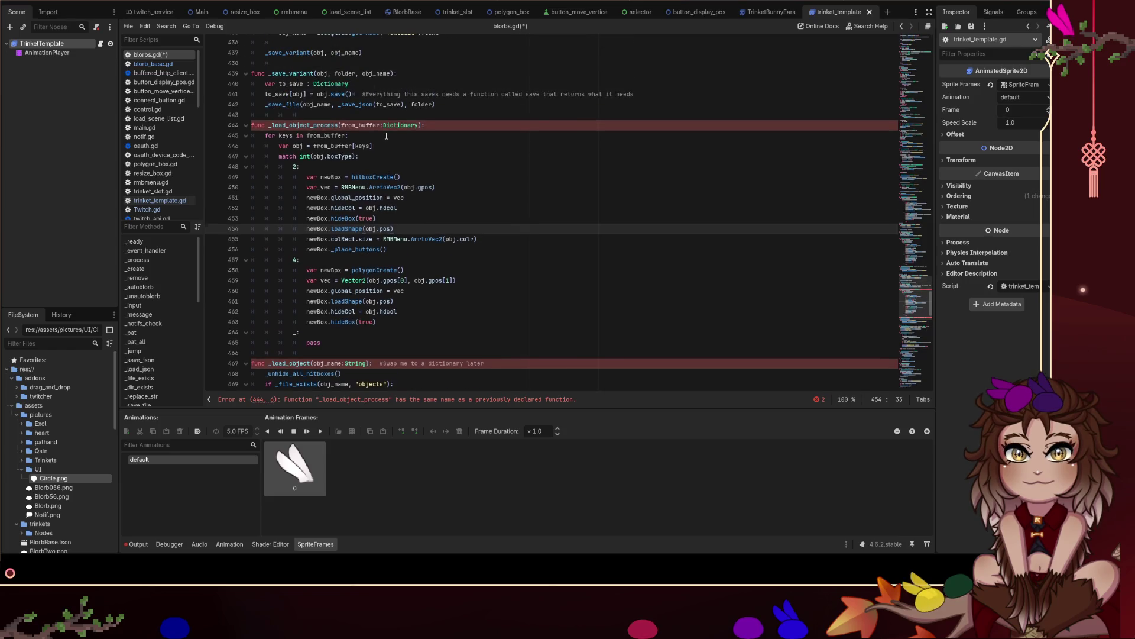
drag(311, 125, 289, 125)
text(variant)
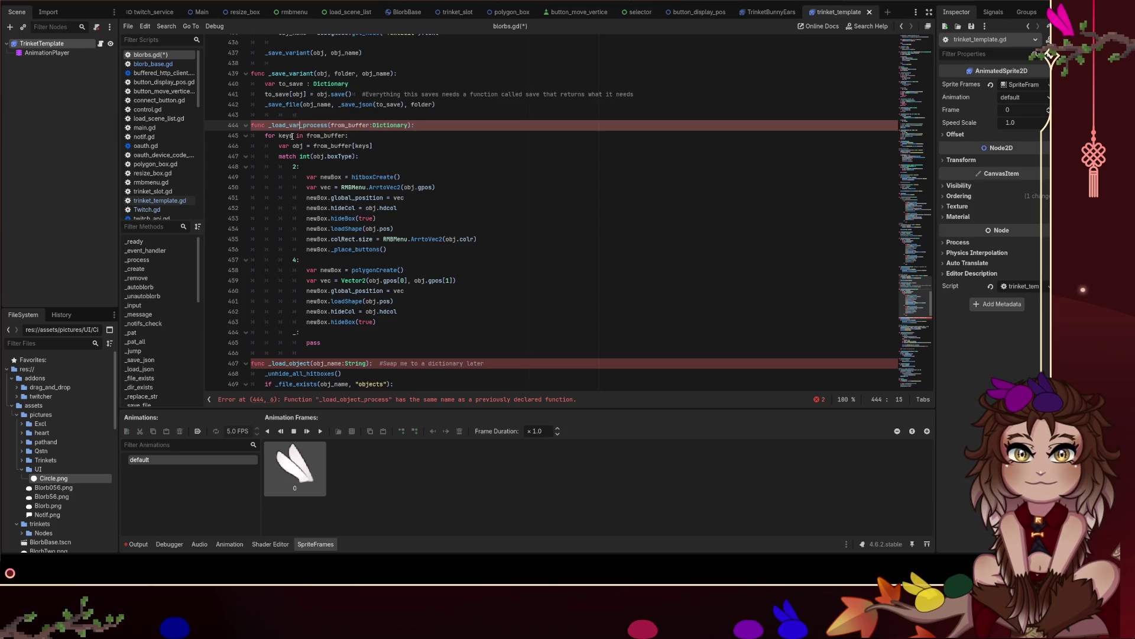
scroll(351, 227, down, 1)
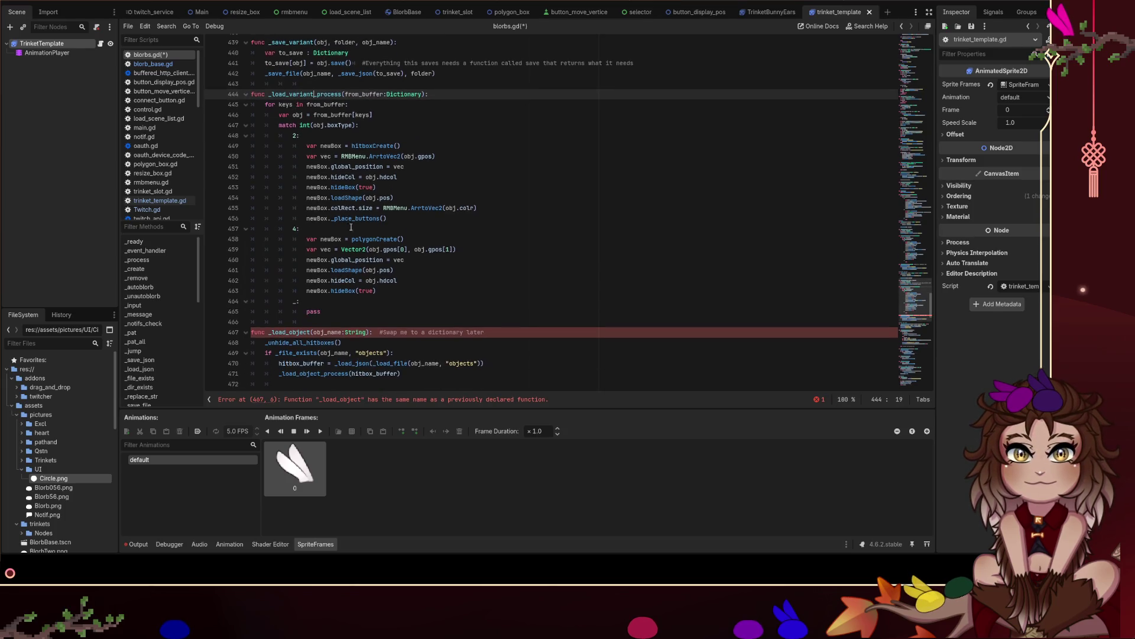
Change the _load_object header to _load_variant(obj_name:String, folder:String).
click(307, 331)
key(BackSpace)
key(BackSpace)
key(BackSpace)
key(Delete)
text(variant(obj_name:String)
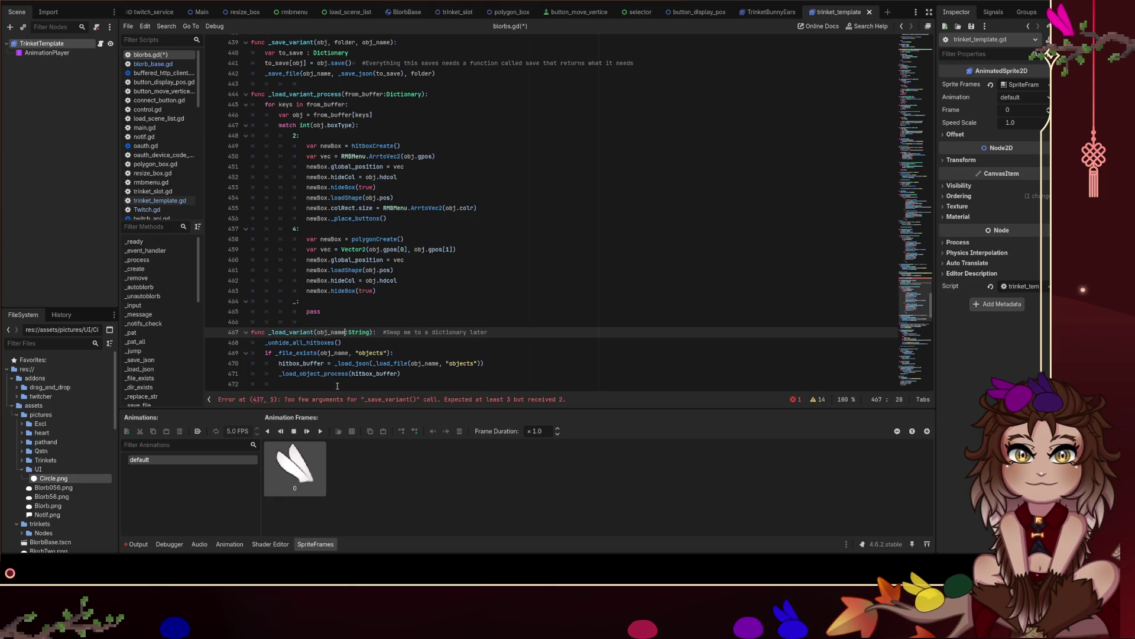
text(, folder:String)
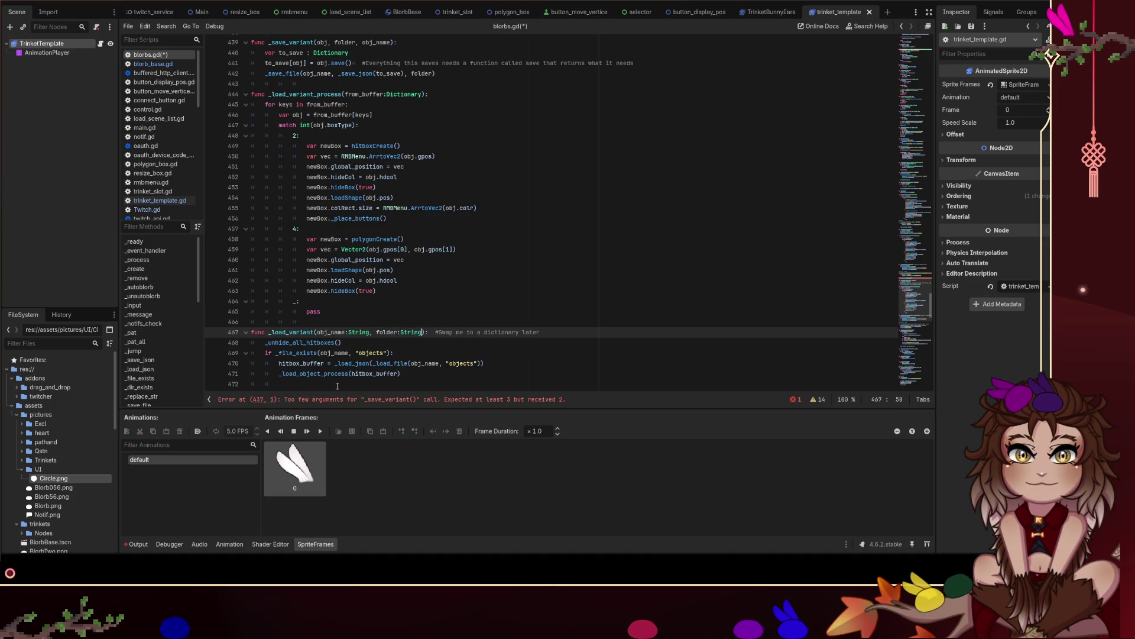
key(ctrl+Left)
key(ctrl+Left)
key(ctrl+shift+Left)
Replace "objects" with folder in the exists check and load call, and call _load_variant_process.
drag(388, 352, 355, 352)
text(folder)
drag(480, 363, 445, 363)
text(folder)
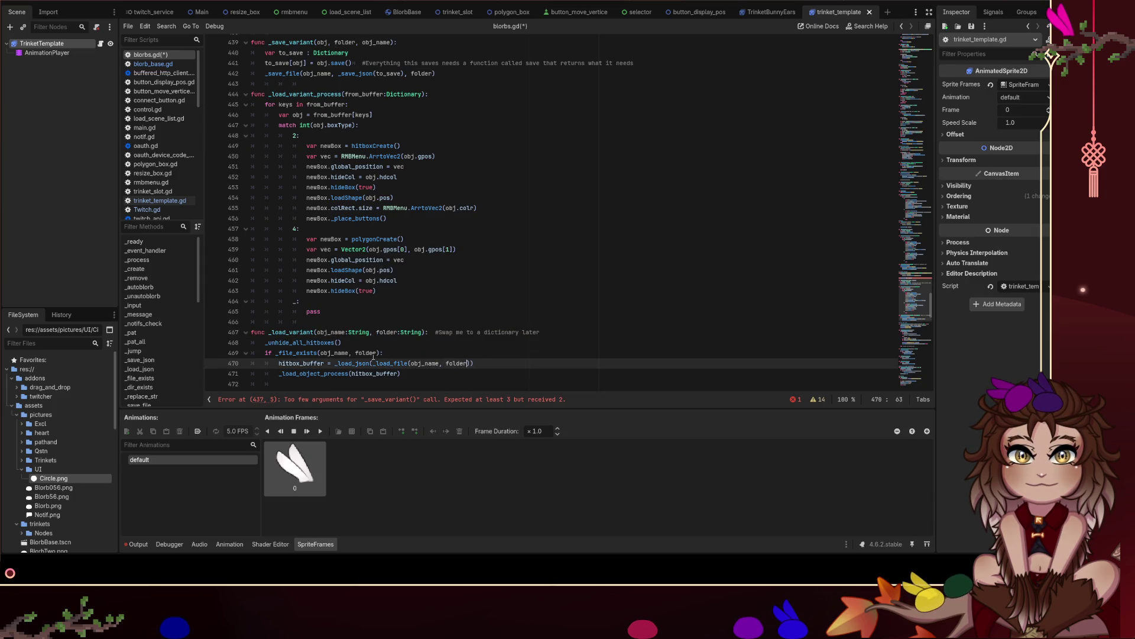
scroll(409, 372, down, 1)
scroll(289, 371, up, 1)
drag(323, 373, 300, 376)
text(variant)
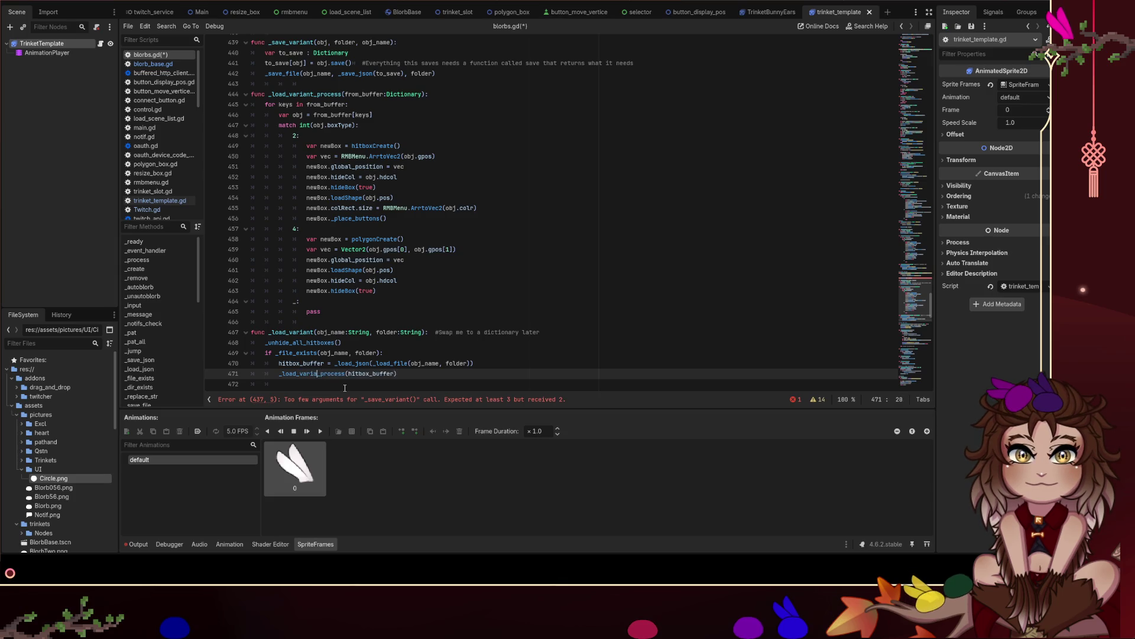
Rename hitbox_buffer to var variant_buffer and pass variant_buffer to _load_variant_process.
click(438, 332)
click(441, 350)
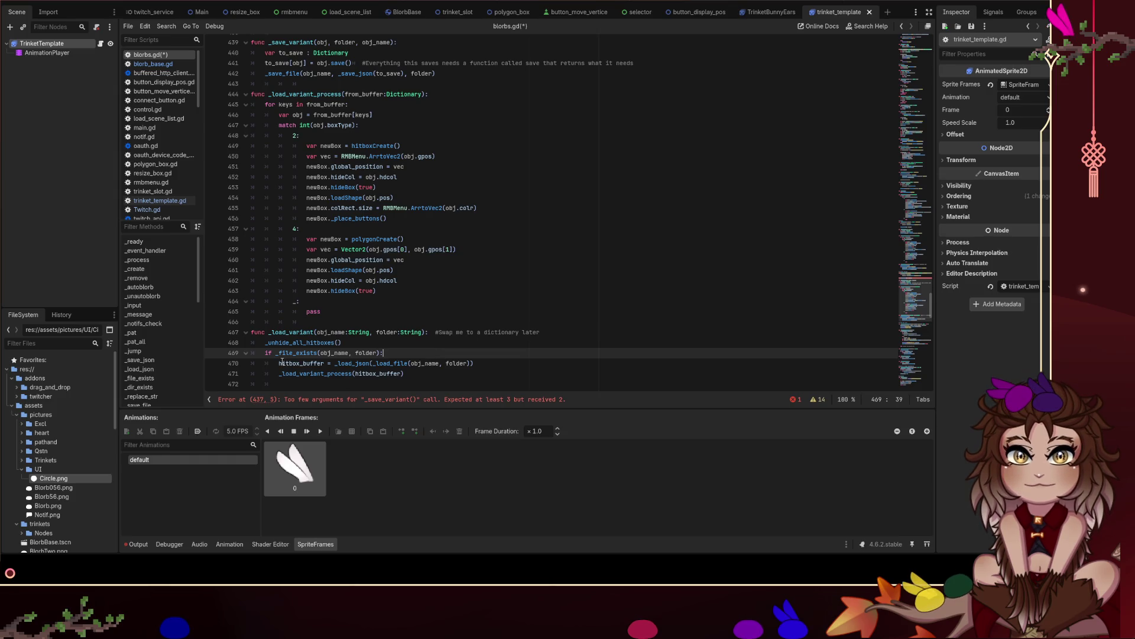
key(Down)
key(Home)
text(var)
key(shift+Right)
key(shift+Right)
key(shift+Right)
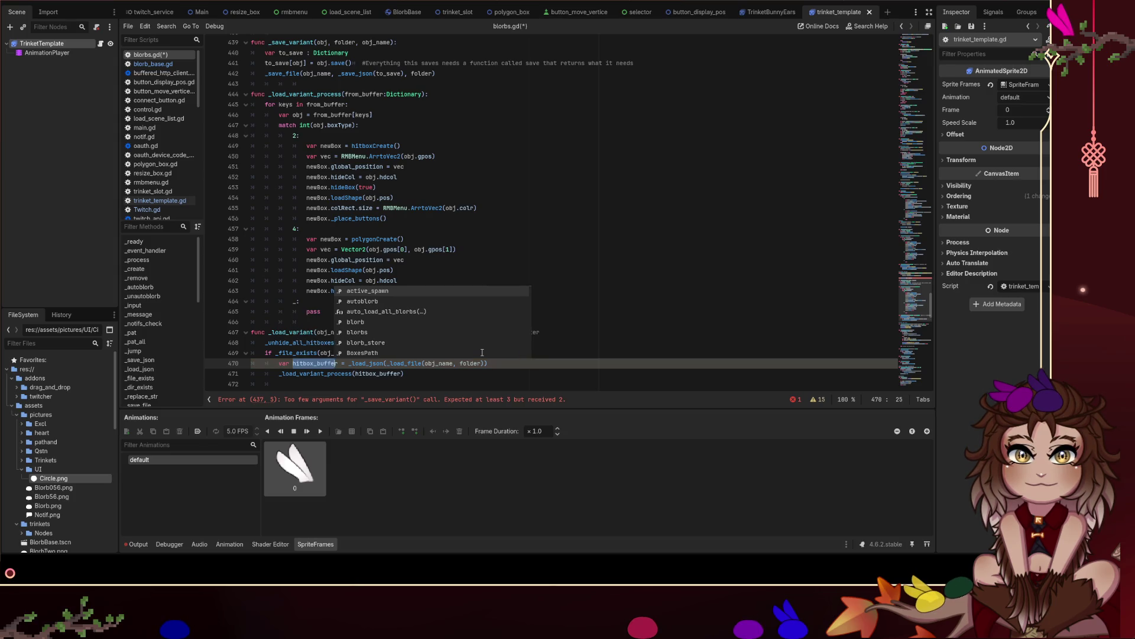
key(BackSpace)
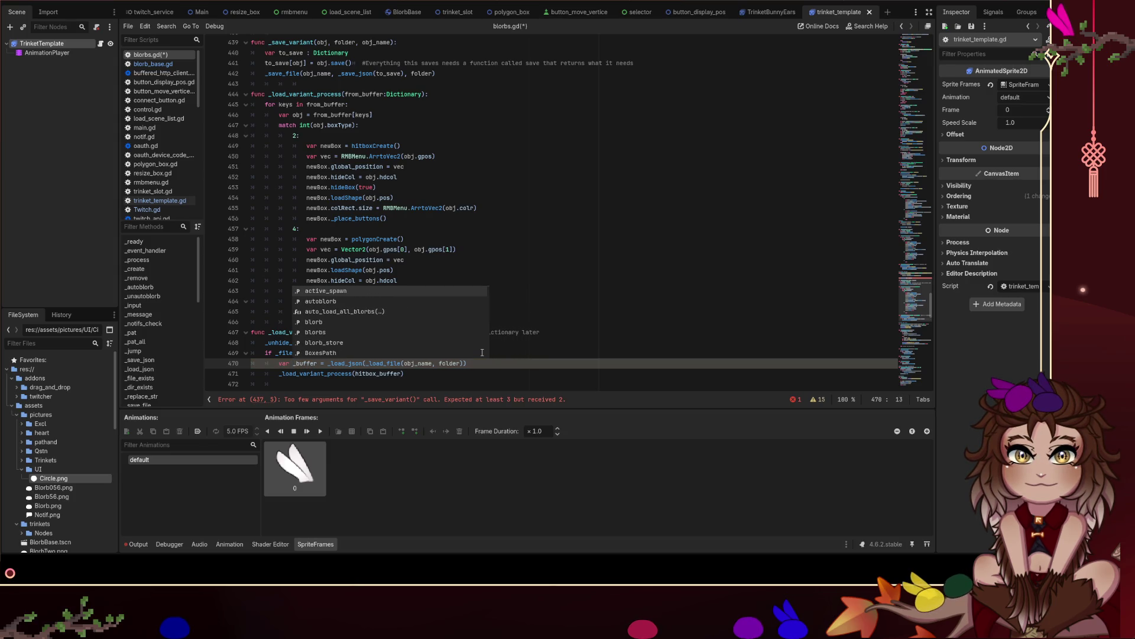
text(variant)
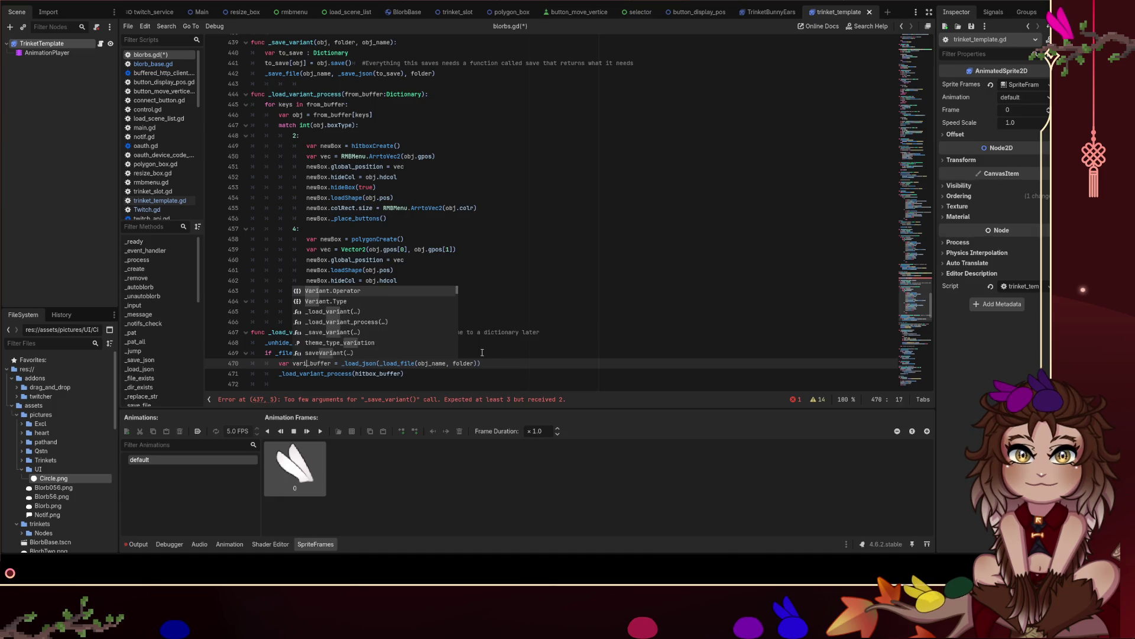
key(Escape)
key(Down)
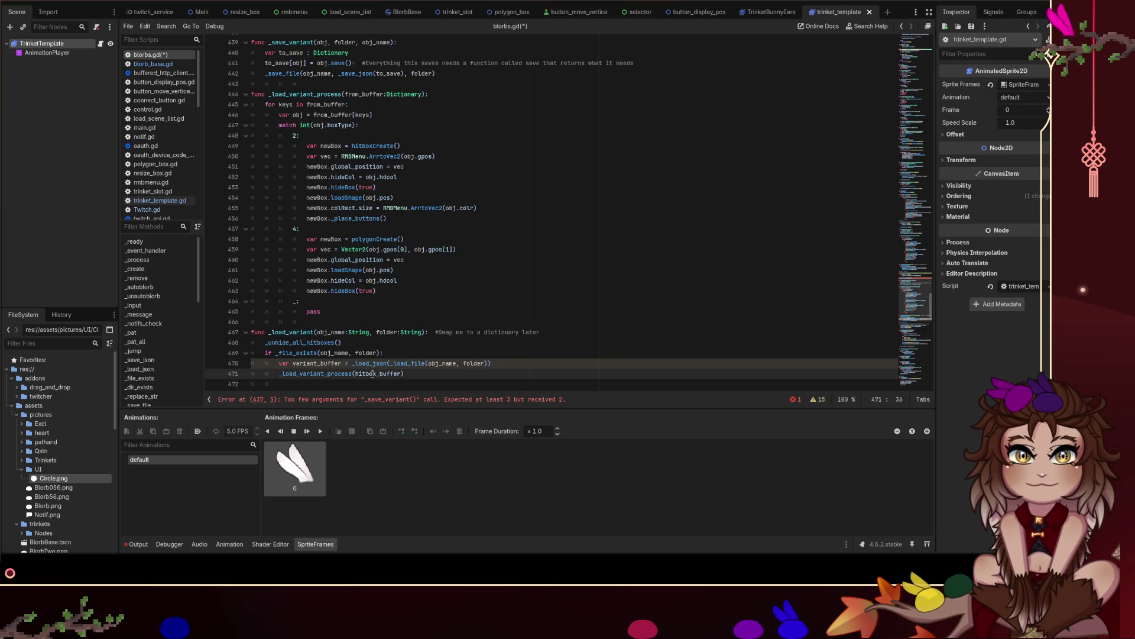
text(variant)
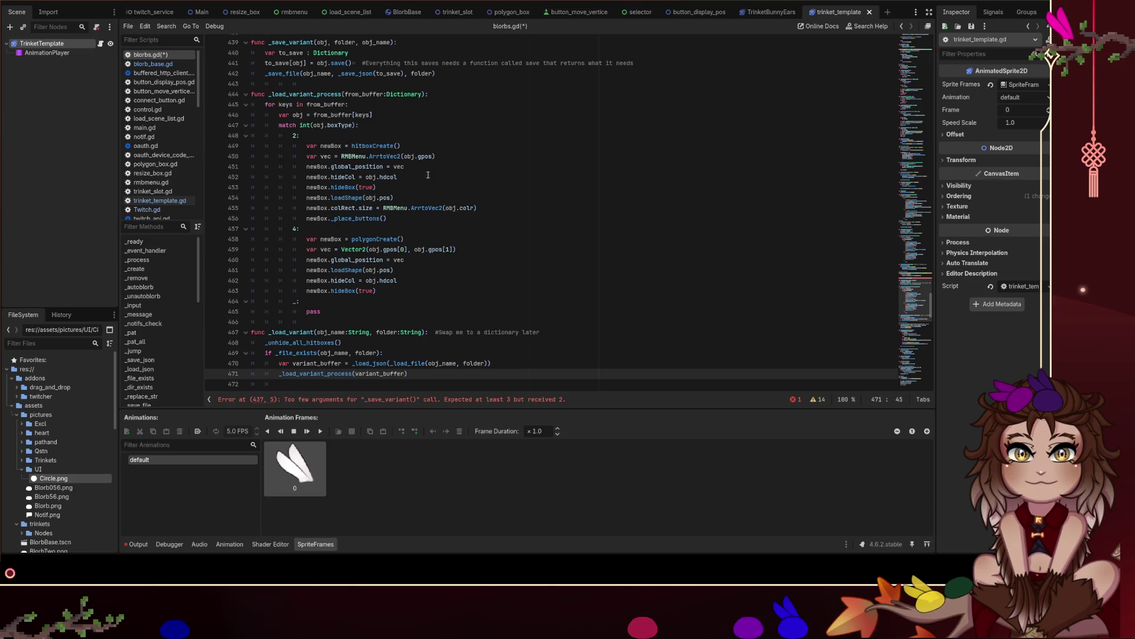
Delete the case 4 polygon block and the match and case 2 lines.
drag(383, 312, 254, 231)
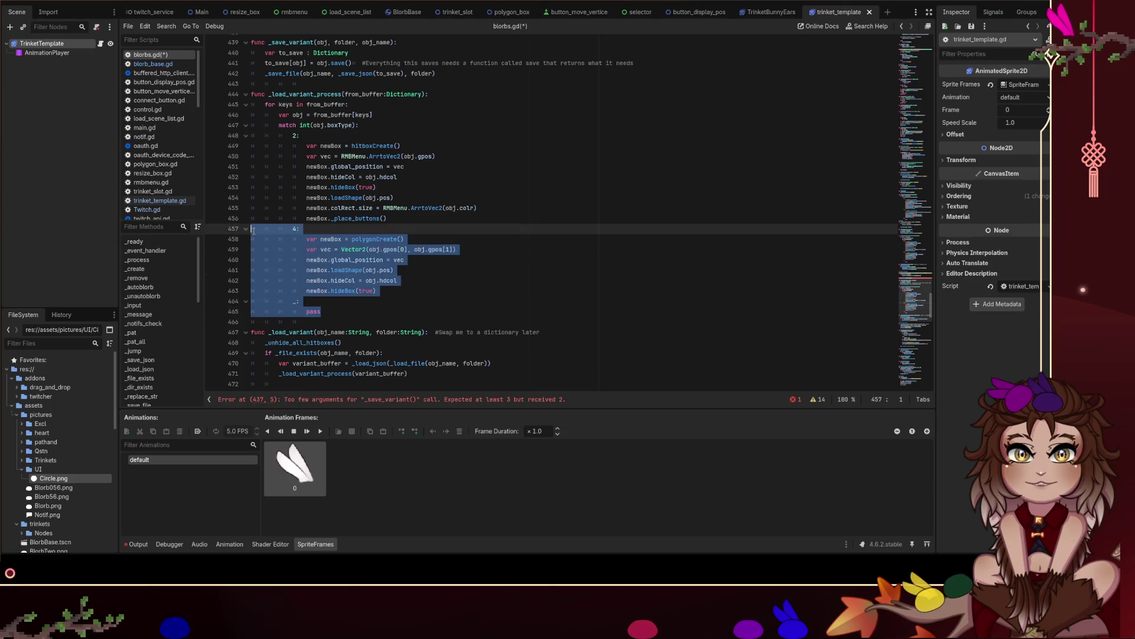
key(BackSpace)
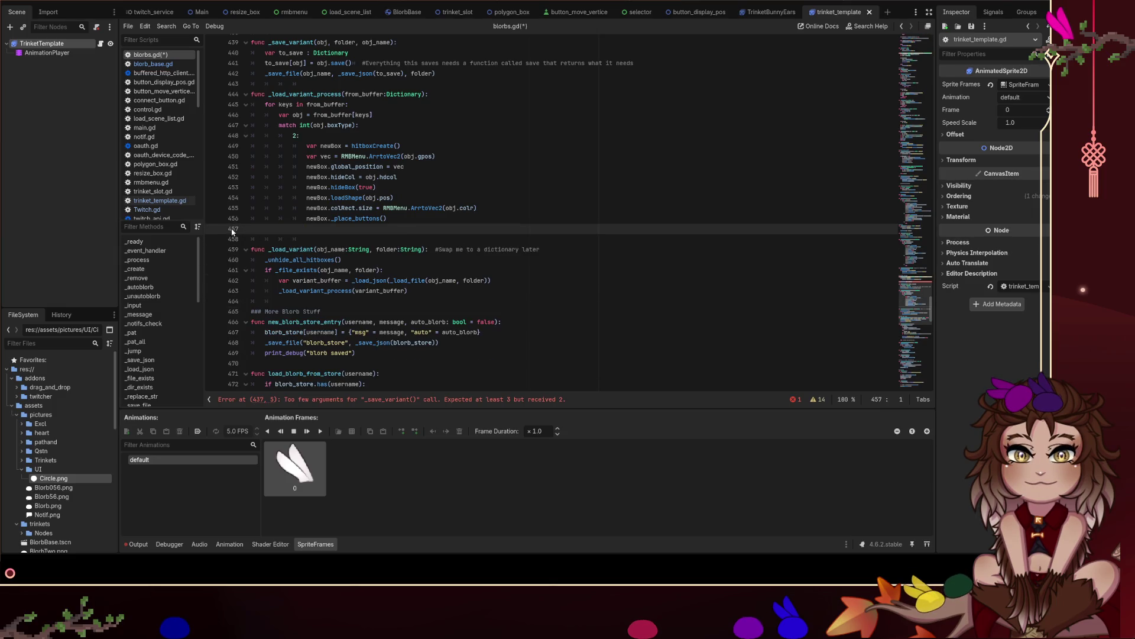
key(BackSpace)
drag(304, 135, 250, 124)
key(BackSpace)
key(BackSpace)
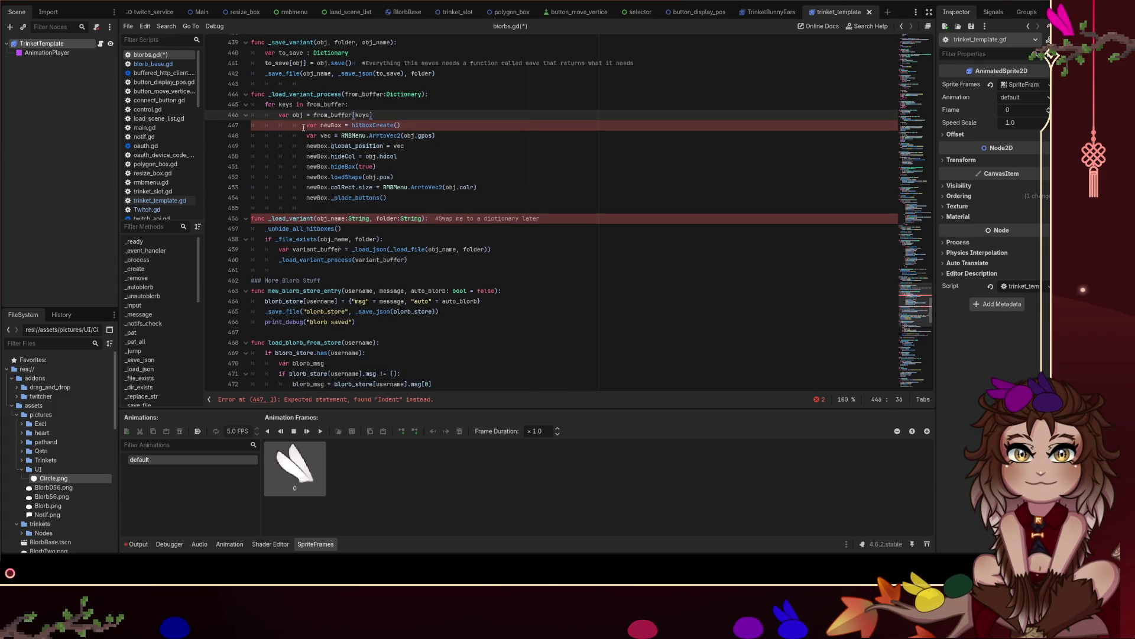
click(303, 124)
Outdent the remaining loop body lines one level.
key(BackSpace)
key(Down)
key(BackSpace)
key(Down)
key(BackSpace)
key(Down)
key(BackSpace)
key(Down)
key(BackSpace)
key(Down)
key(BackSpace)
key(Down)
key(BackSpace)
key(Down)
key(BackSpace)
key(Up)
key(Up)
key(Up)
key(Up)
key(BackSpace)
key(Down)
key(BackSpace)
key(Down)
key(BackSpace)
key(Down)
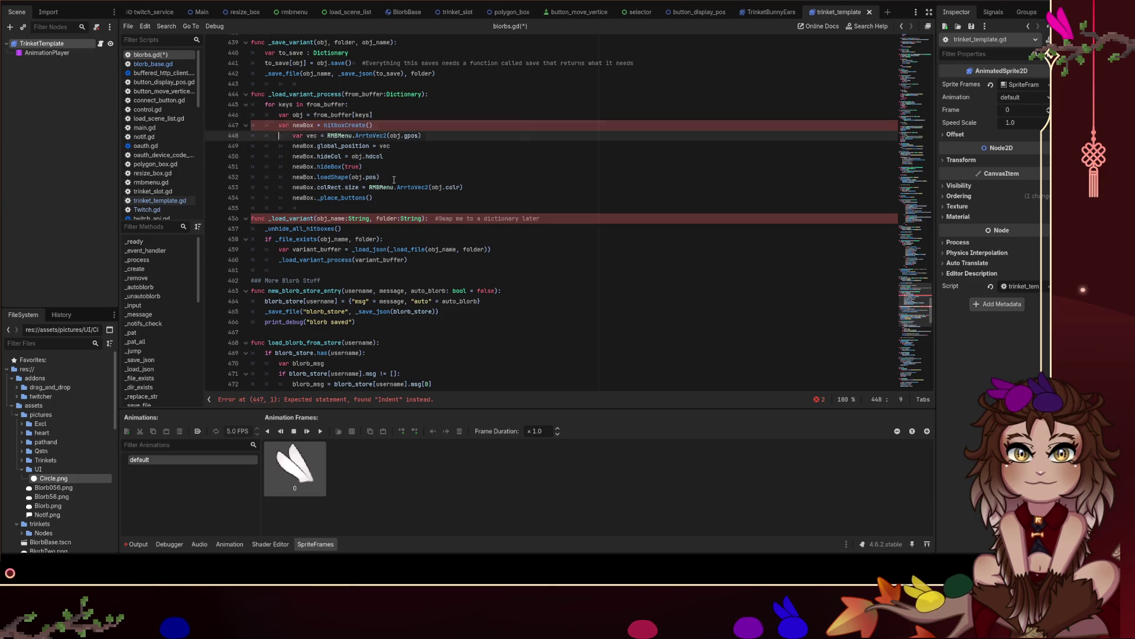
key(BackSpace)
key(Down)
key(BackSpace)
key(Down)
key(BackSpace)
key(Down)
key(BackSpace)
key(Down)
key(BackSpace)
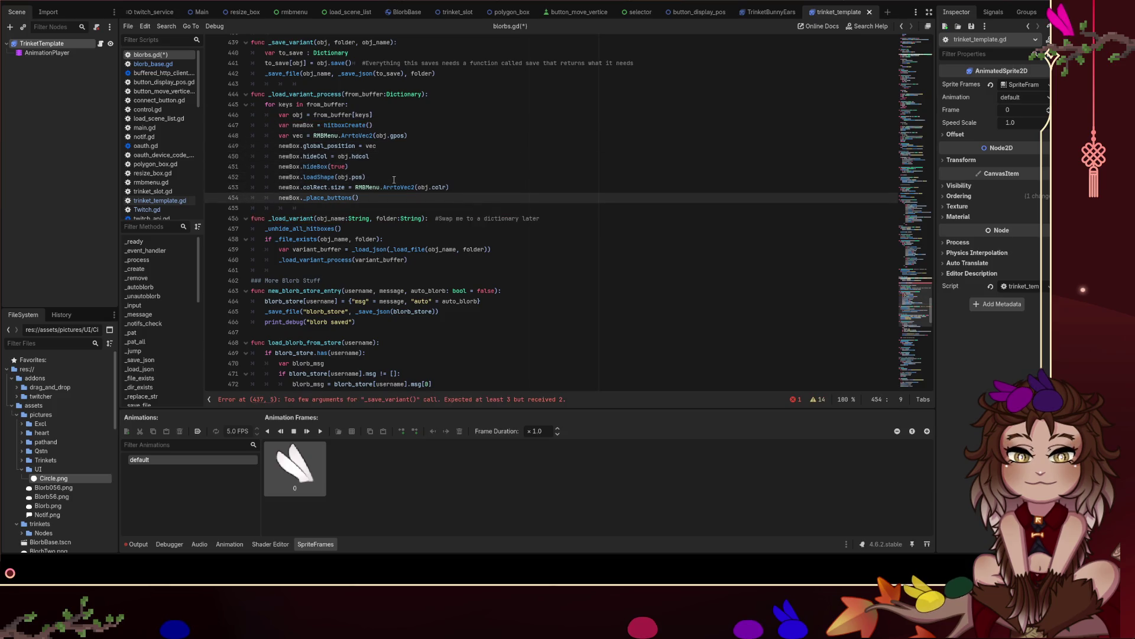
click(397, 122)
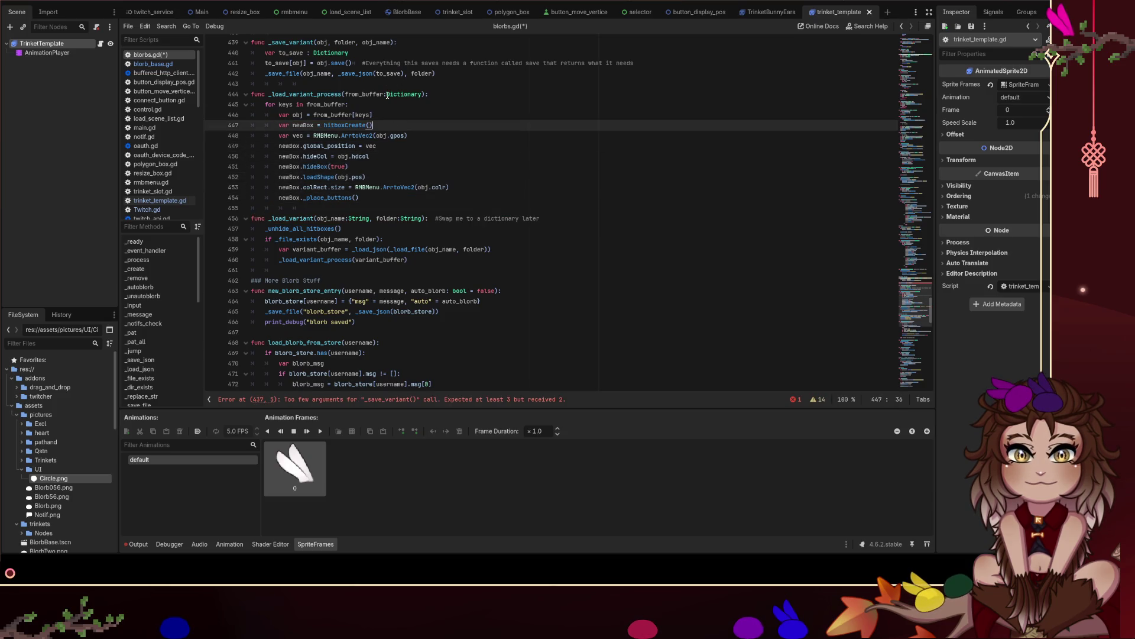
Change the call to _save_variant(obj, folder, obj_name) and save blorbs.gd.
scroll(399, 131, up, 1)
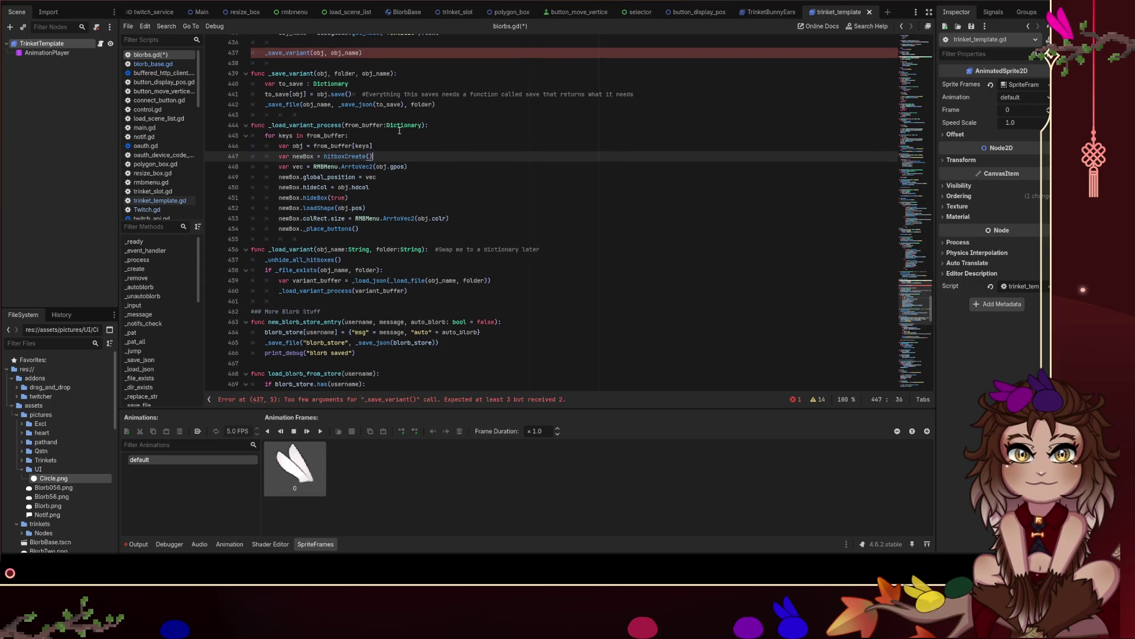
scroll(380, 85, up, 1)
click(330, 83)
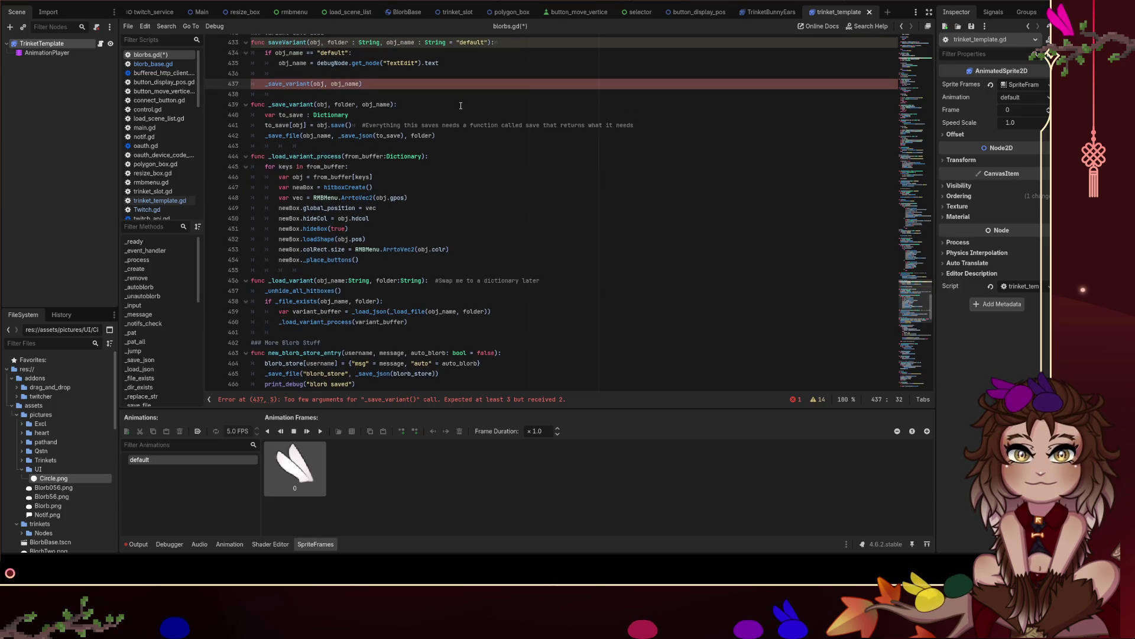
text(folder,)
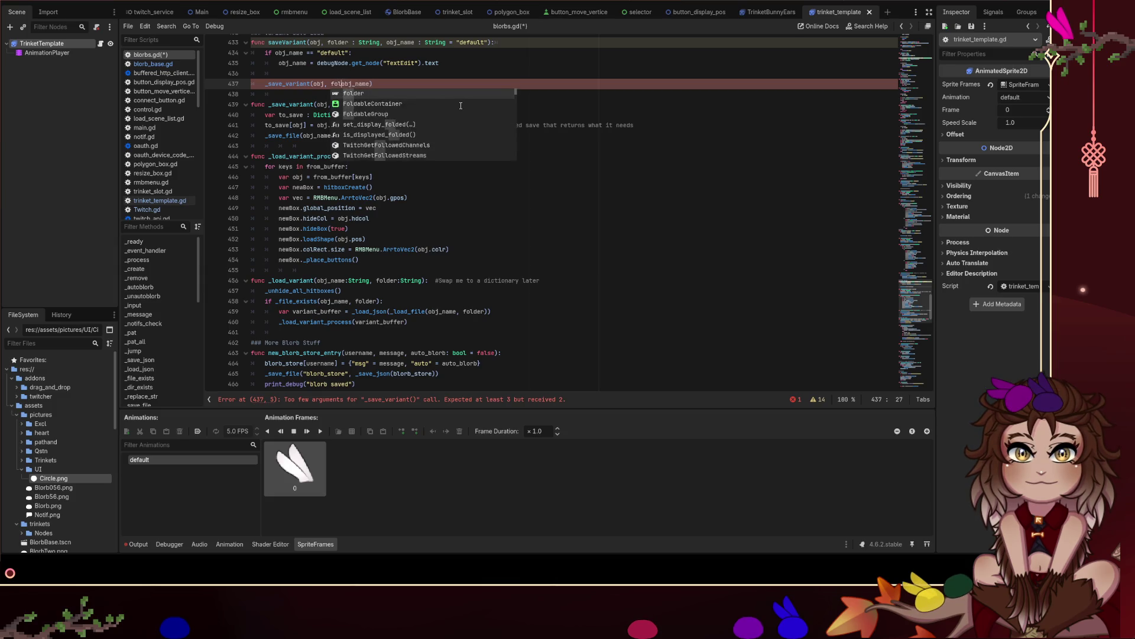
click(307, 145)
key(ctrl+s)
Select hitboxCreate on the newBox line for replacement.
scroll(381, 166, down, 1)
drag(374, 146, 314, 146)
click(407, 153)
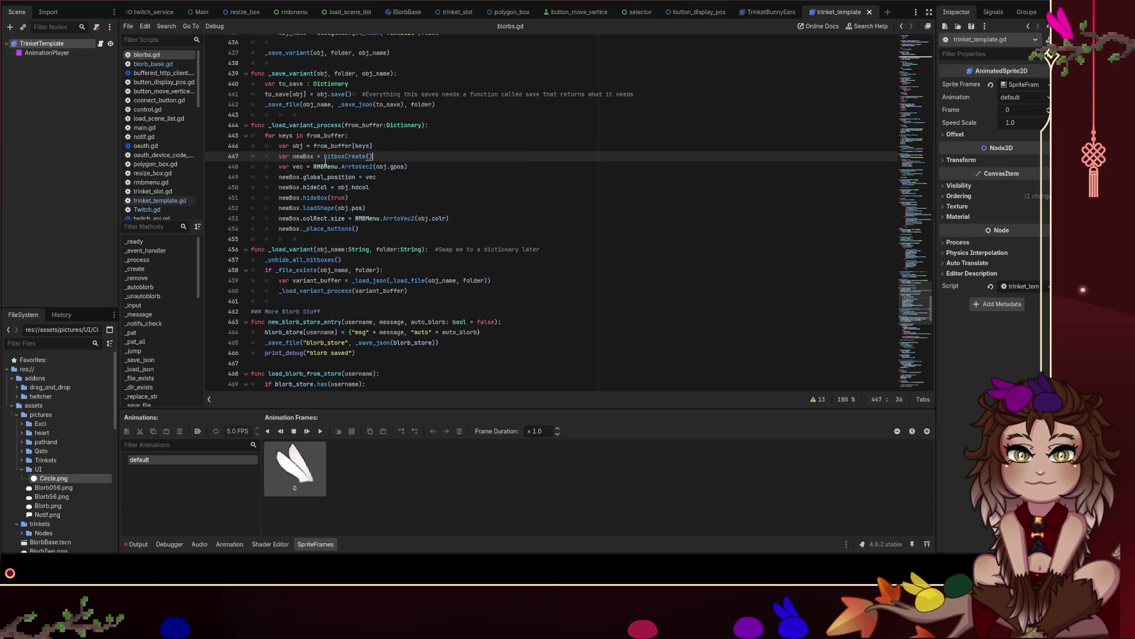
double_click(345, 156)
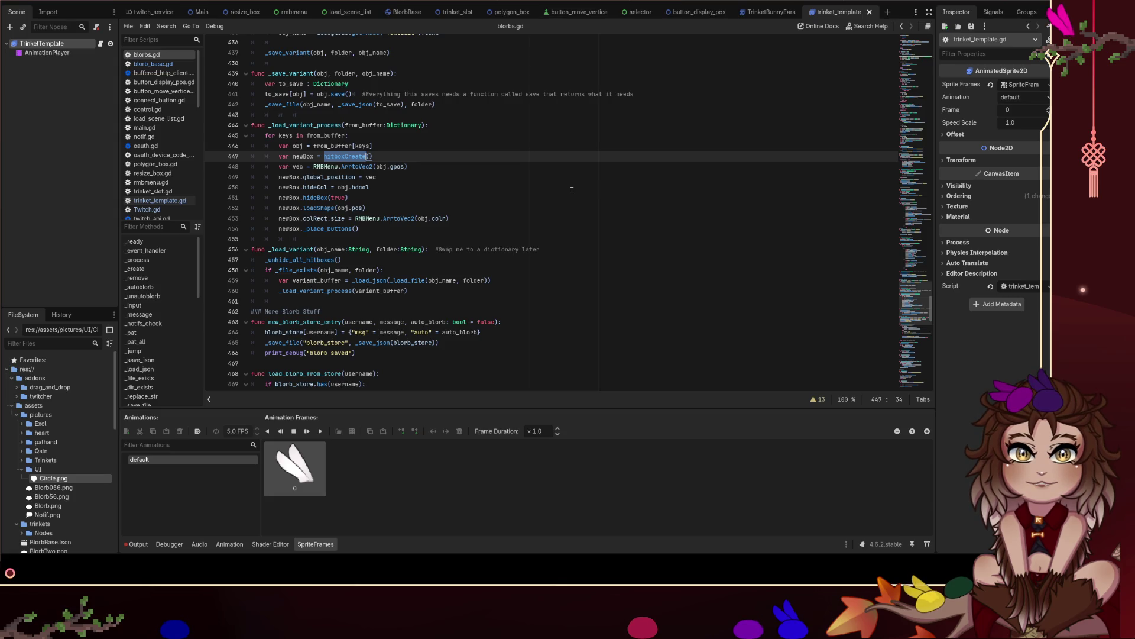
Replace hitboxCreate with obj.load and add the comment '#Everything this loads needs a function that processes how it wants to be loaded'.
text(obj.load)
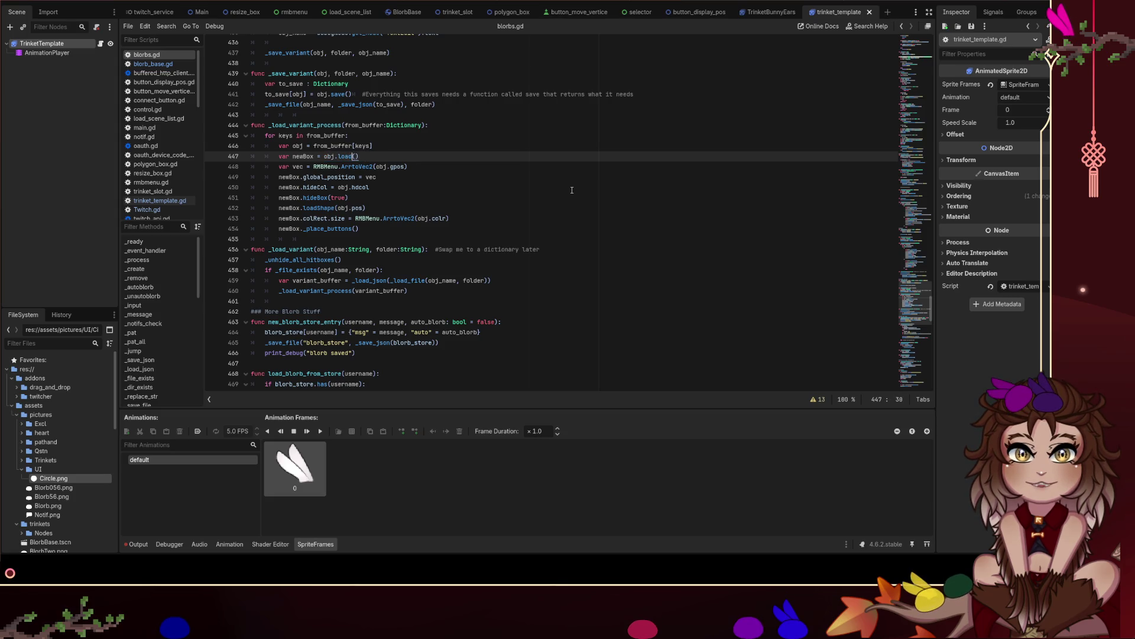
click(443, 174)
text(#)
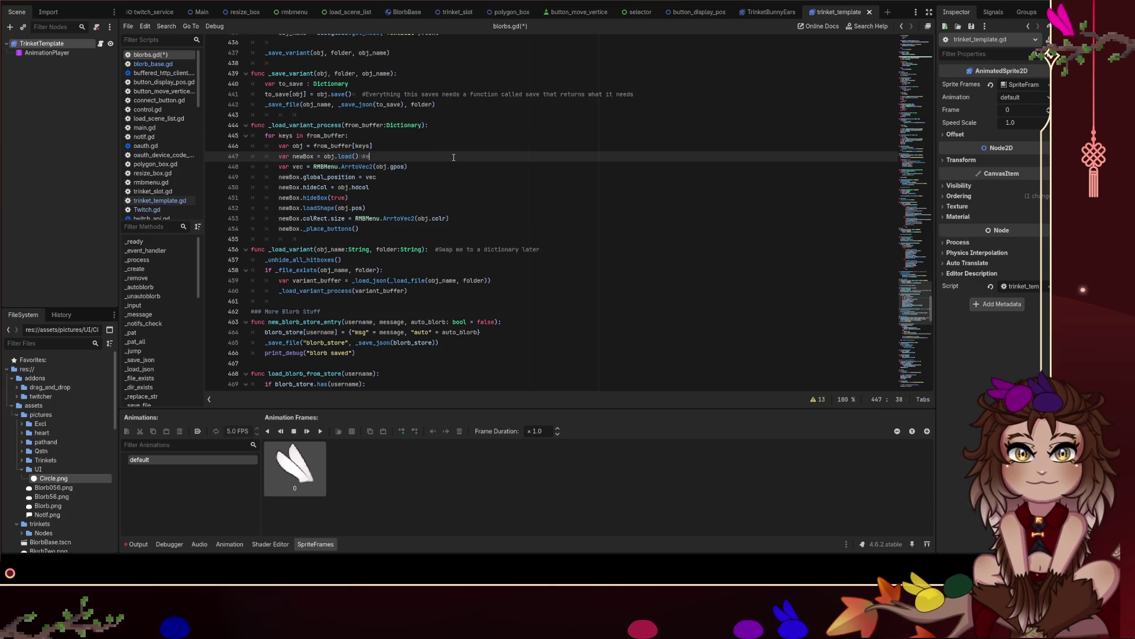
text(Everything this loads needs a func)
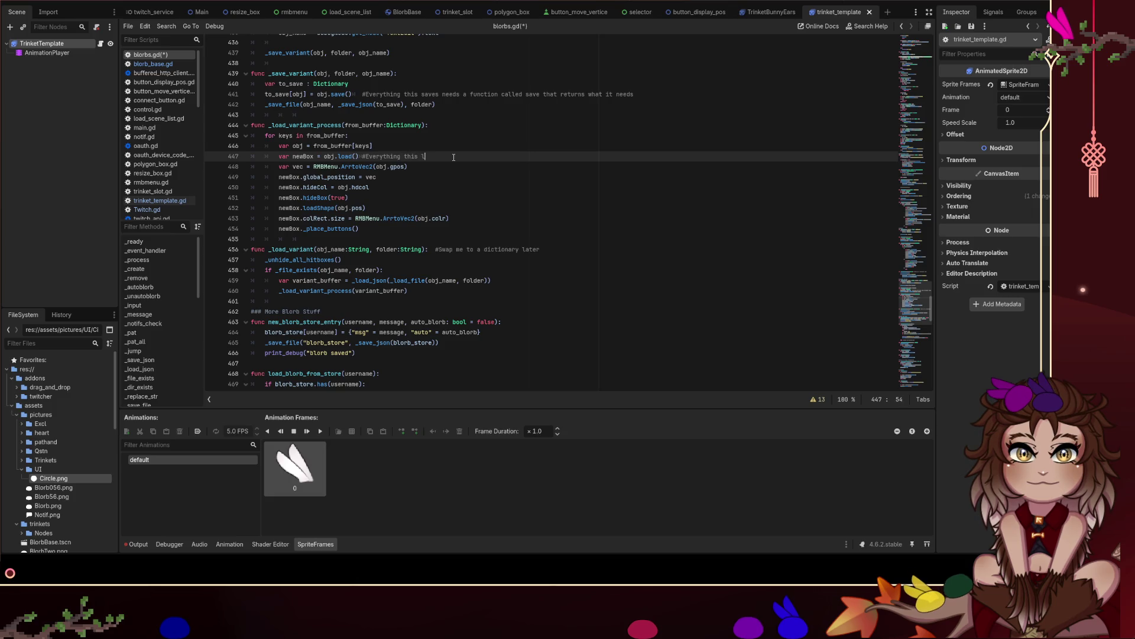
text(tion t)
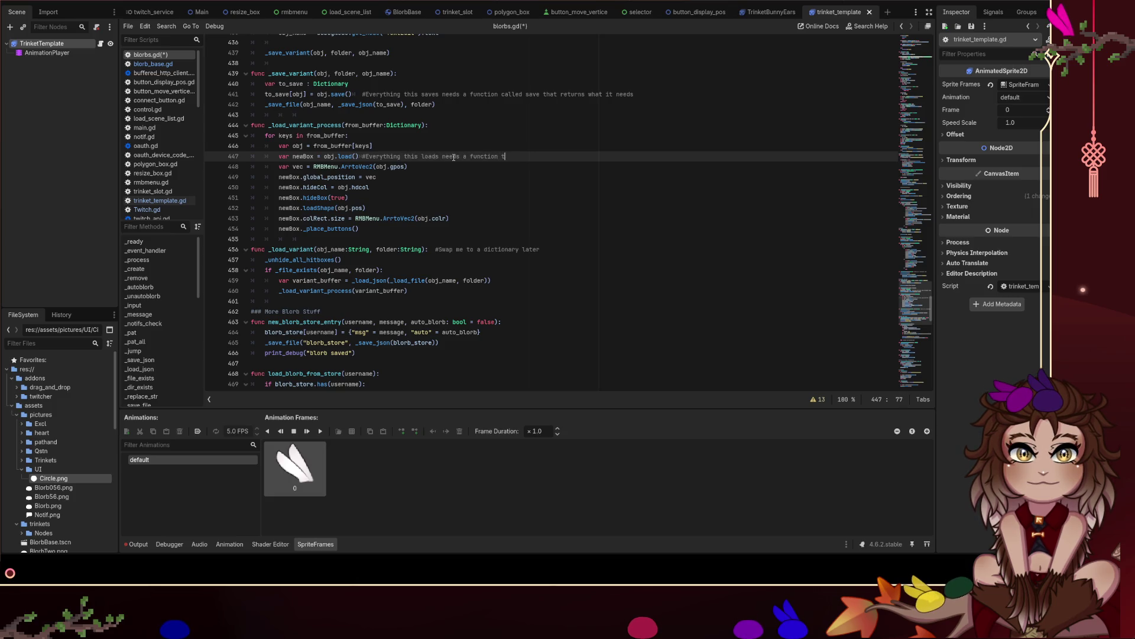
text(hat processes how )
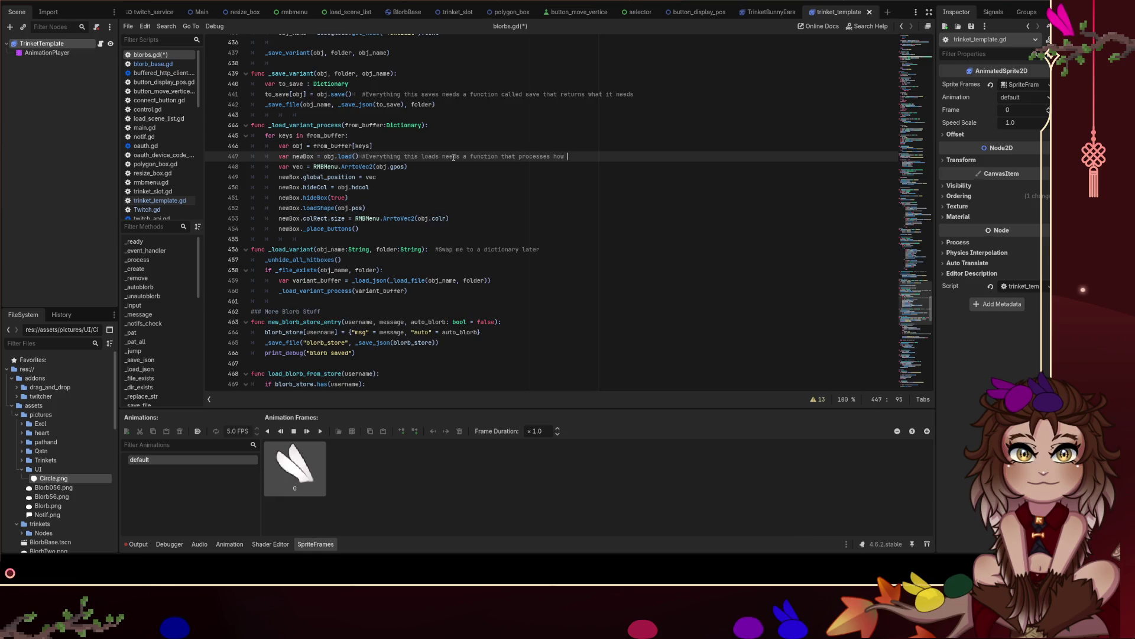
text(it wants to be loaded)
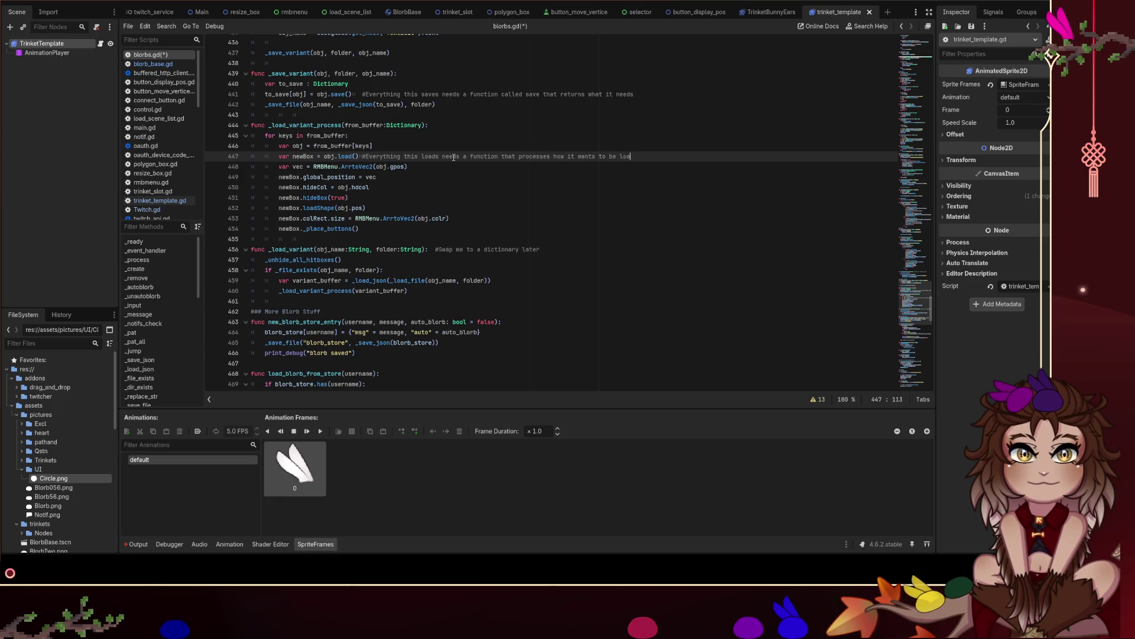
Remove the var vec ArrtoVec2 conversion line.
click(427, 168)
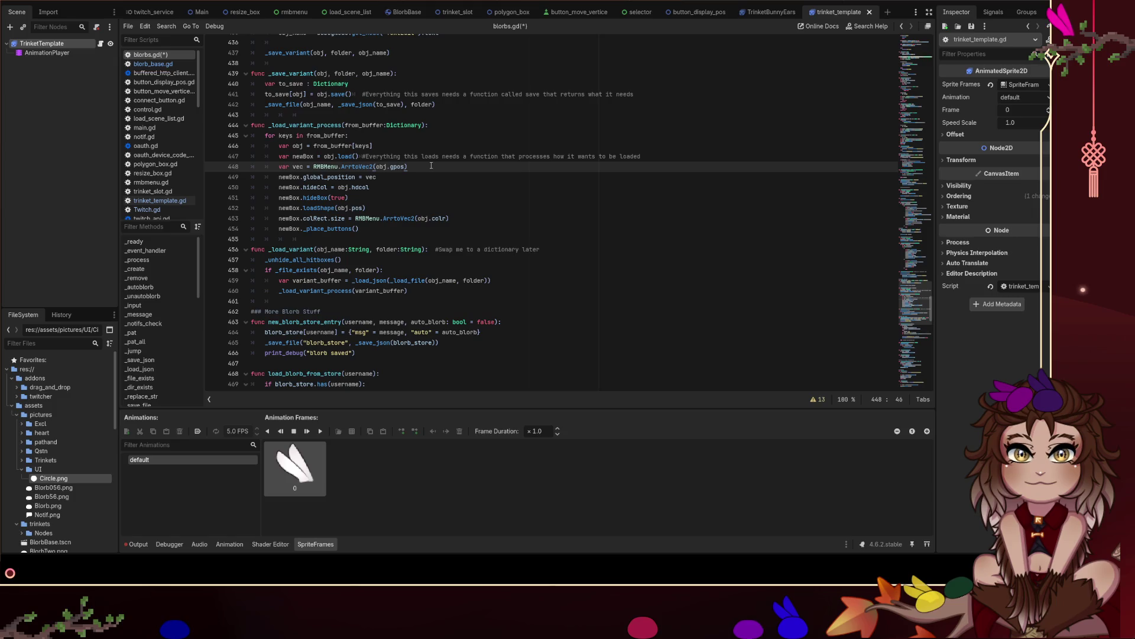
double_click(343, 166)
triple_click(420, 168)
key(BackSpace)
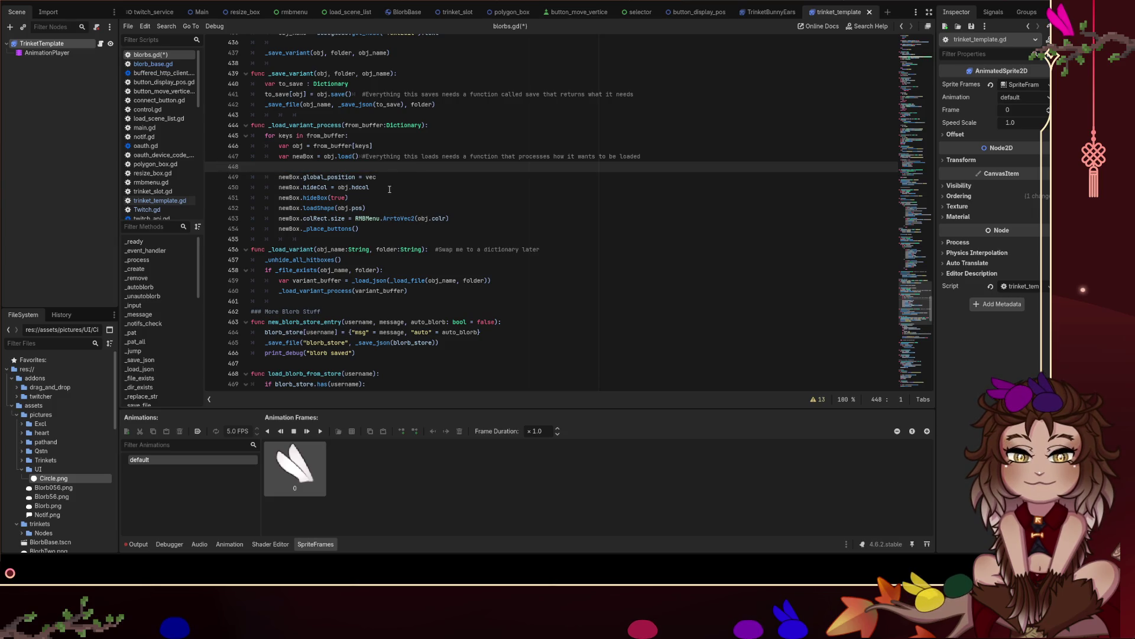
drag(379, 176, 225, 166)
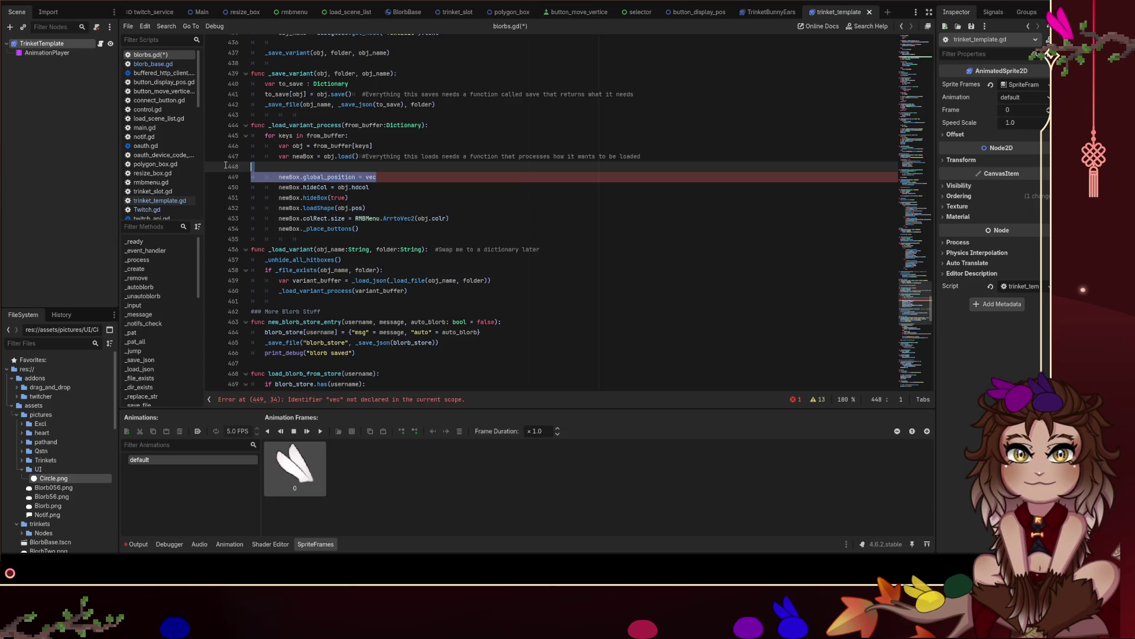
key(ctrl+z)
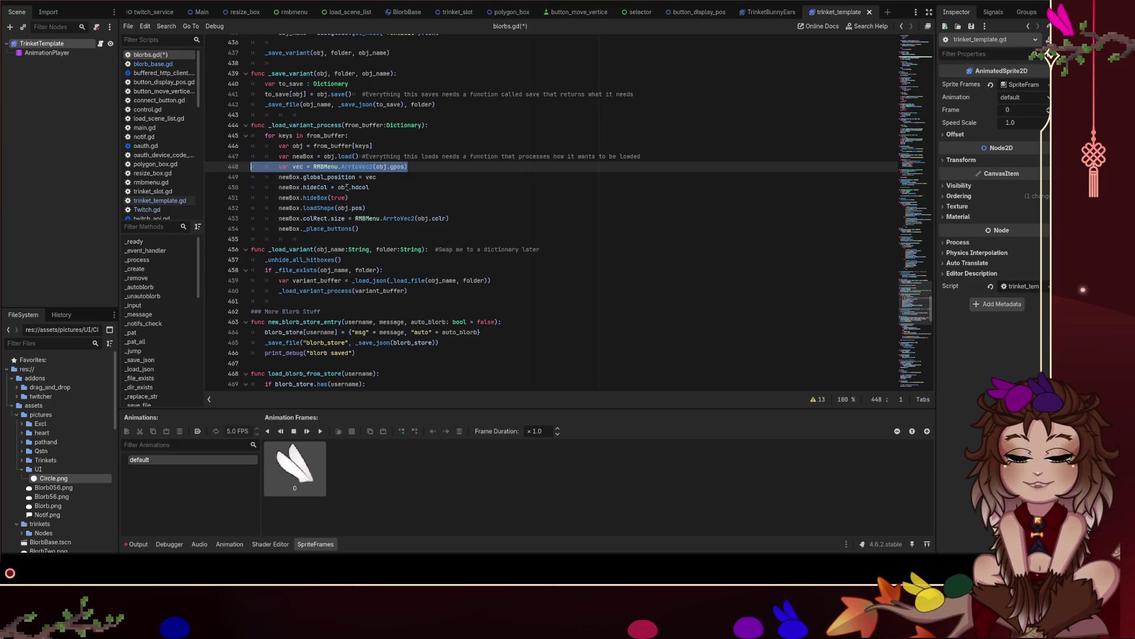
click(388, 168)
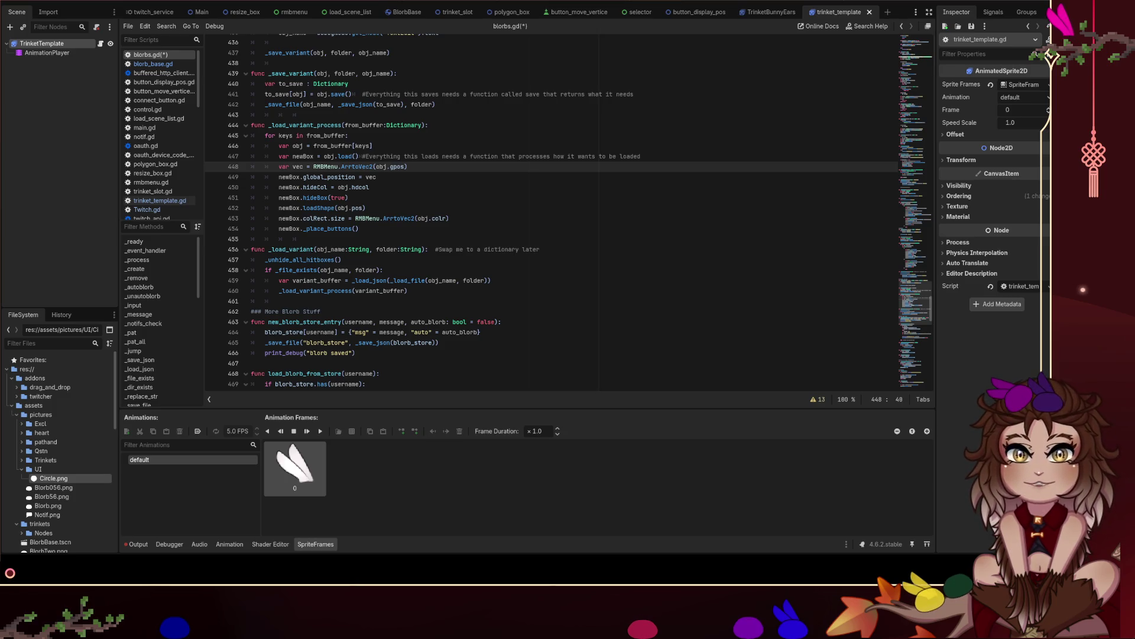
mouse_move(379, 177)
mouse_down()
mouse_move(355, 168)
mouse_move(383, 201)
mouse_up()
click(428, 175)
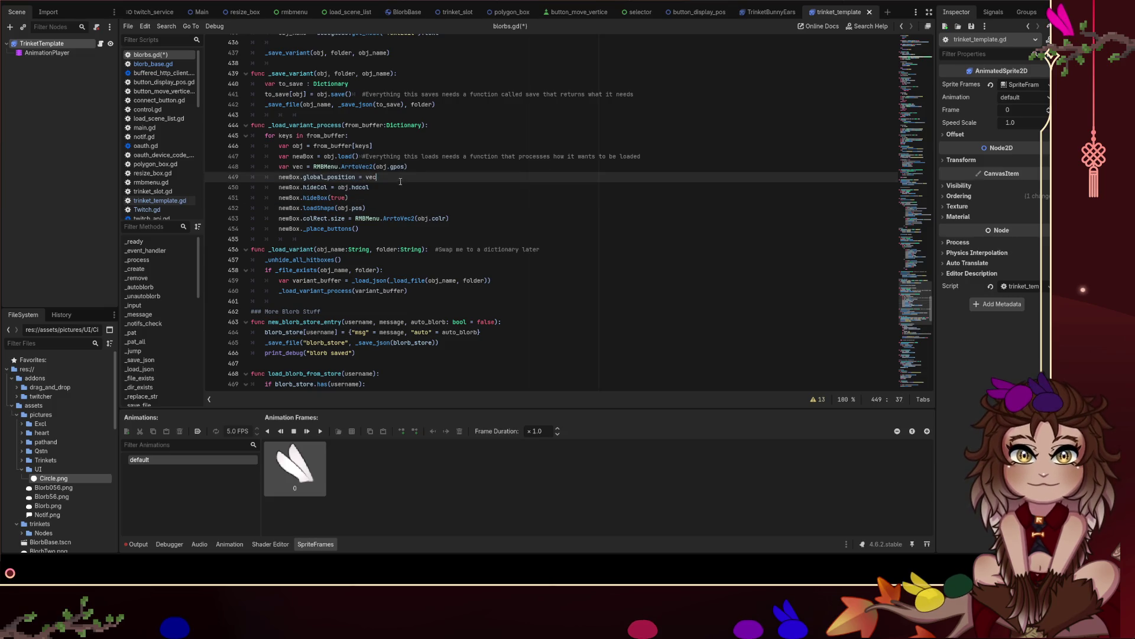
key(Up)
key(shift+Home)
key(BackSpace)
key(BackSpace)
Set the new box's global_position to get_global_mouse_position() and save.
double_click(399, 170)
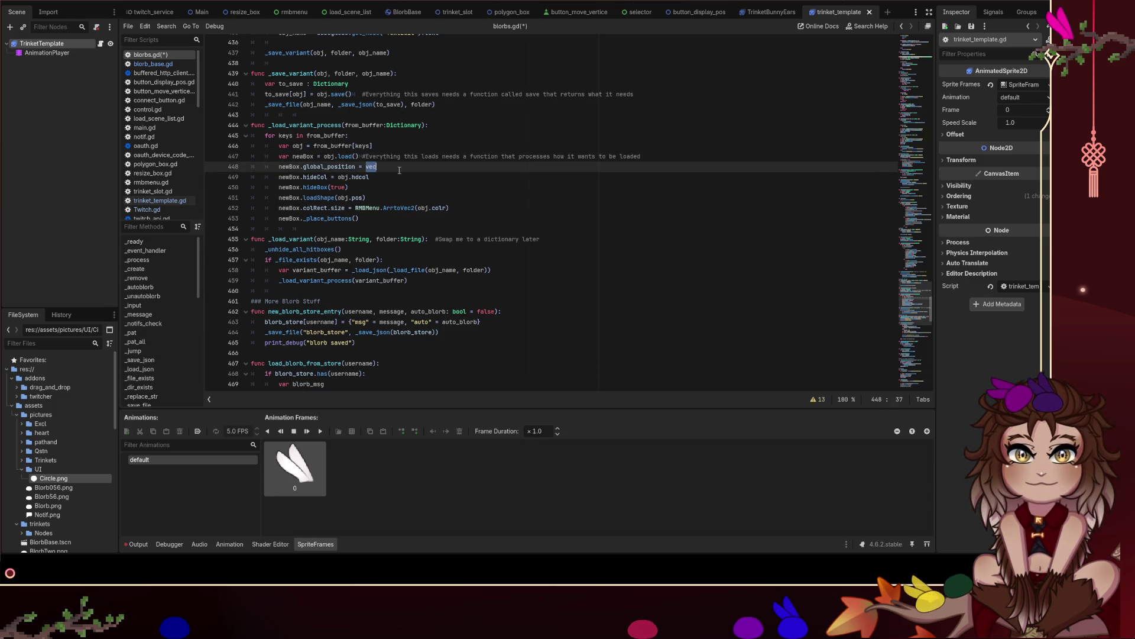
text(global)
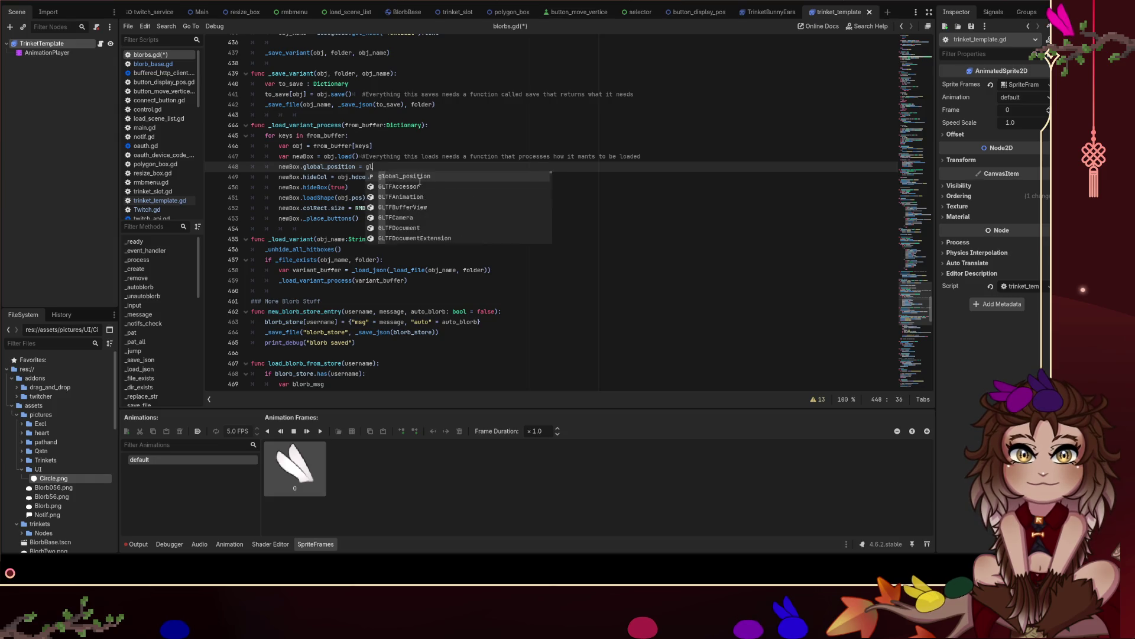
text(_mo)
key(Return)
key(ctrl+s)
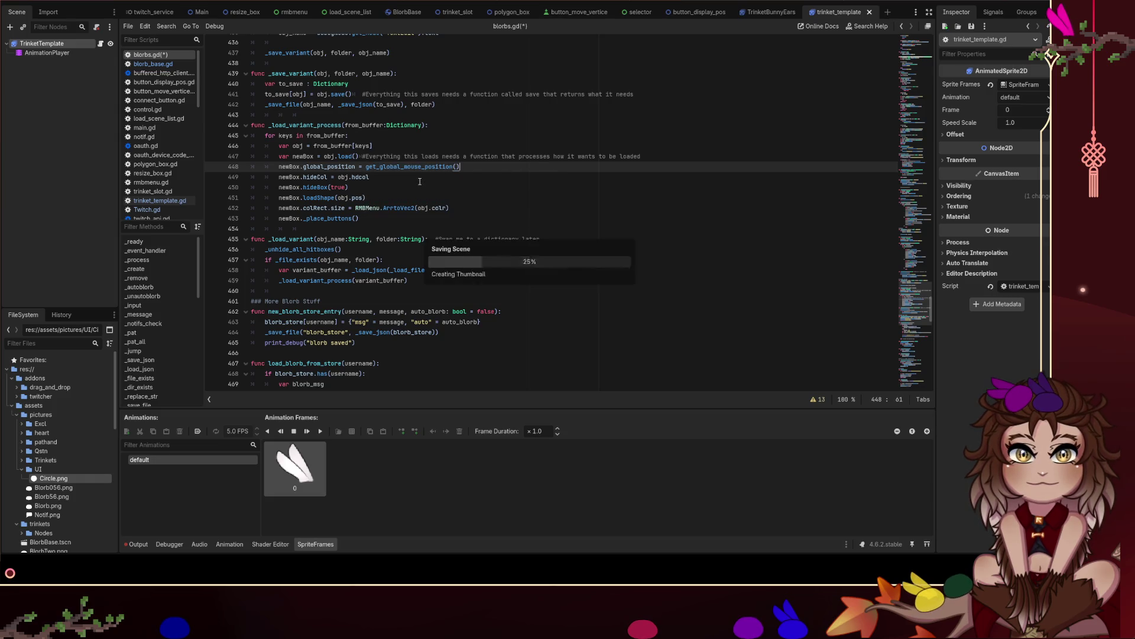
Delete the hideCol, hideBox, loadShape, colRect.size and _place_buttons lines.
click(412, 179)
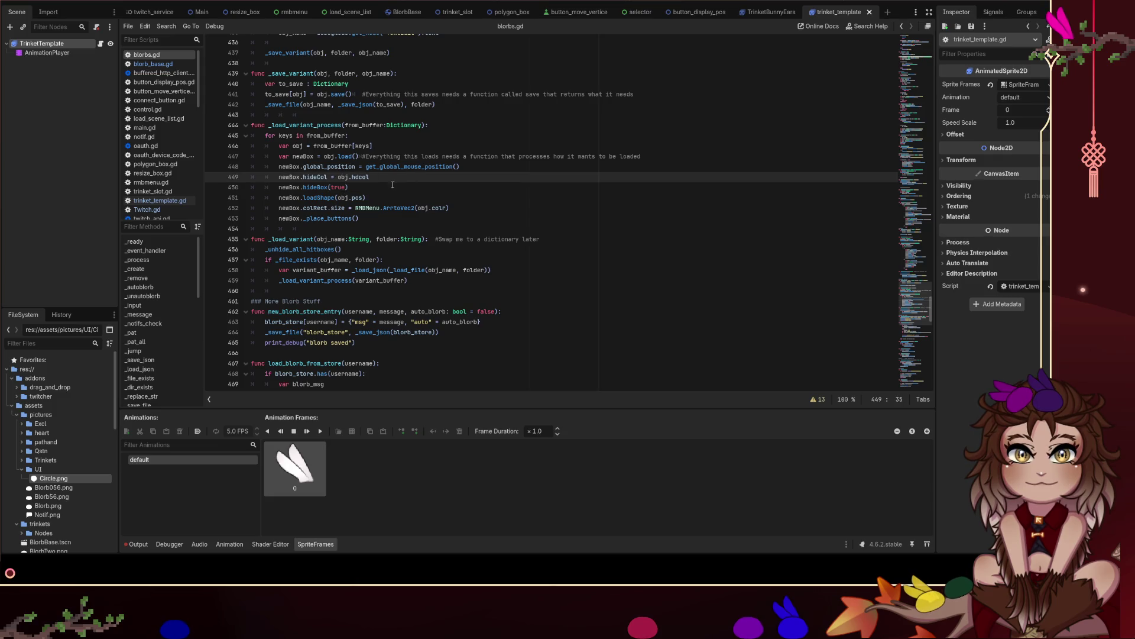
mouse_move(378, 177)
mouse_down()
mouse_move(200, 175)
mouse_move(527, 189)
mouse_up()
key(Delete)
key(Delete)
key(Delete)
key(Delete)
drag(450, 178, 250, 178)
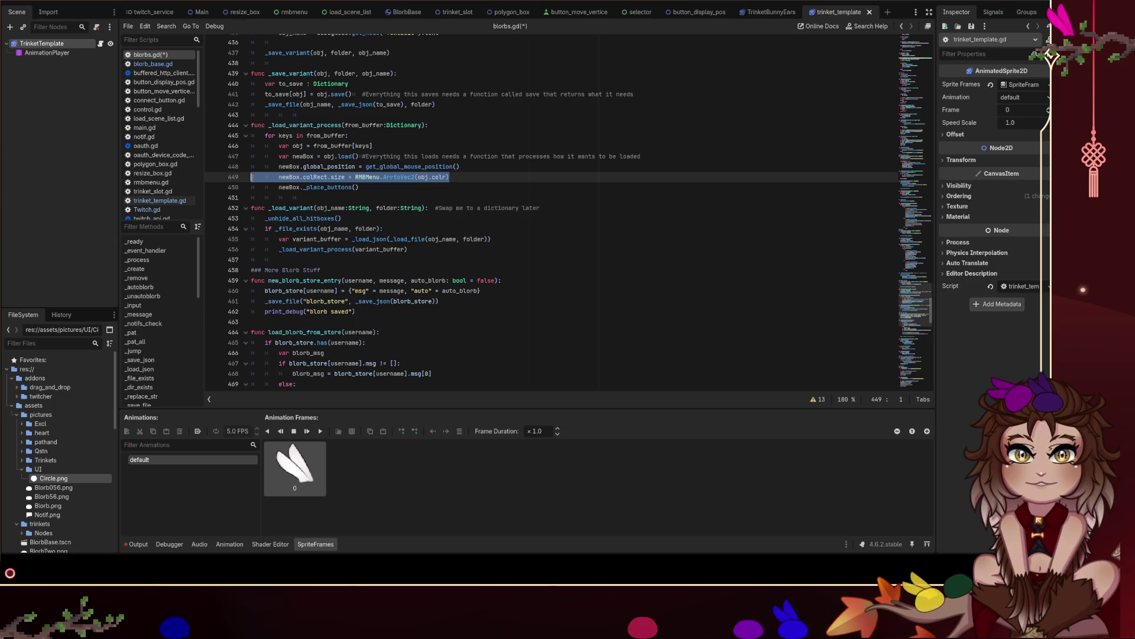
key(BackSpace)
key(BackSpace)
drag(359, 178, 245, 177)
key(BackSpace)
key(BackSpace)
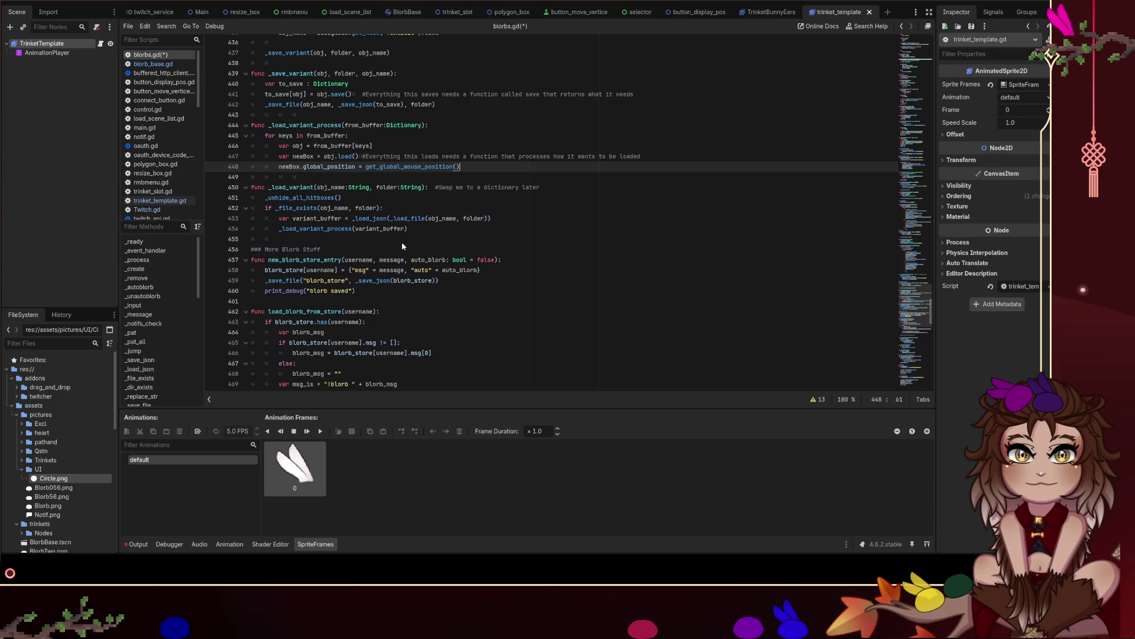
Rename _load_variant to loadVariant and save.
scroll(439, 171, up, 1)
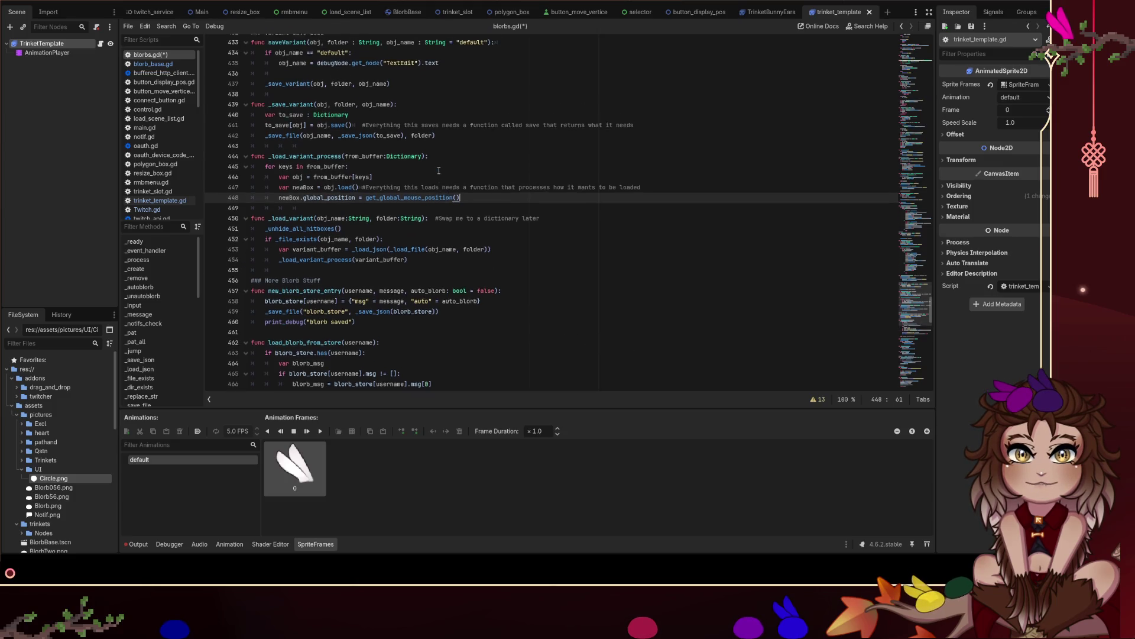
scroll(307, 92, up, 2)
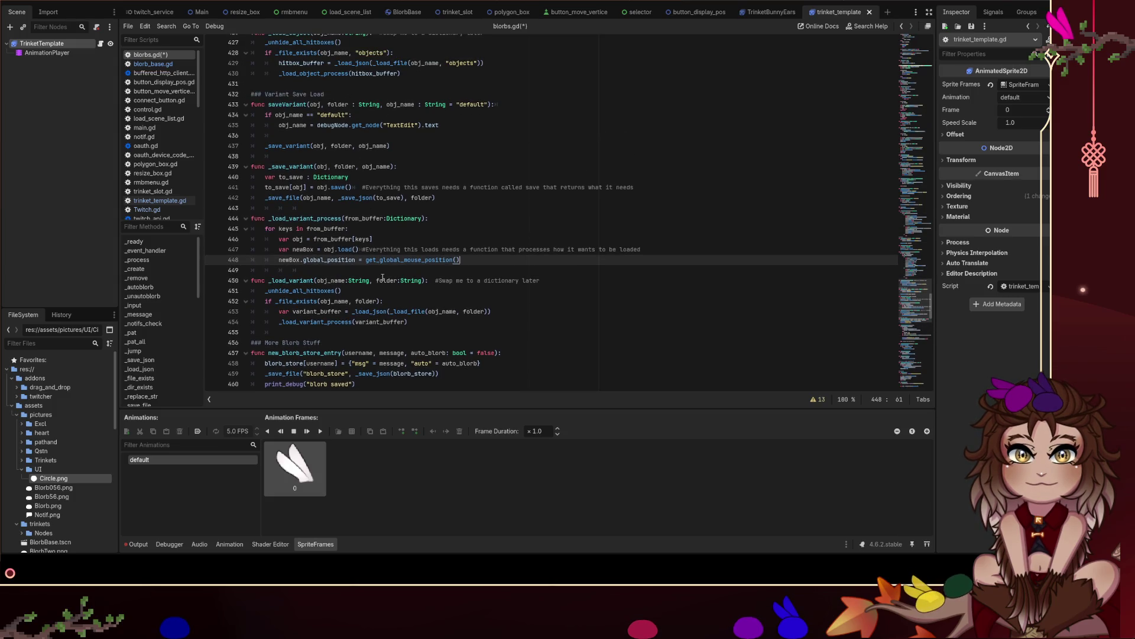
click(382, 279)
key(ctrl+s)
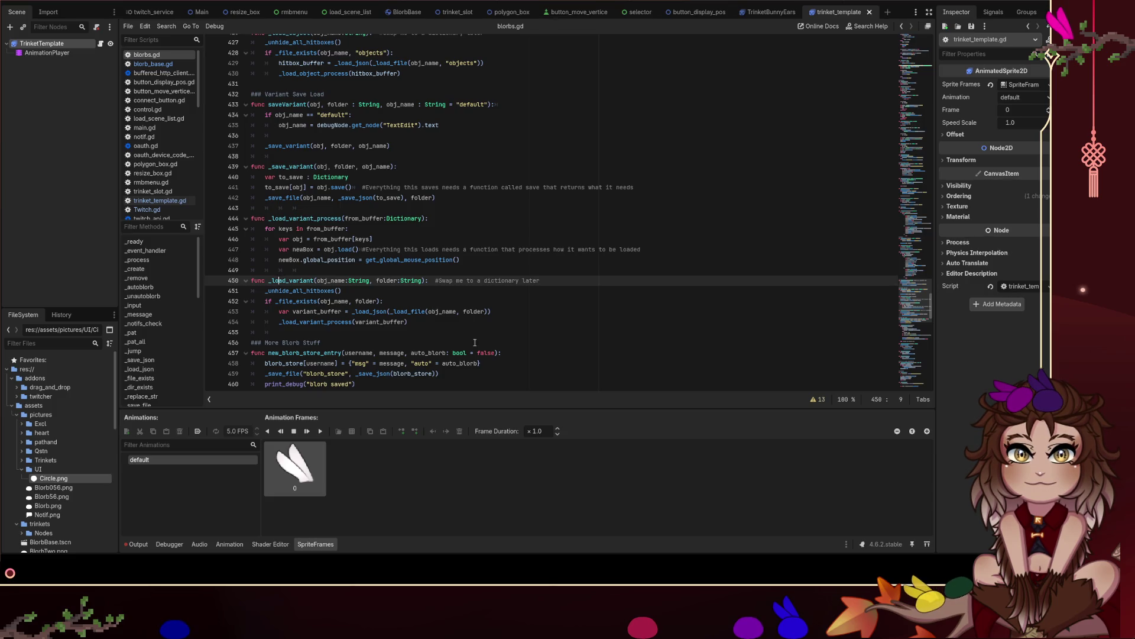
key(Left)
key(Left)
key(BackSpace)
key(ctrl+shift+Right)
text(loadVariant)
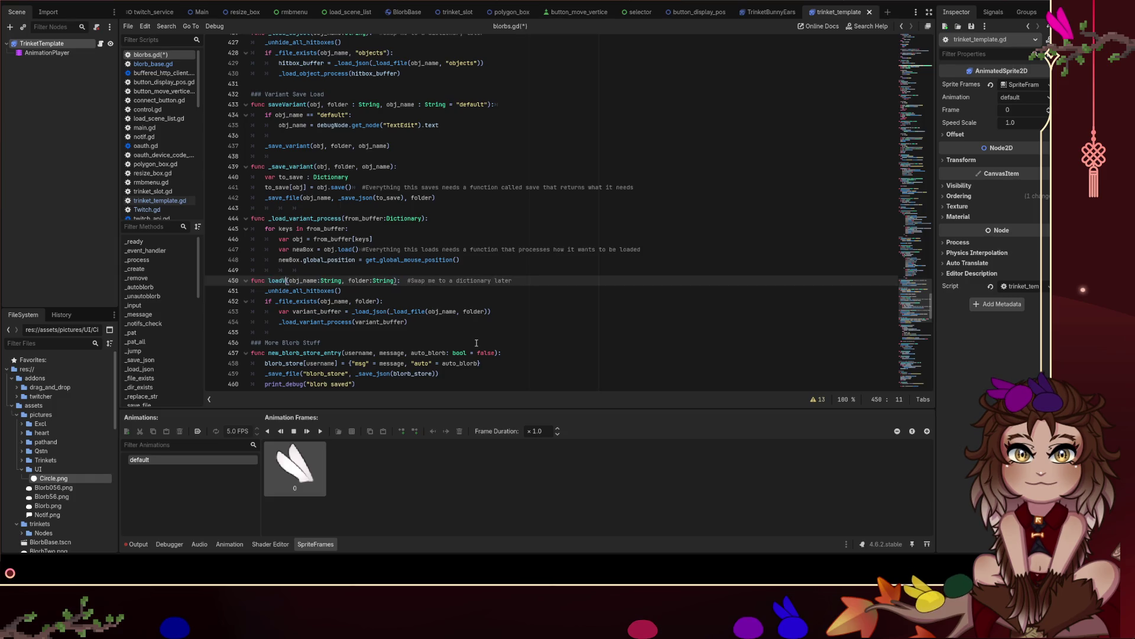
key(ctrl+s)
Delete the _unhide_all_hitboxes call from loadVariant.
click(379, 311)
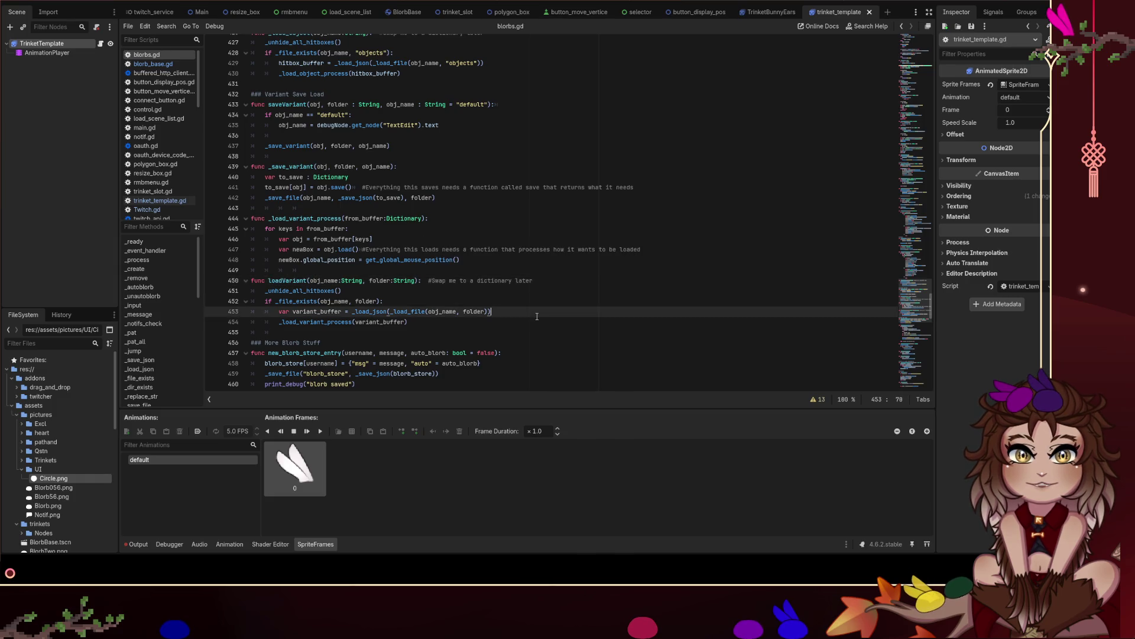
drag(342, 290, 170, 289)
key(BackSpace)
key(BackSpace)
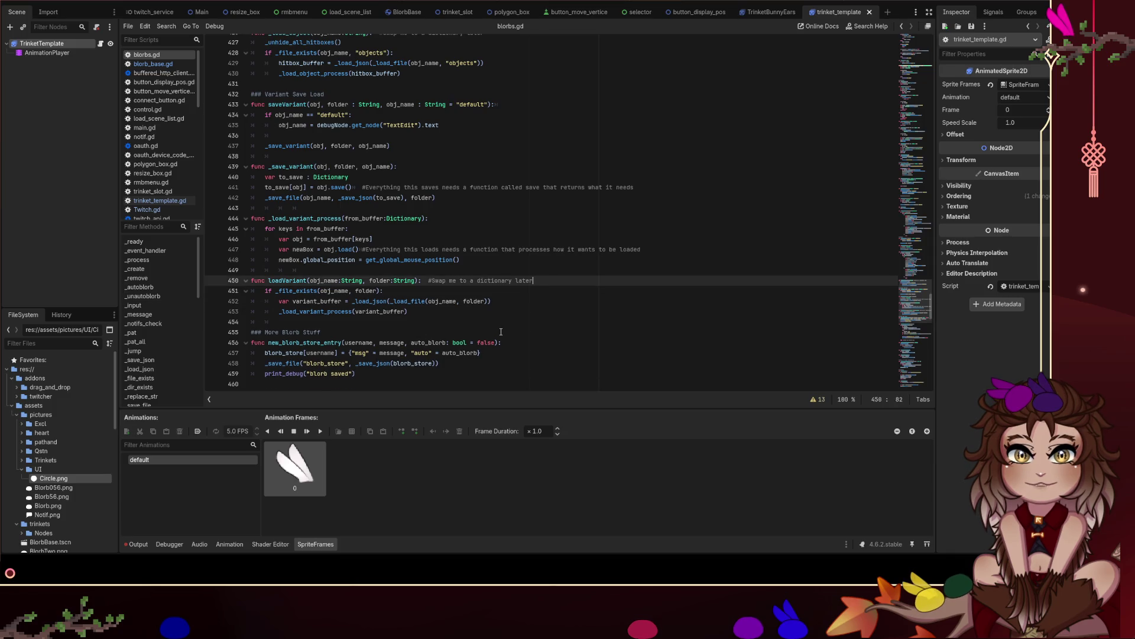
Move loadVariant above _load_variant_process, remove the leftover blank line, and save.
scroll(501, 332, up, 1)
click(414, 198)
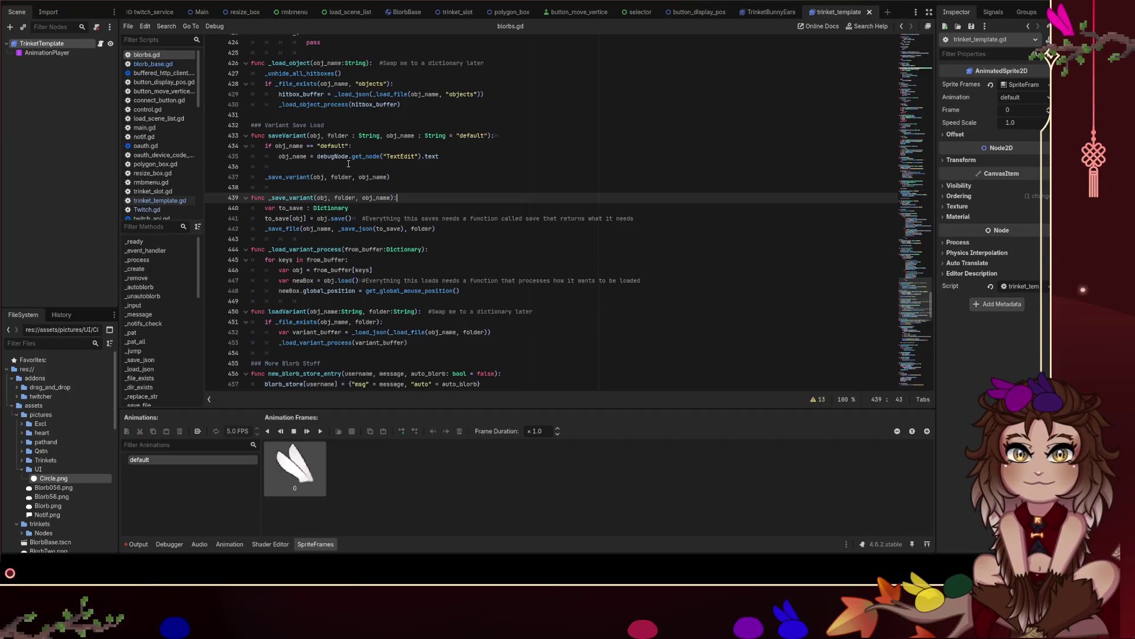
drag(408, 343, 231, 303)
key(ctrl+c)
key(BackSpace)
click(308, 187)
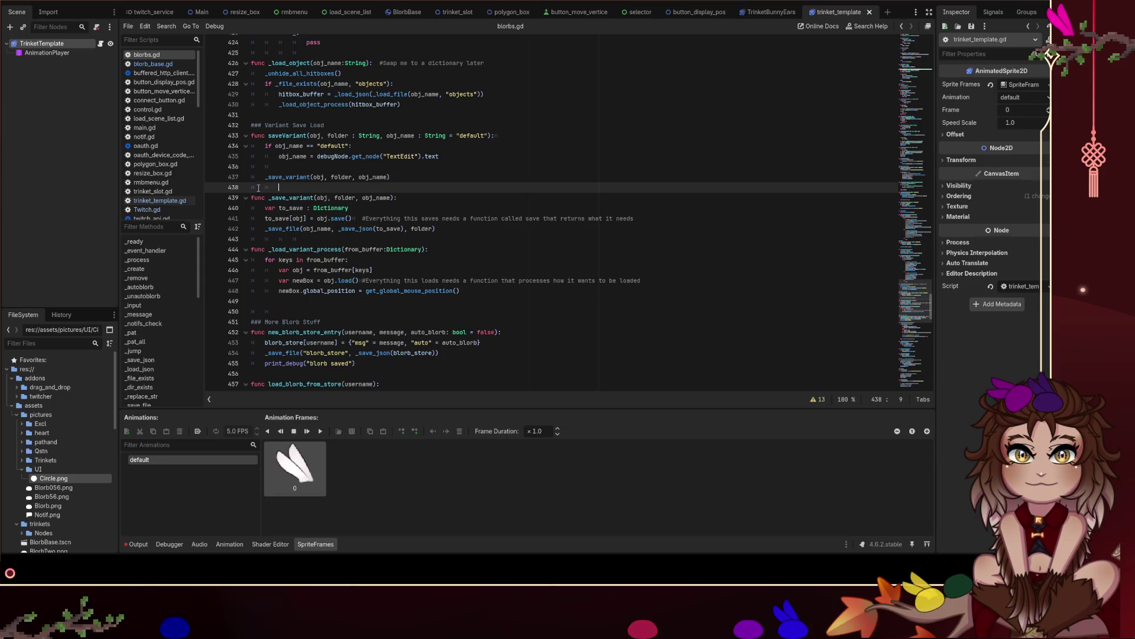
click(255, 238)
key(ctrl+v)
click(322, 353)
key(BackSpace)
key(ctrl+s)
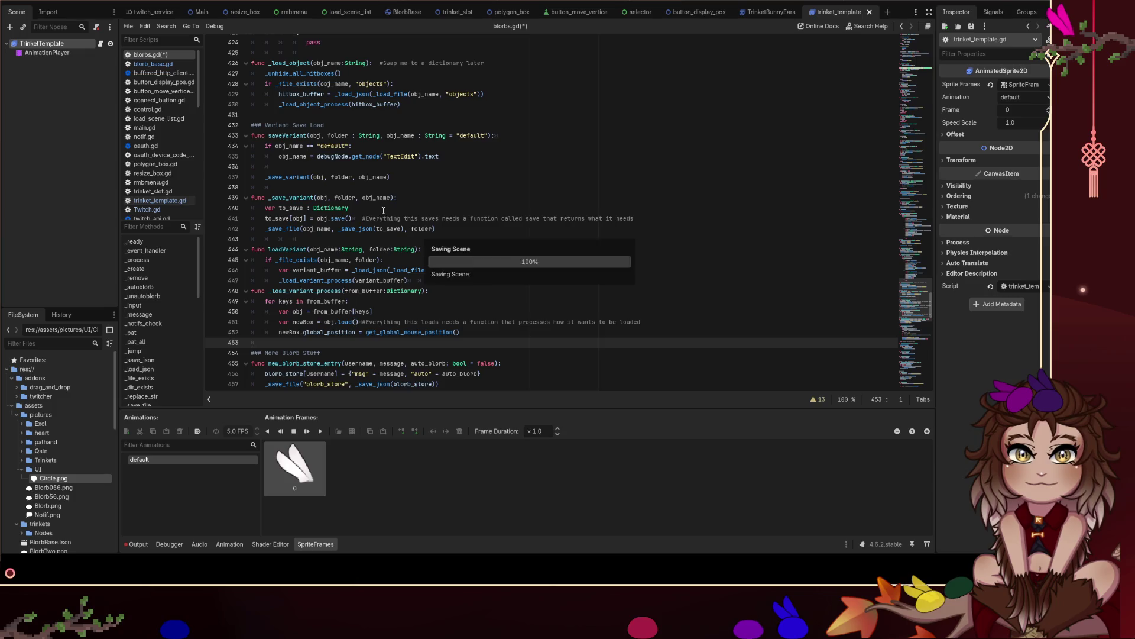
Delete stray blank line 436 in saveVariant and save.
click(278, 177)
click(278, 167)
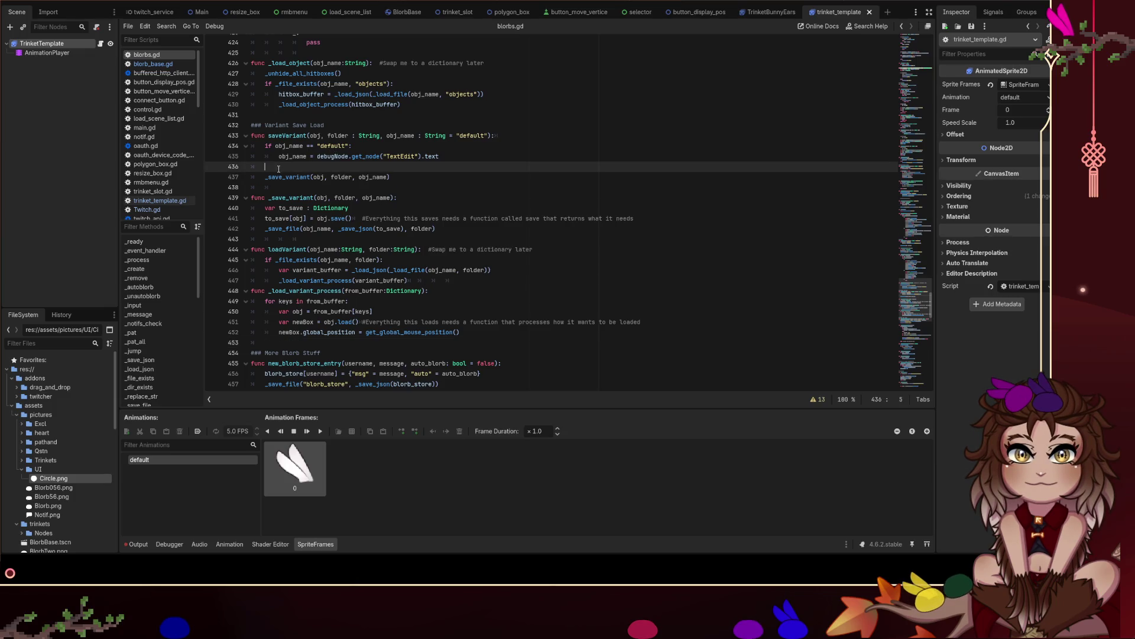
key(BackSpace)
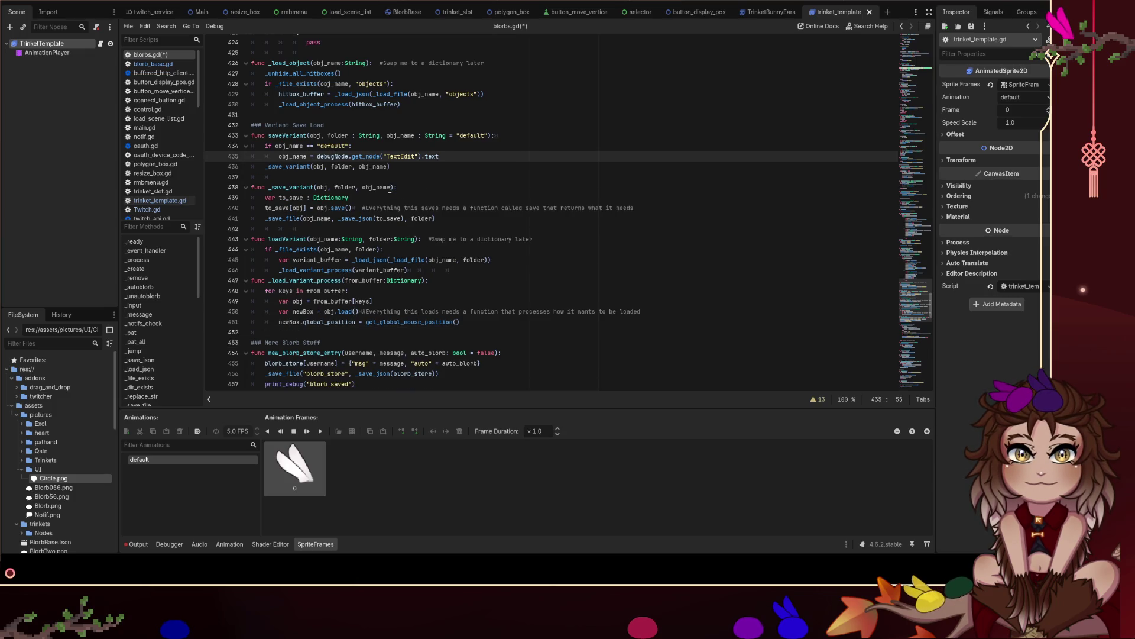
key(ctrl+s)
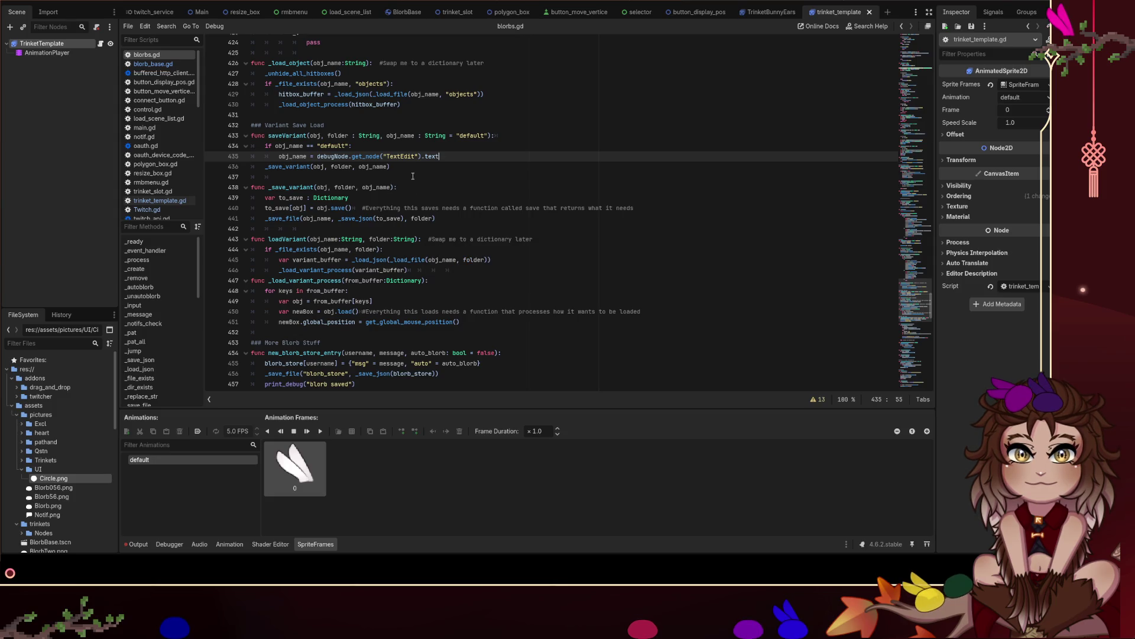
Adjust the blank line after loadVariant and save.
click(395, 170)
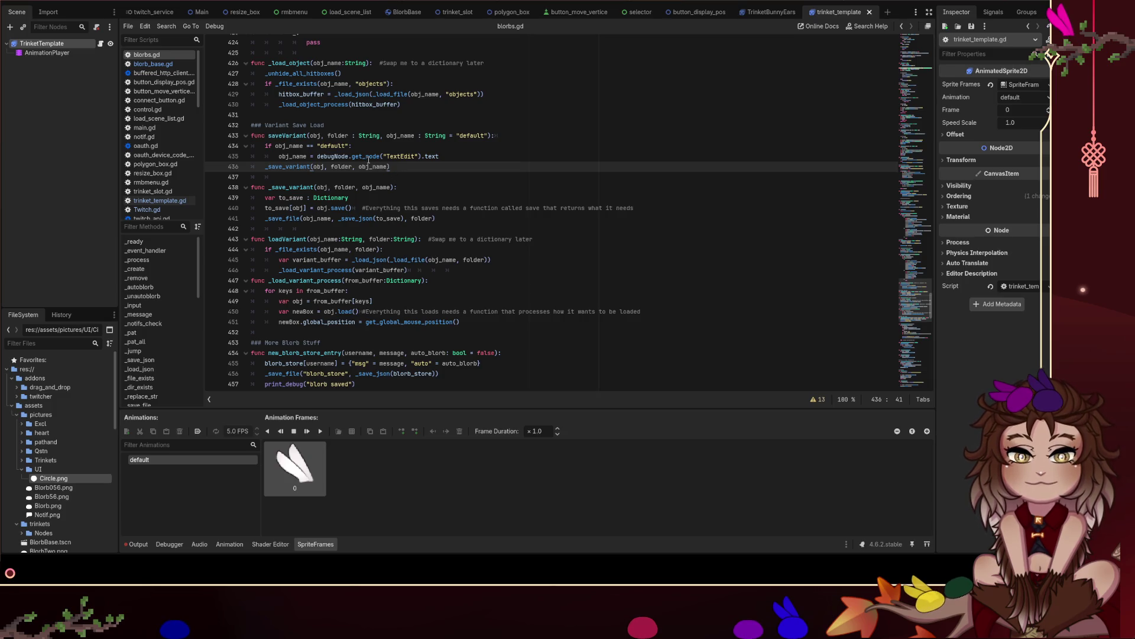
double_click(404, 158)
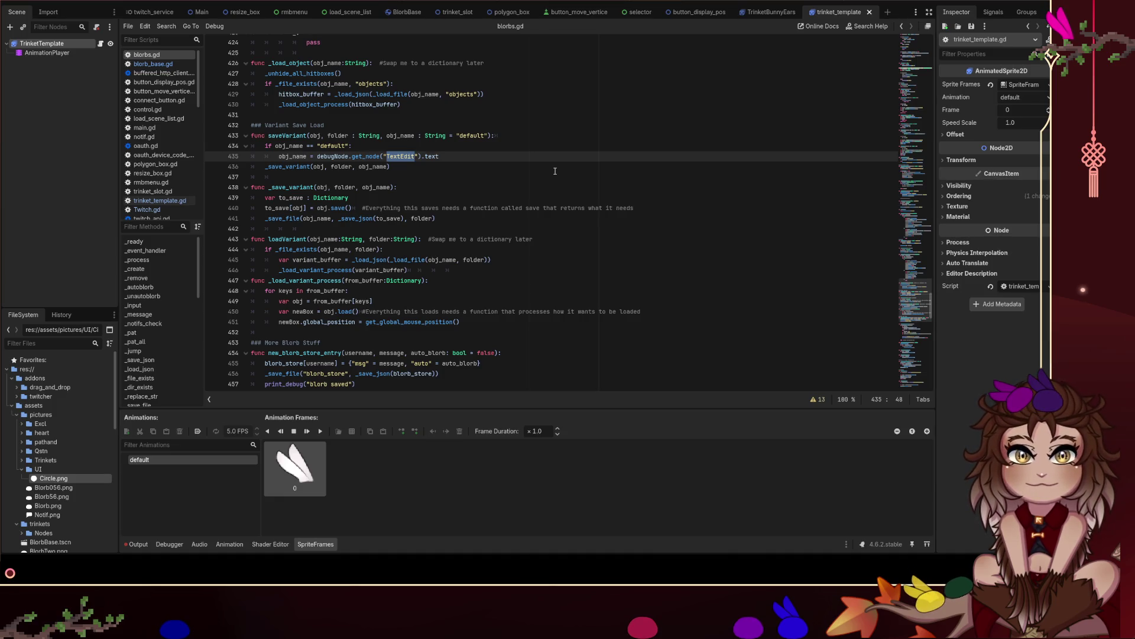
click(442, 272)
key(Return)
key(BackSpace)
click(500, 269)
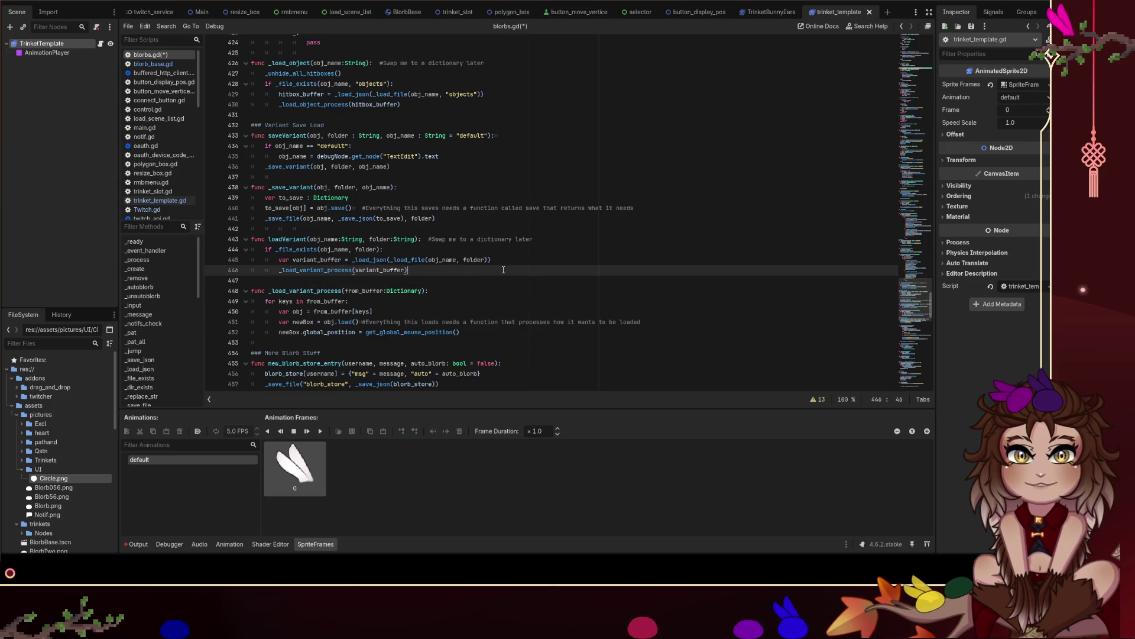
key(ctrl+s)
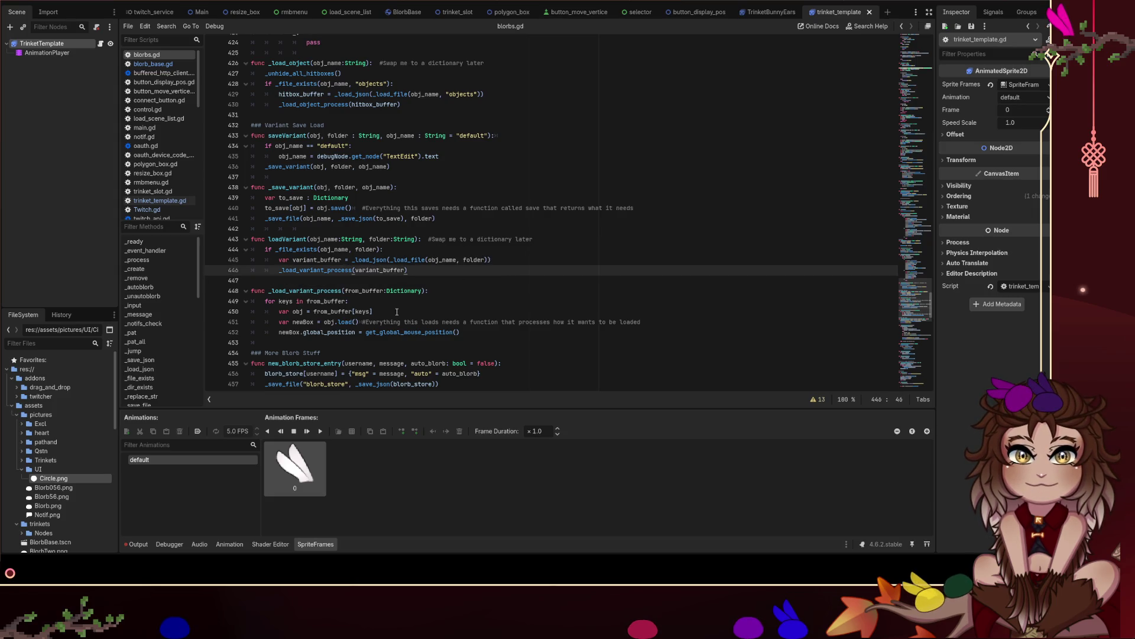
Save again, review saveVariant, and select the whole Variant Save Load section (lines 432–452).
click(414, 342)
click(511, 298)
key(ctrl+s)
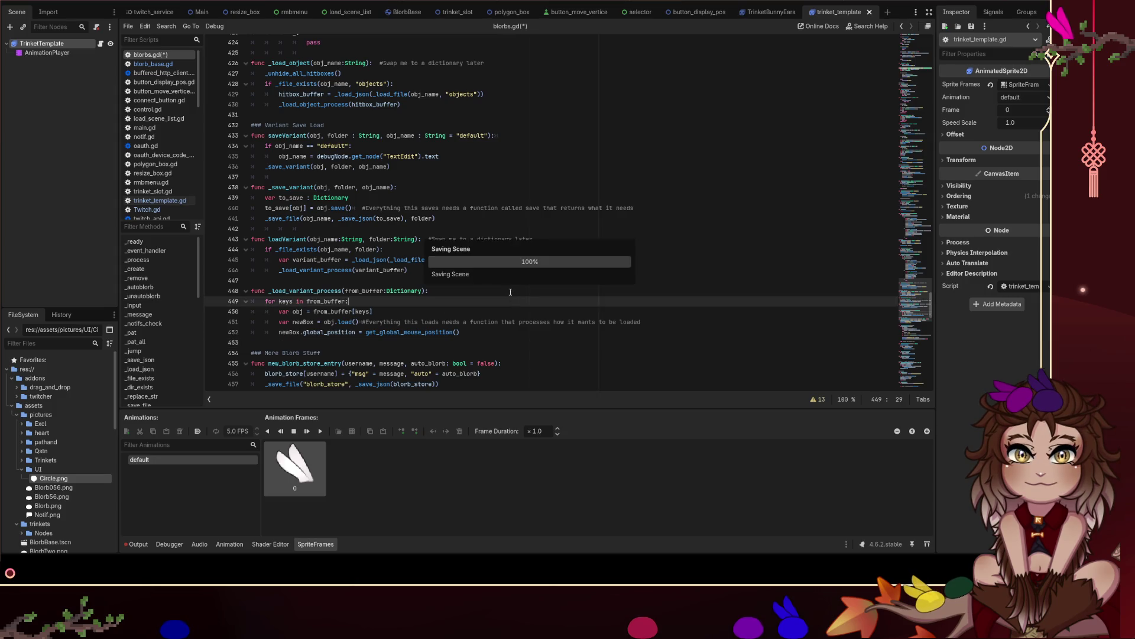
click(286, 176)
click(323, 227)
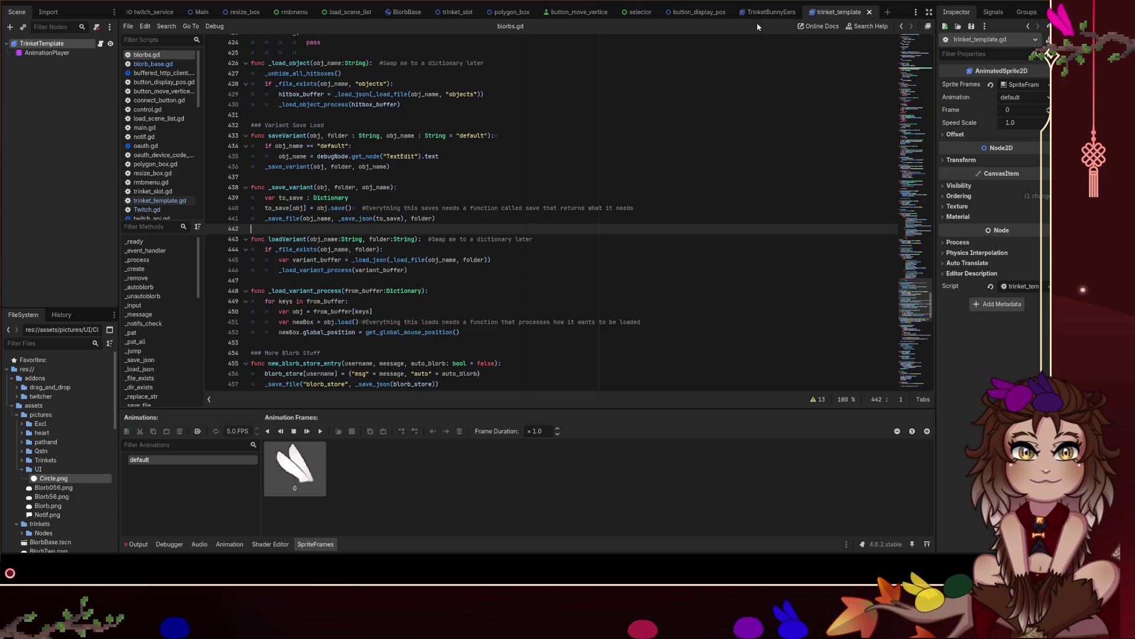
double_click(293, 136)
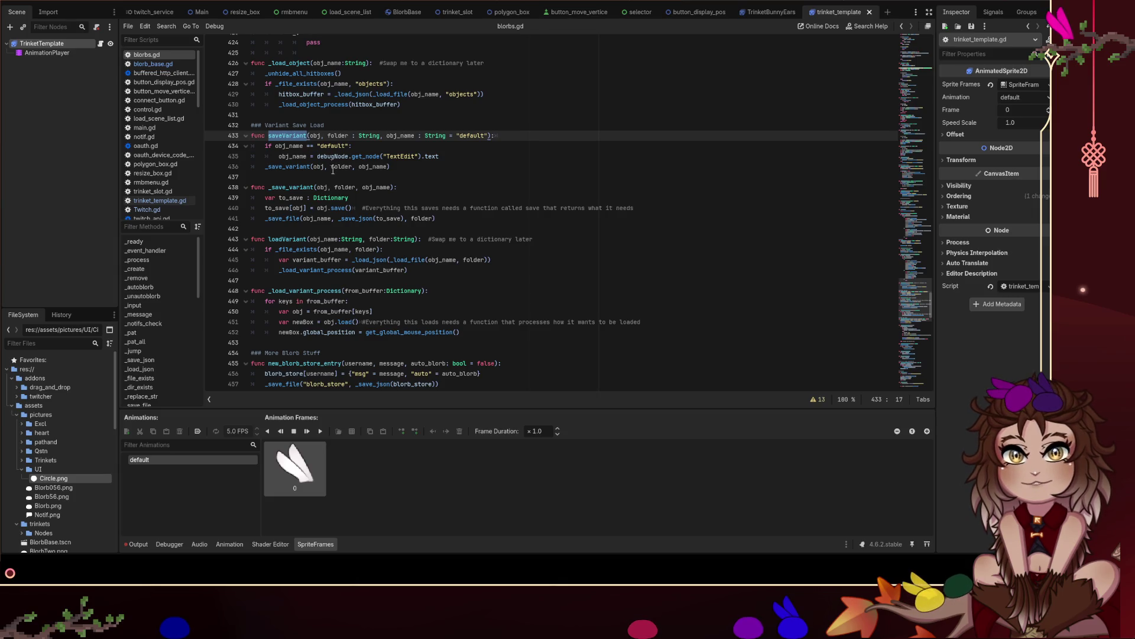
click(339, 136)
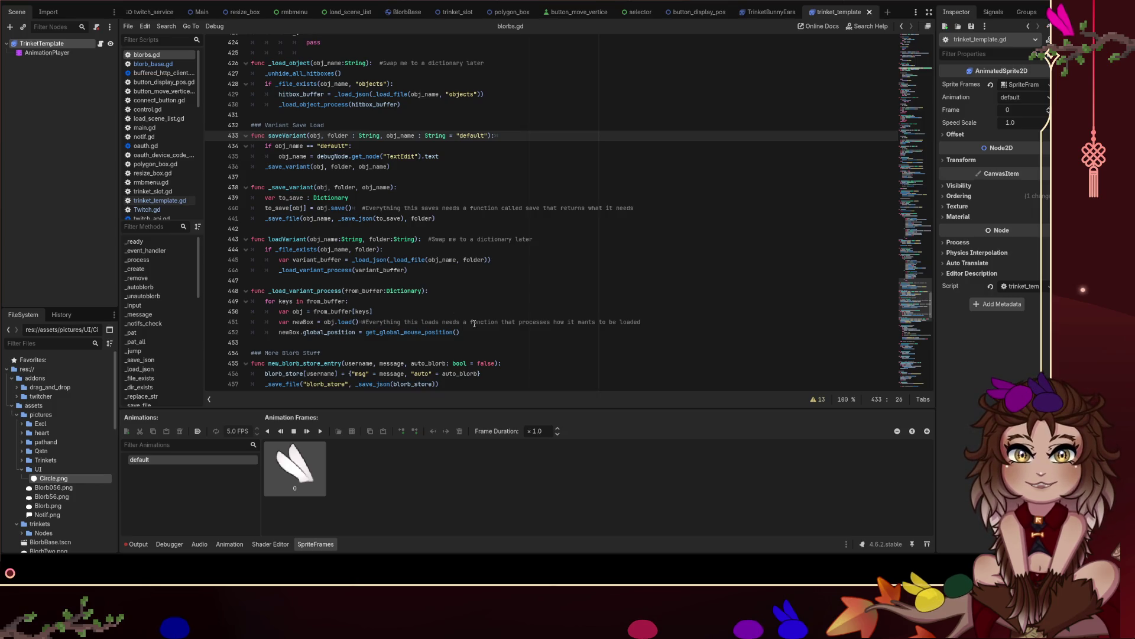
mouse_move(475, 330)
mouse_down()
mouse_move(295, 154)
mouse_move(225, 123)
mouse_up()
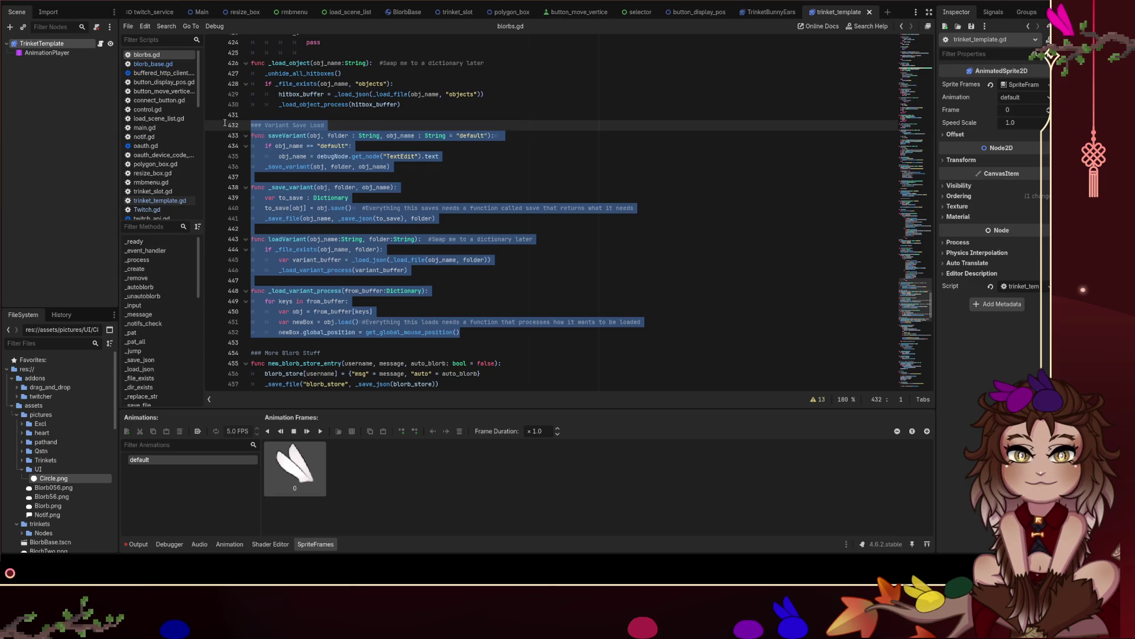
Cut the Variant Save Load section and remove the blank lines above '### More Blorb Stuff'.
key(Delete)
key(BackSpace)
key(BackSpace)
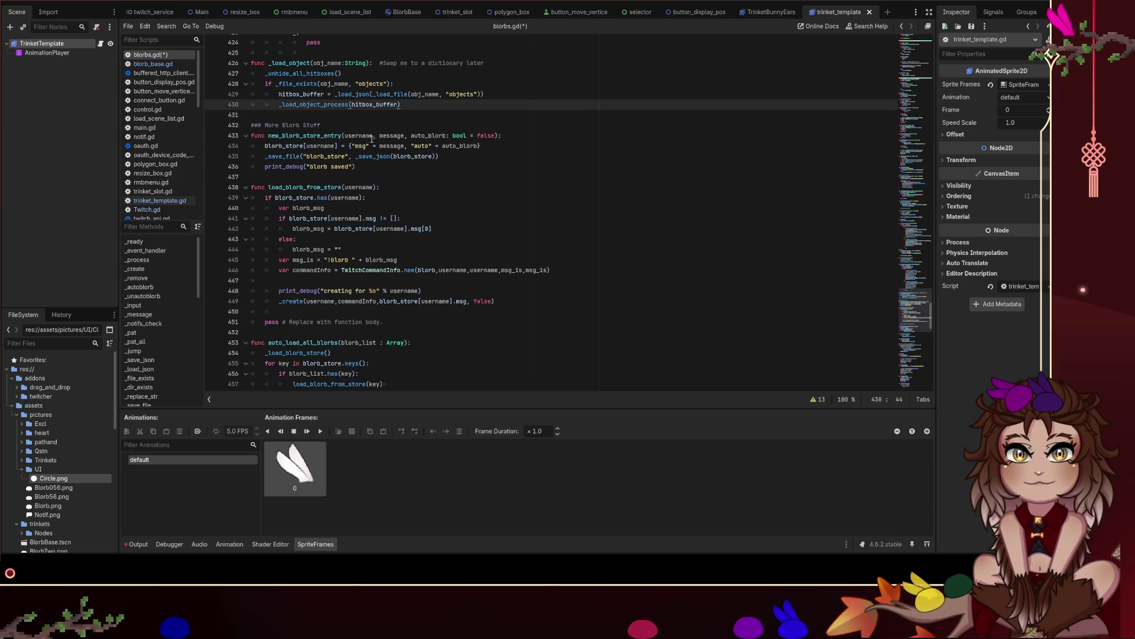
scroll(165, 135, down, 3)
scroll(165, 136, up, 3)
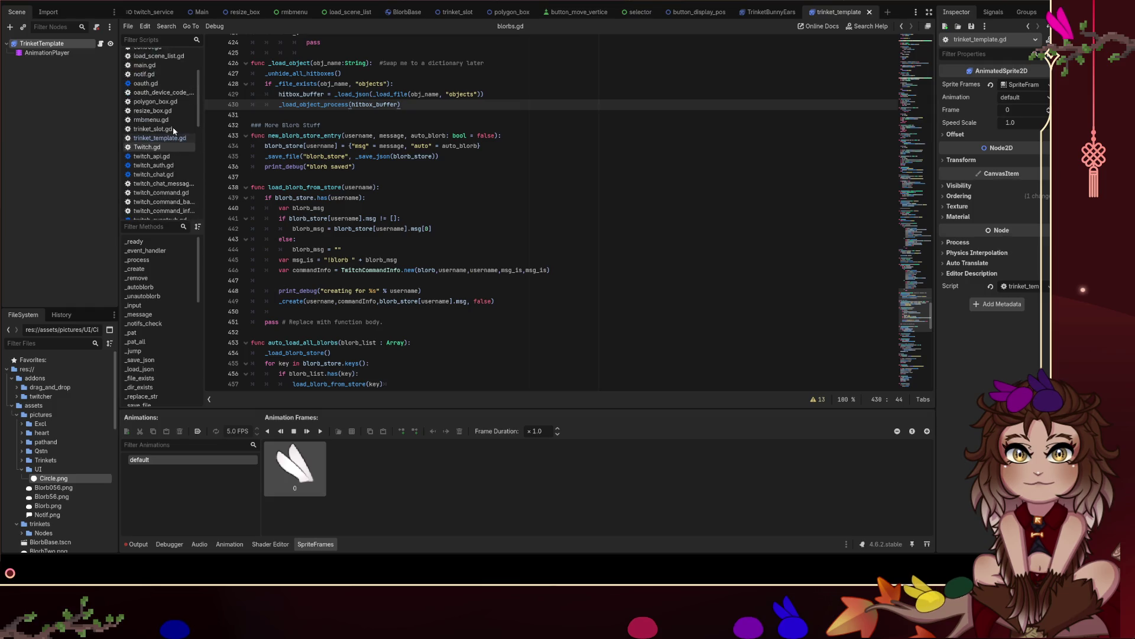
scroll(175, 143, down, 3)
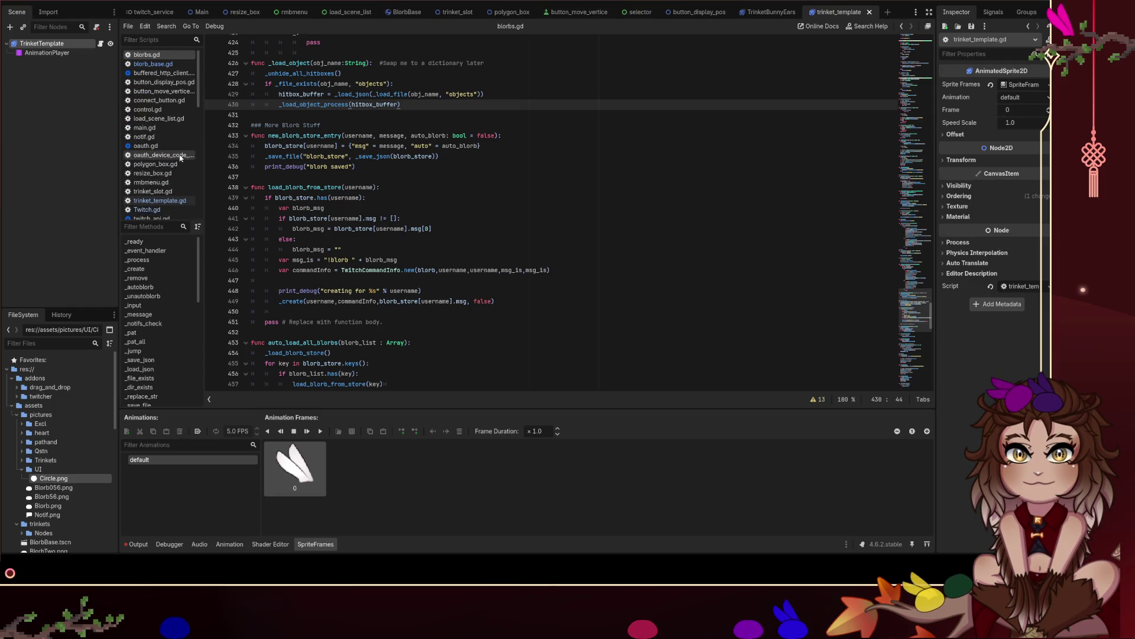
scroll(179, 154, up, 3)
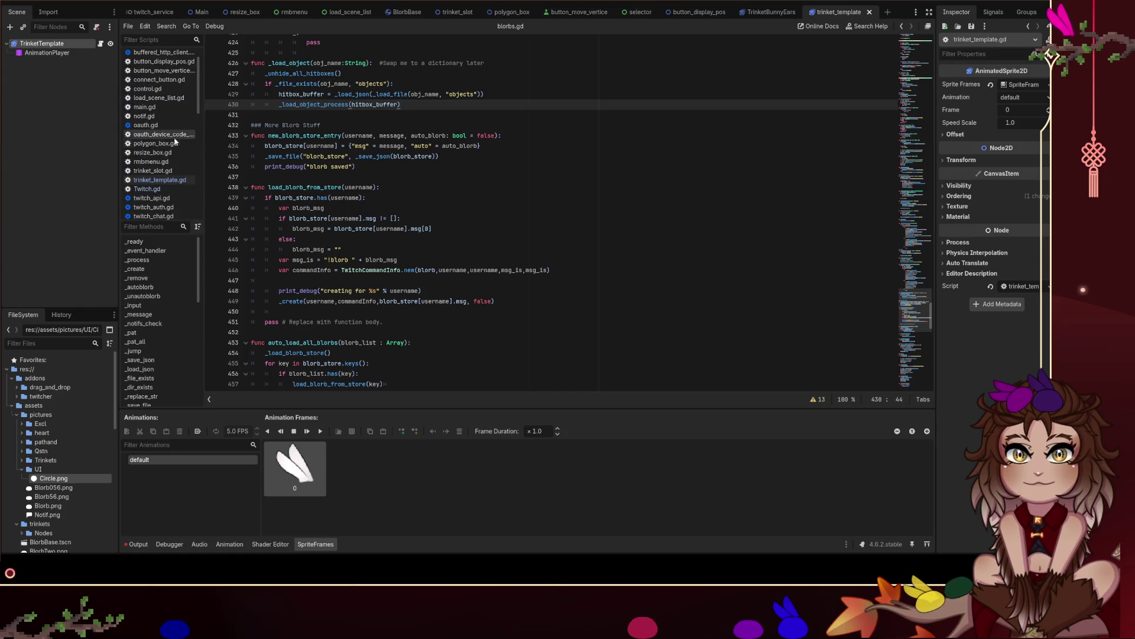
Open rmbmenu.gd and jump to its end.
click(151, 162)
scroll(472, 250, down, 10)
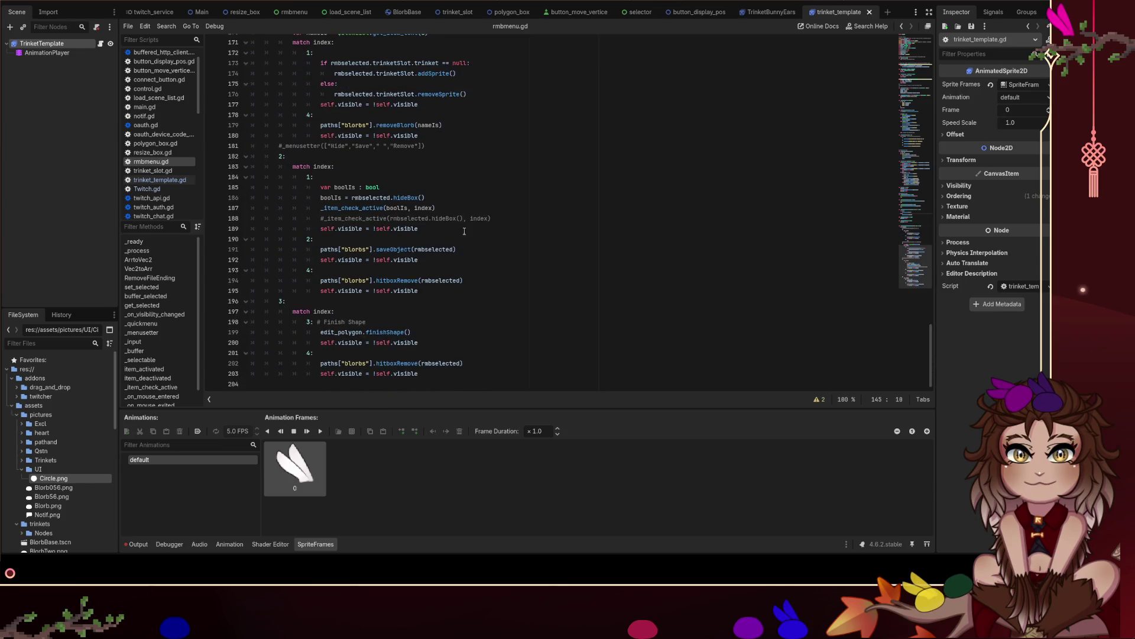
key(ctrl+End)
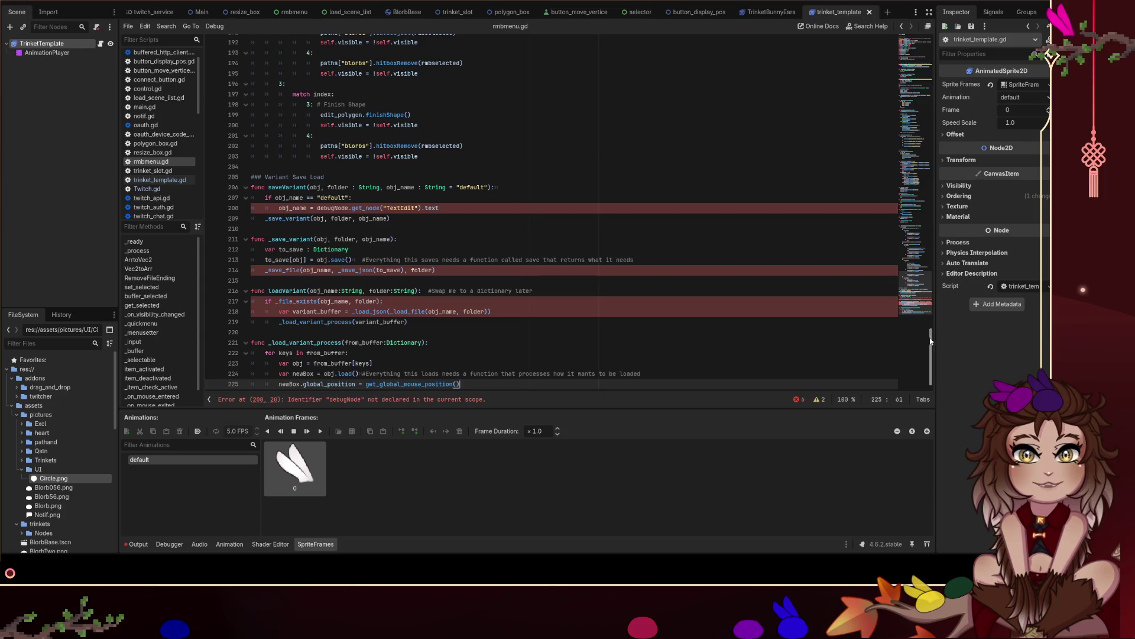
Search rmbmenu.gd for 'blorbs' and select the paths["blorbs"] reference on line 161.
drag(932, 377, 929, 35)
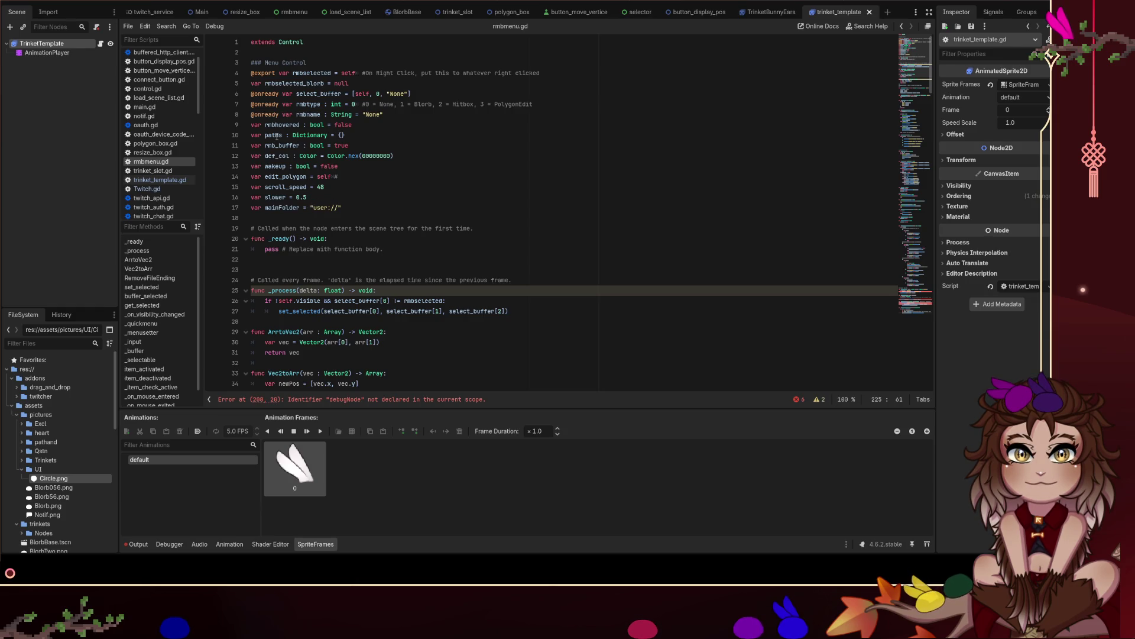
scroll(277, 137, down, 12)
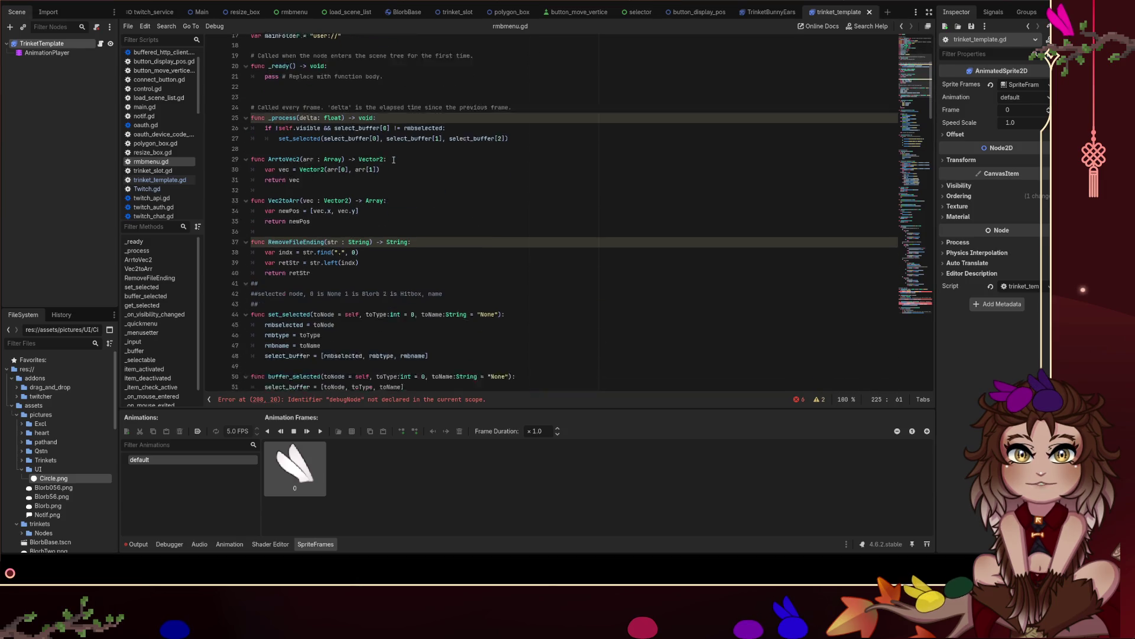
scroll(396, 160, down, 4)
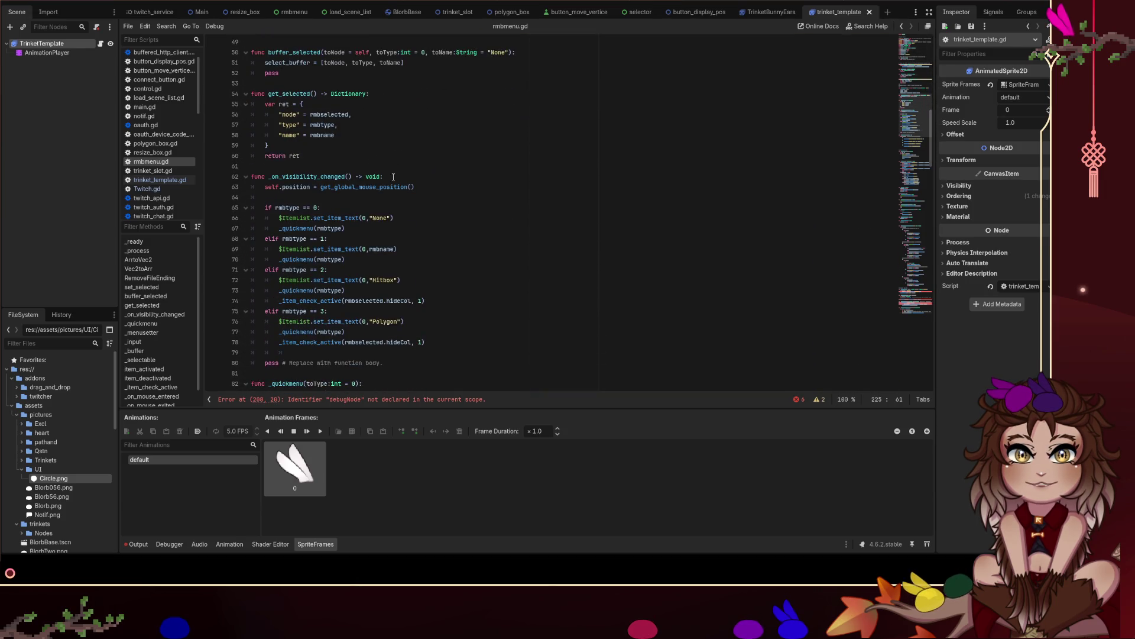
scroll(394, 189, down, 10)
scroll(395, 205, down, 2)
scroll(395, 205, down, 8)
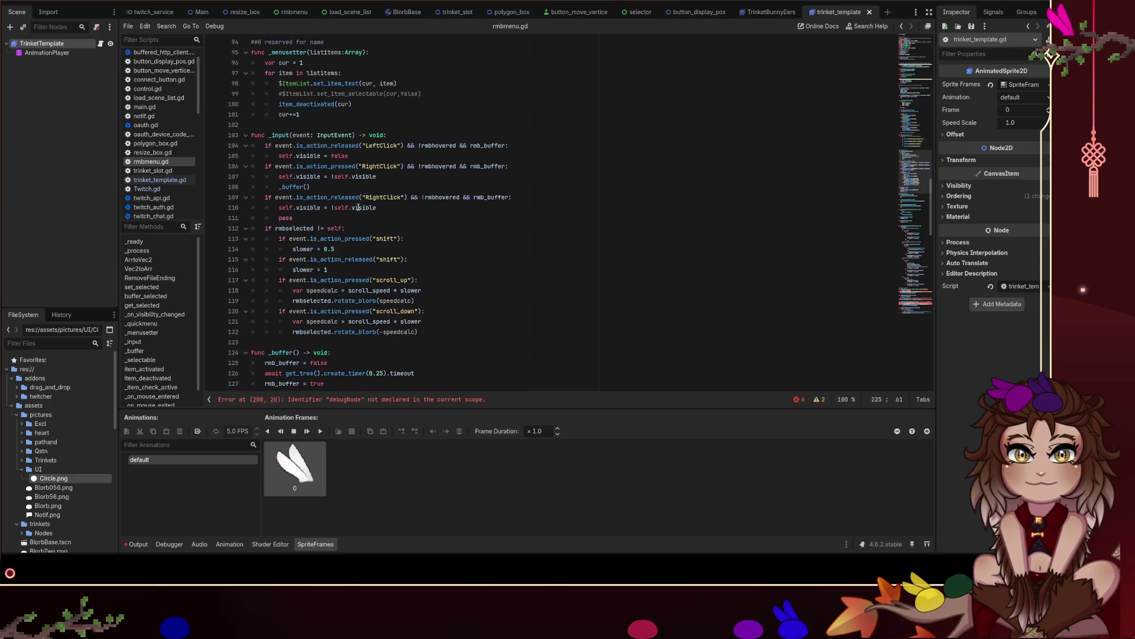
scroll(358, 206, down, 2)
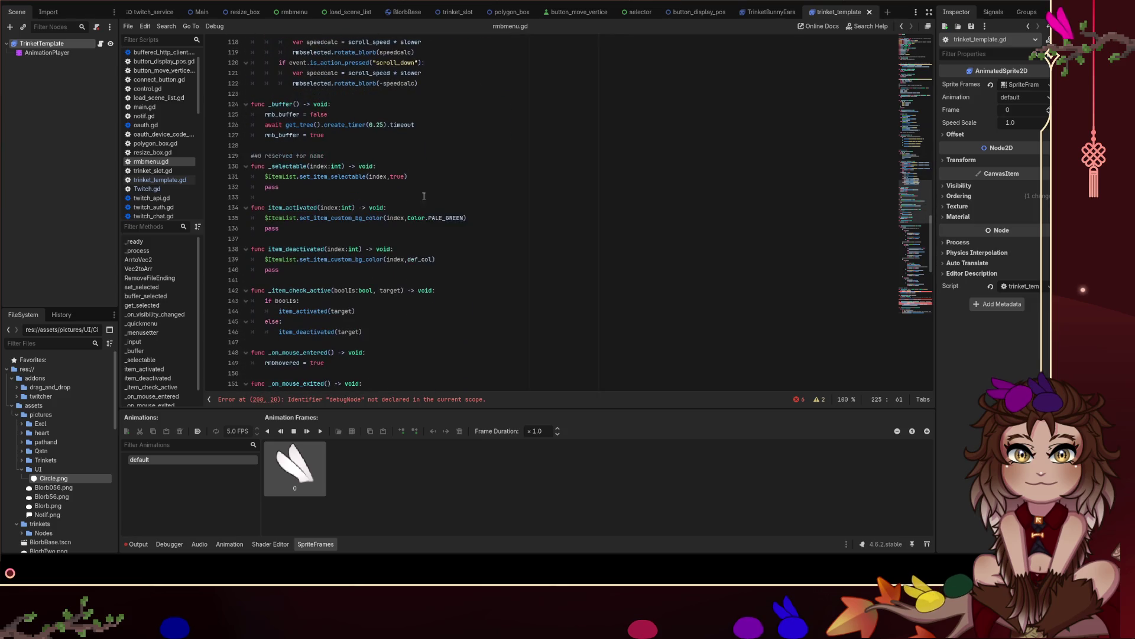
key(ctrl+f)
text(blorbs)
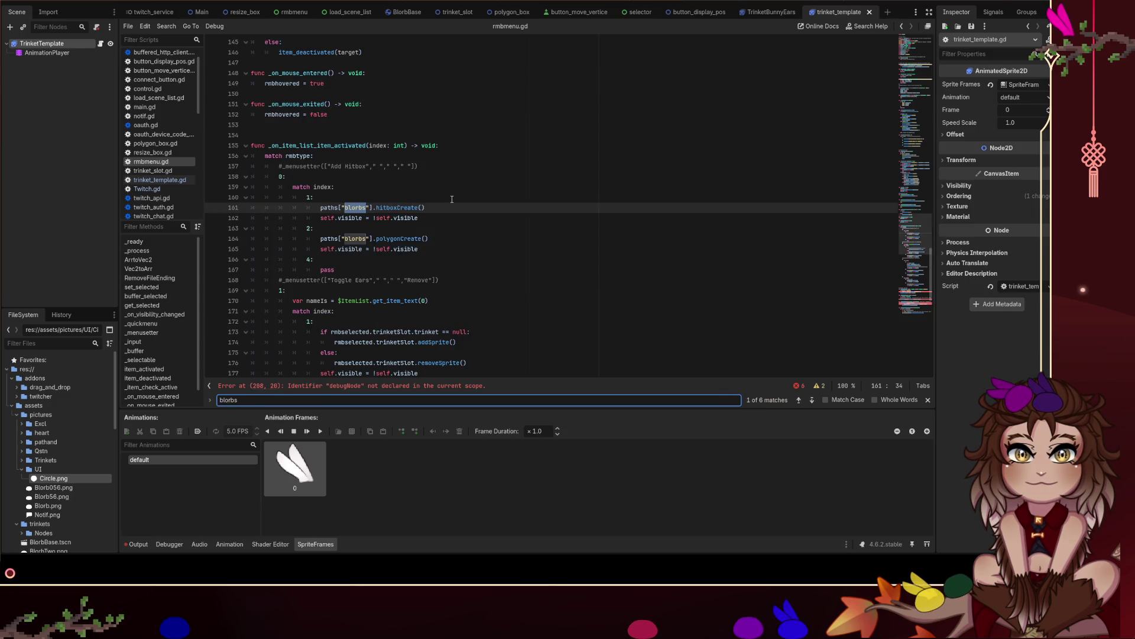
click(373, 208)
Copy paths["blorbs"] and paste it over debugNode in saveVariant on line 208.
drag(374, 208, 321, 208)
scroll(595, 148, down, 8)
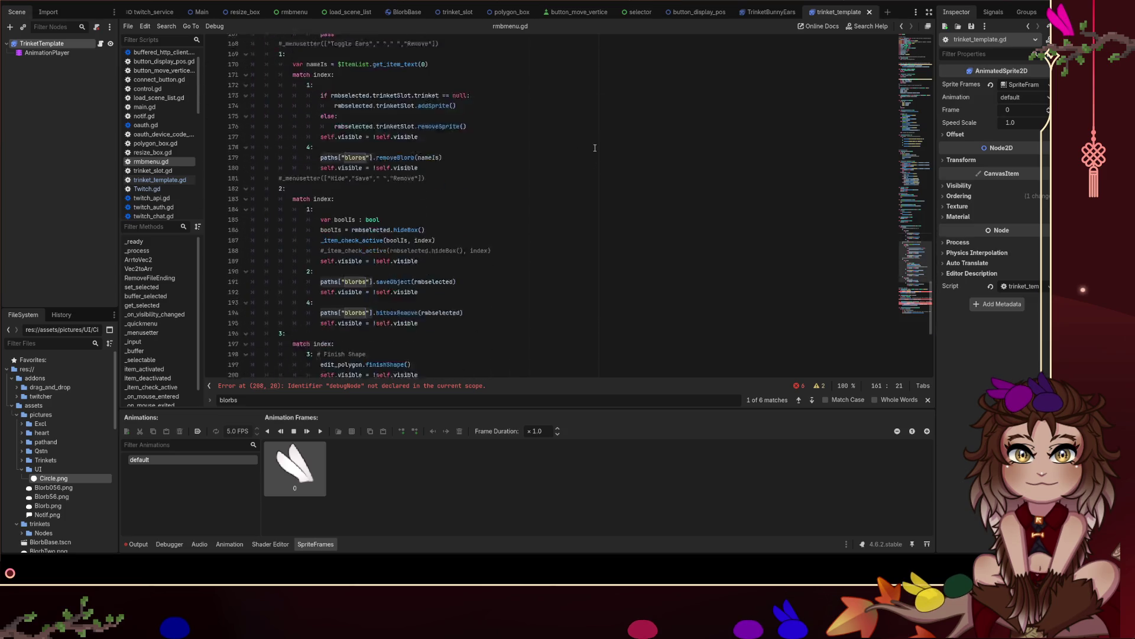
scroll(594, 148, down, 8)
double_click(332, 187)
text(paths["blorbs"])
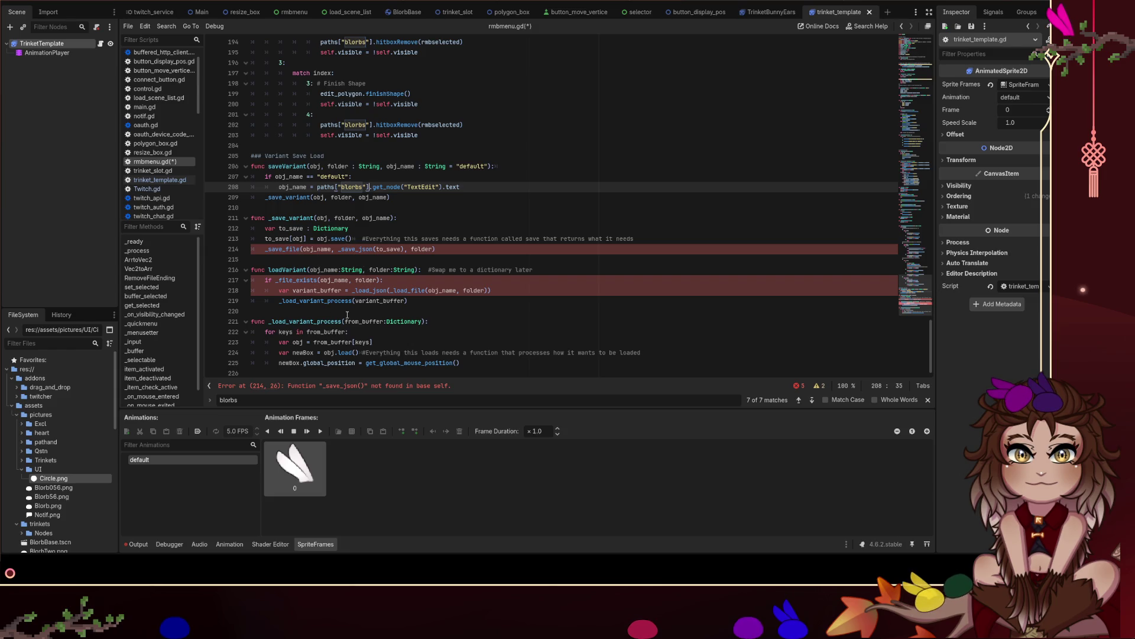
Try a paths["blorbs"] prefix on the _save_json and _load_json calls, then undo it.
click(444, 317)
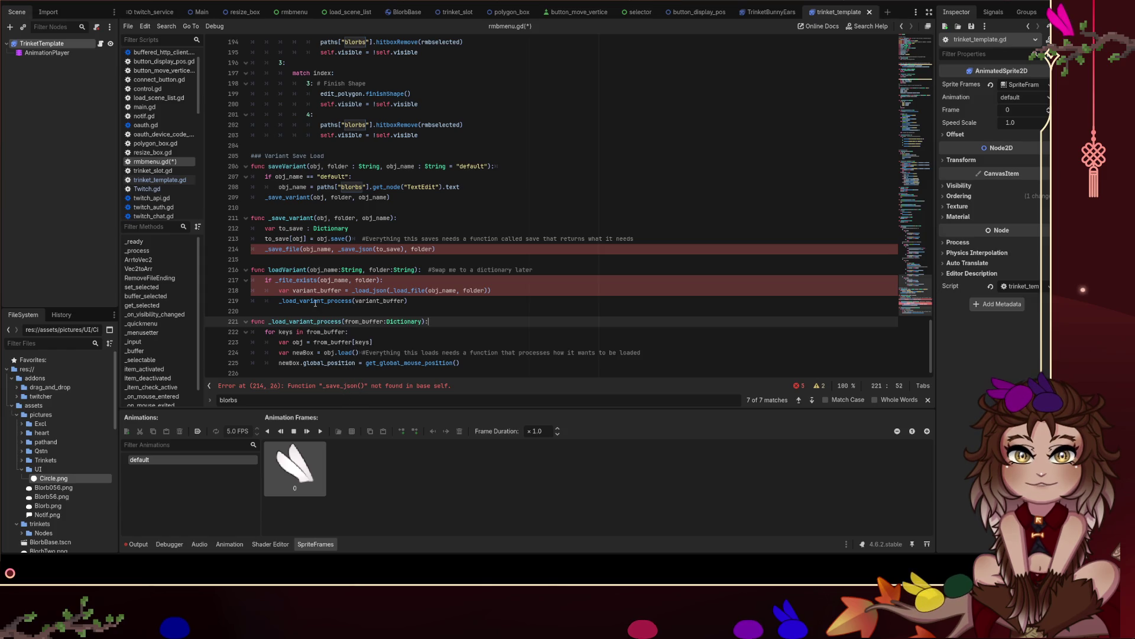
click(337, 249)
text(paths["blorbs"])
click(353, 290)
text(paths["blorbs"])
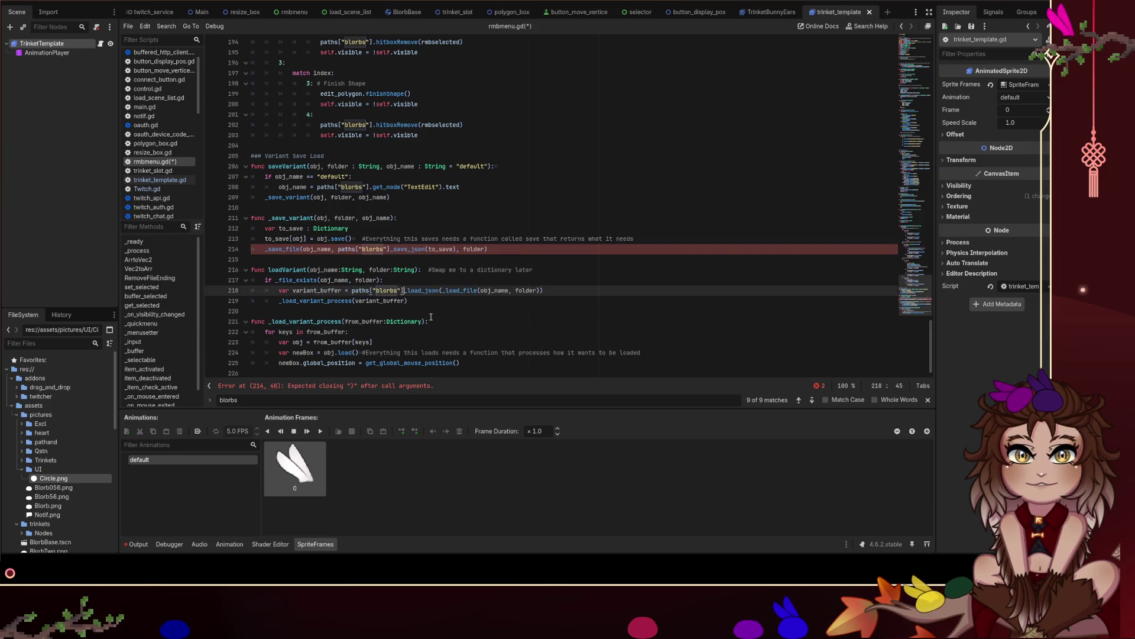
key(ctrl+z)
key(ctrl+z)
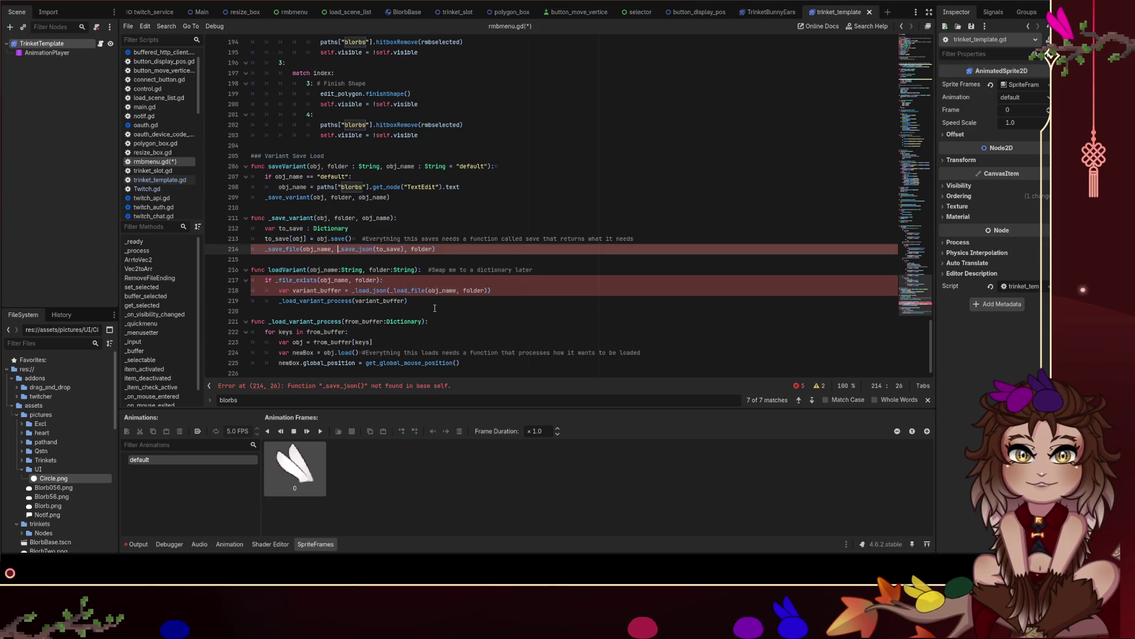
text(paths["blorbs"])
key(ctrl+z)
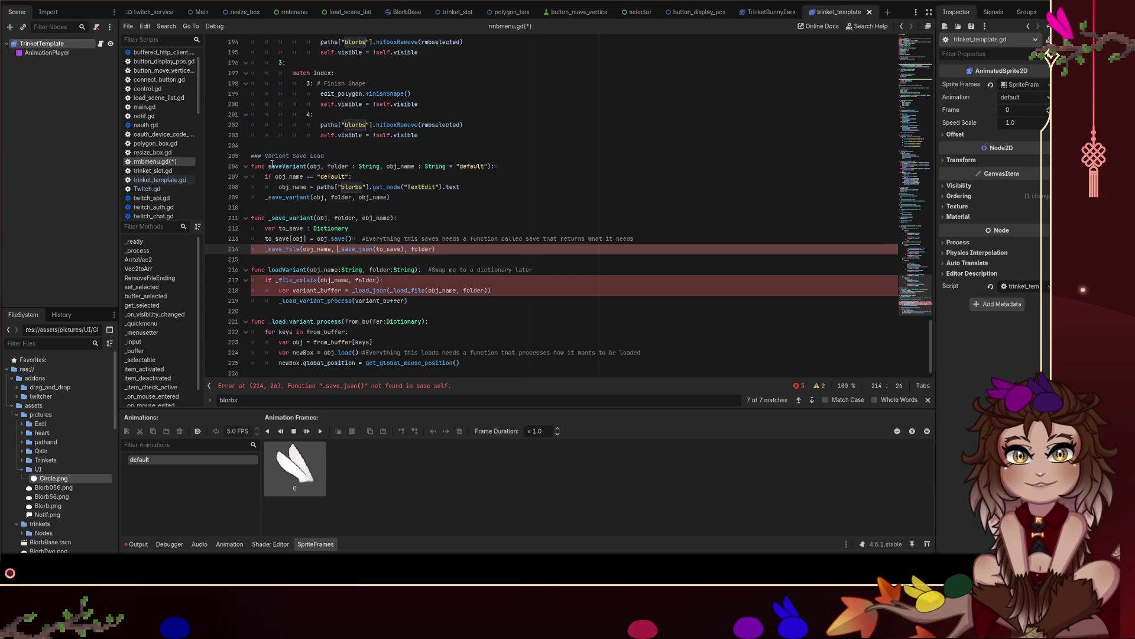
Open blorbs.gd and search it for '_save_'.
scroll(174, 117, up, 2)
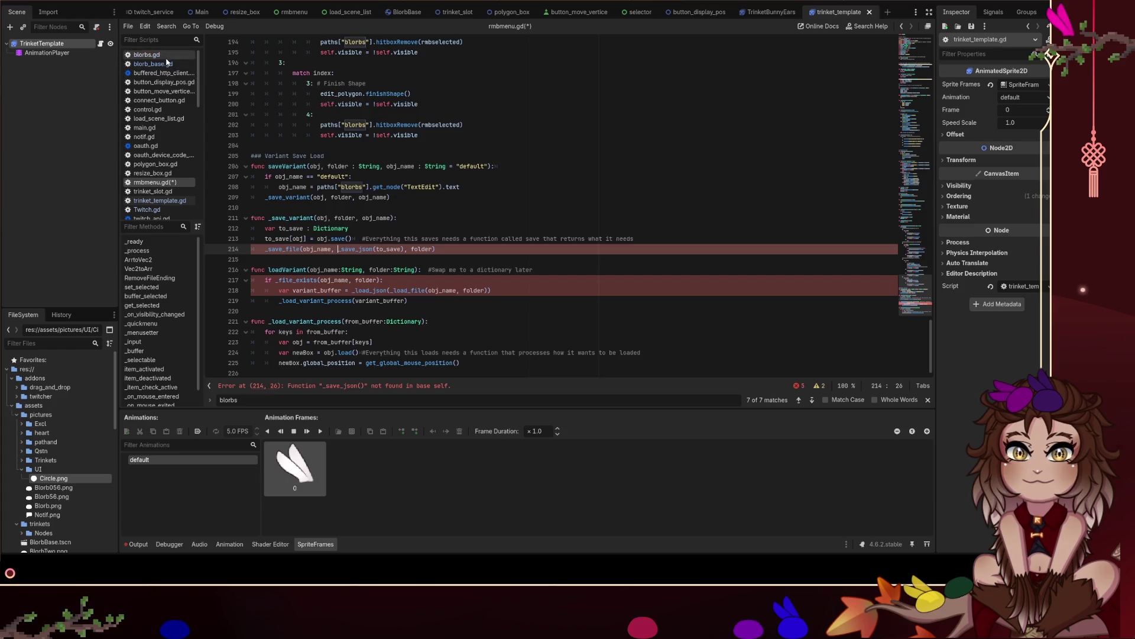
click(147, 55)
click(410, 167)
key(ctrl+f)
text(_sa)
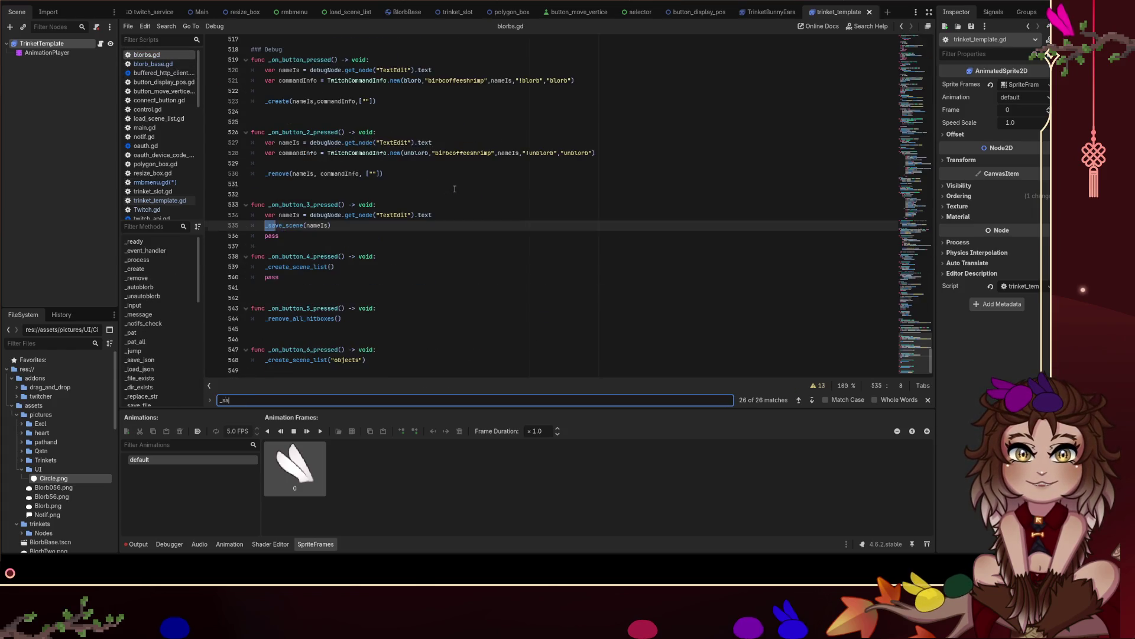
text(ve_lso)
Search blorbs.gd for 'json' and jump to the _save_json definition.
key(ctrl+a)
key(BackSpace)
text(json)
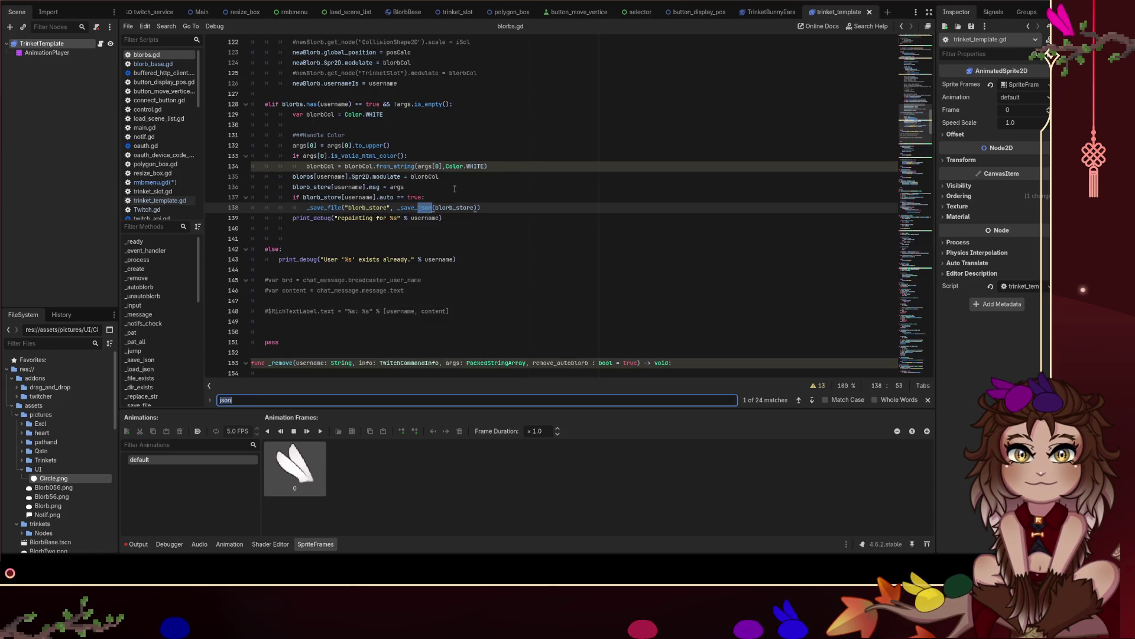
ctrl+click(408, 209)
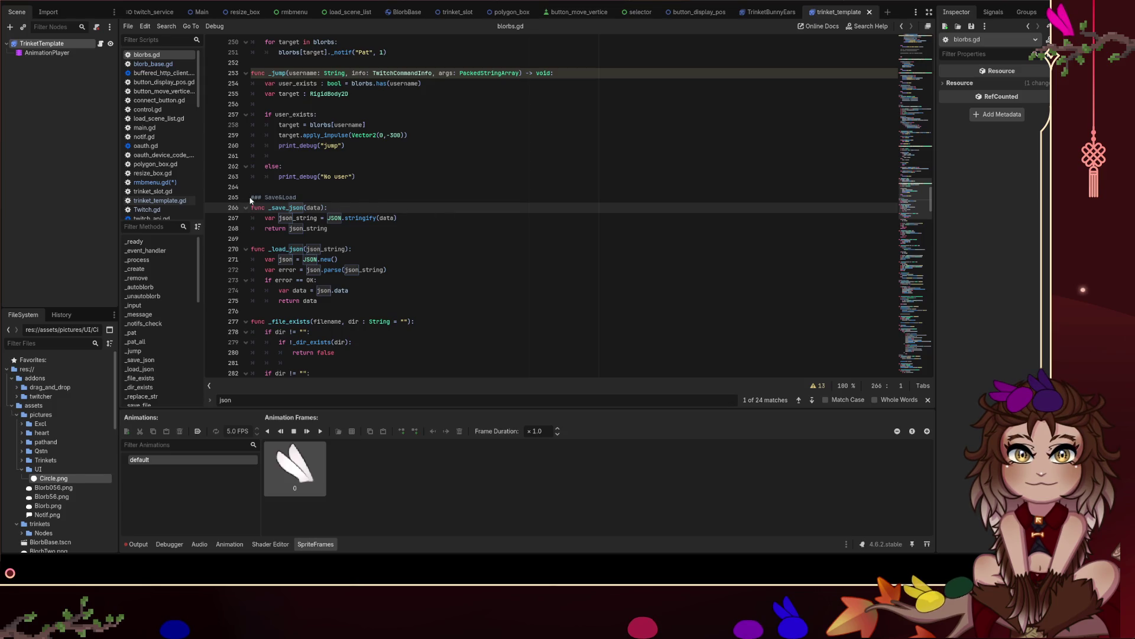
Look over the _save_json, _load_json and file-check helpers, then return to rmbmenu.gd.
scroll(336, 196, down, 1)
mouse_move(251, 197)
mouse_down()
mouse_move(415, 187)
mouse_move(359, 291)
mouse_move(393, 259)
mouse_move(393, 176)
mouse_up()
scroll(412, 186, down, 4)
scroll(385, 269, down, 3)
scroll(393, 259, down, 2)
scroll(394, 258, down, 1)
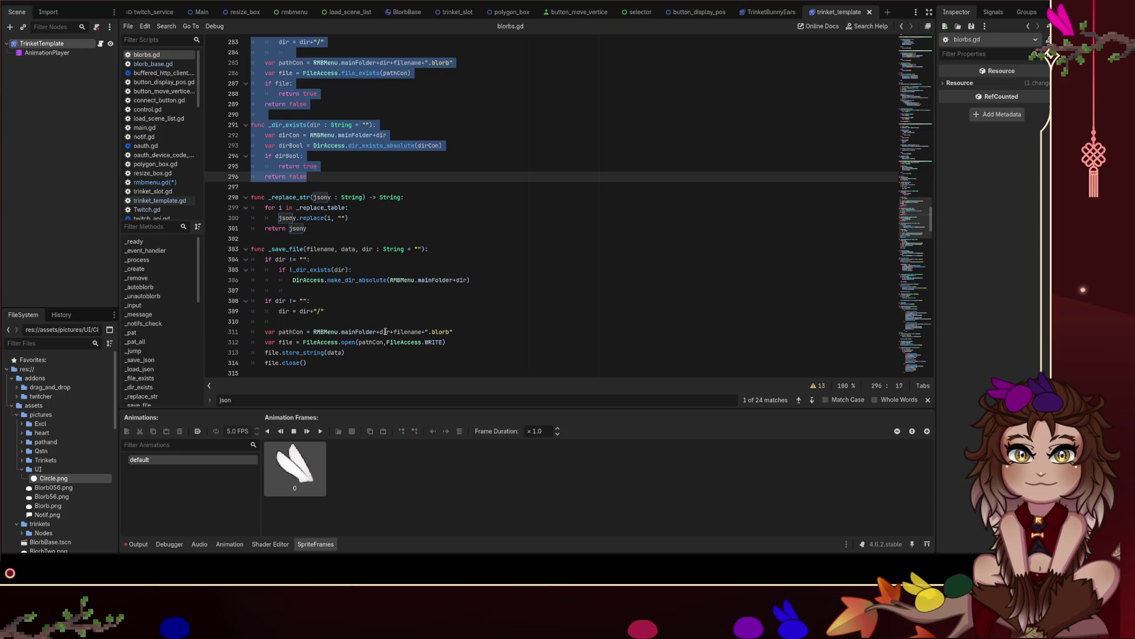
scroll(418, 305, up, 8)
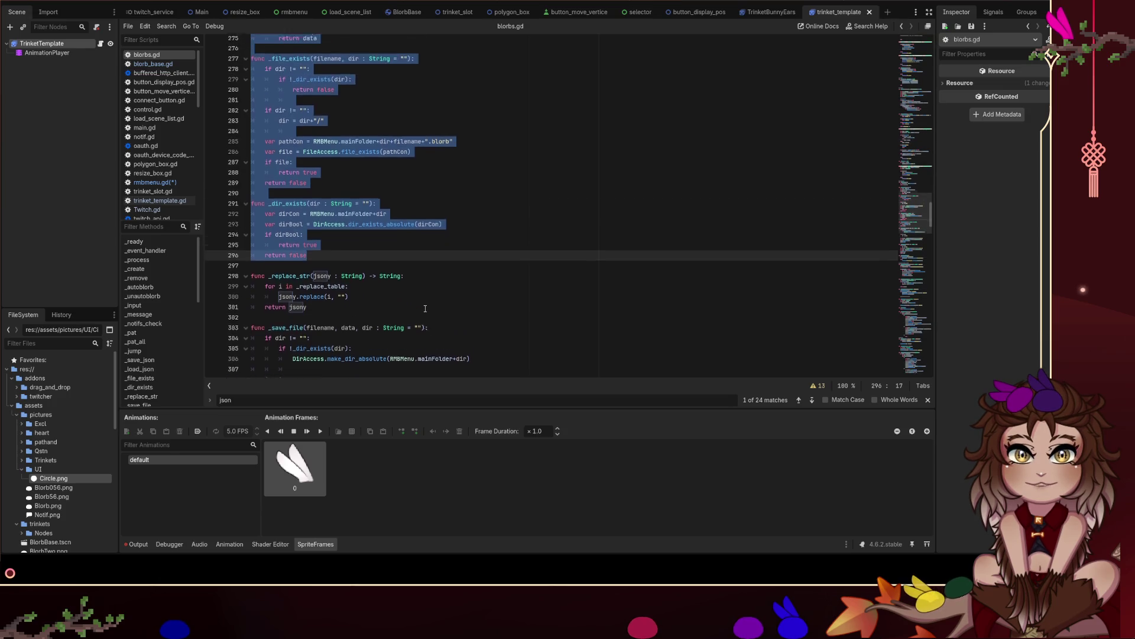
scroll(426, 316, down, 3)
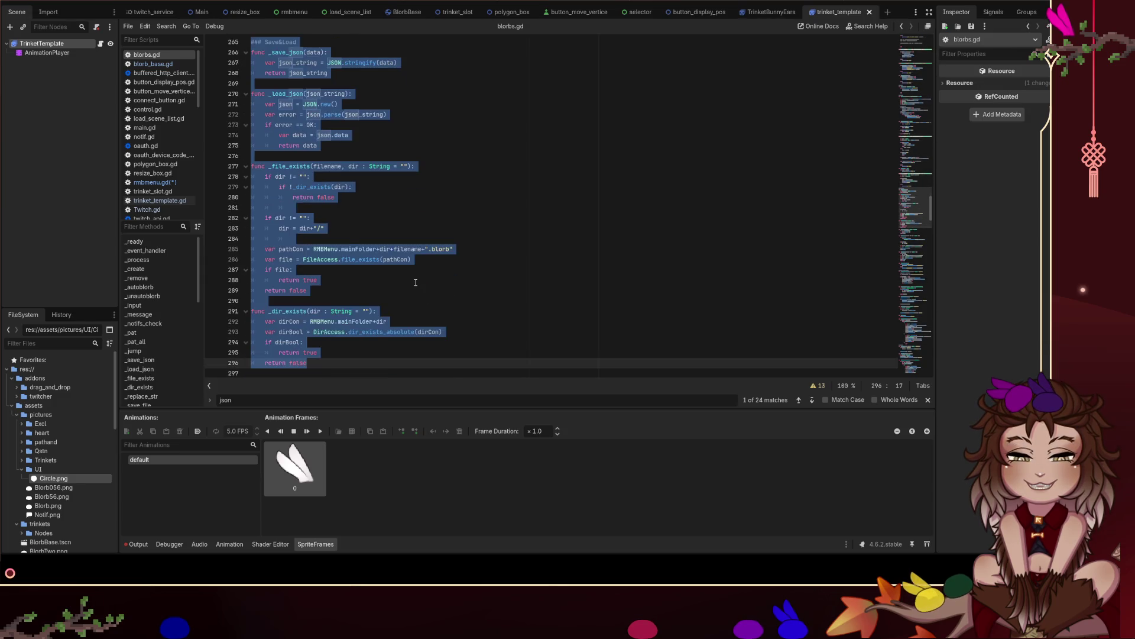
click(156, 182)
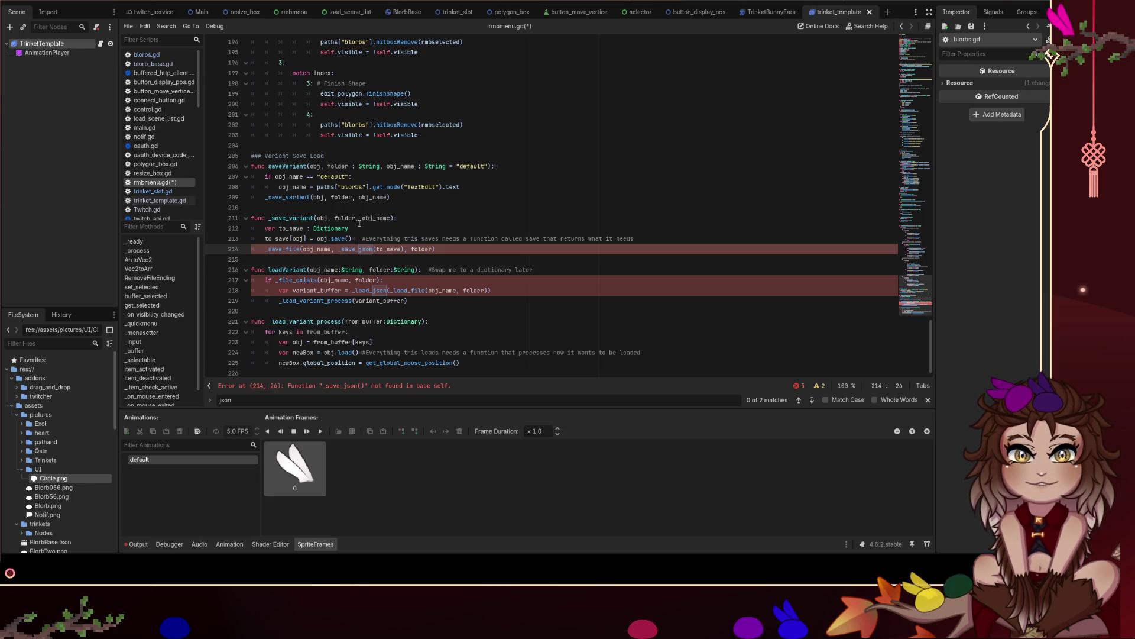
Revert saveVariant on line 208 to read debugNode and save rmbmenu.gd.
drag(373, 186, 316, 186)
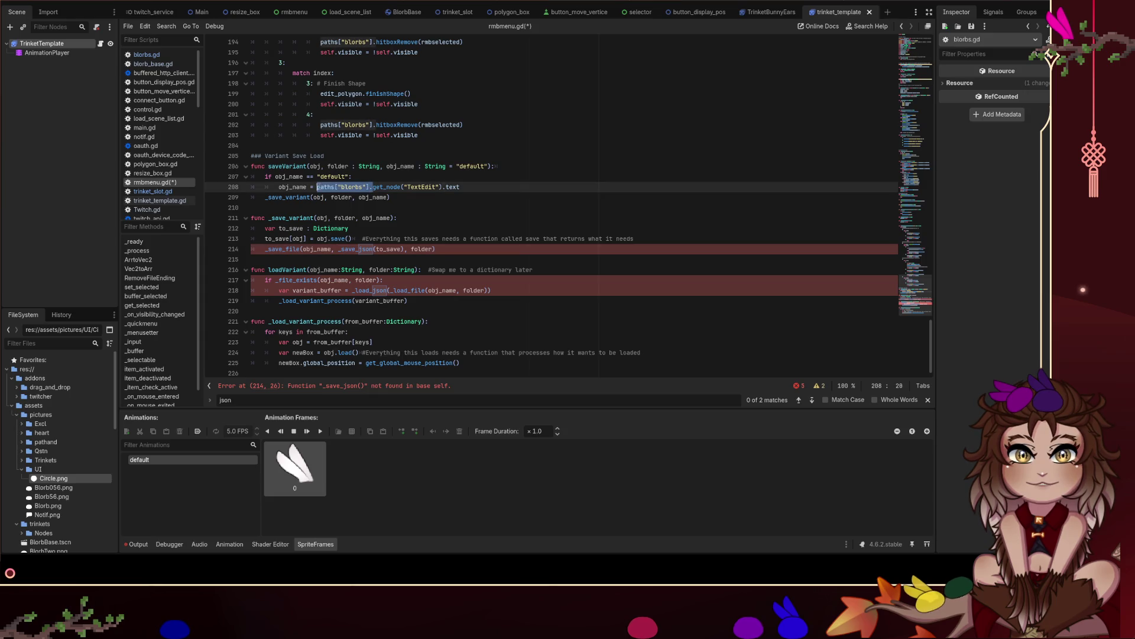
click(339, 249)
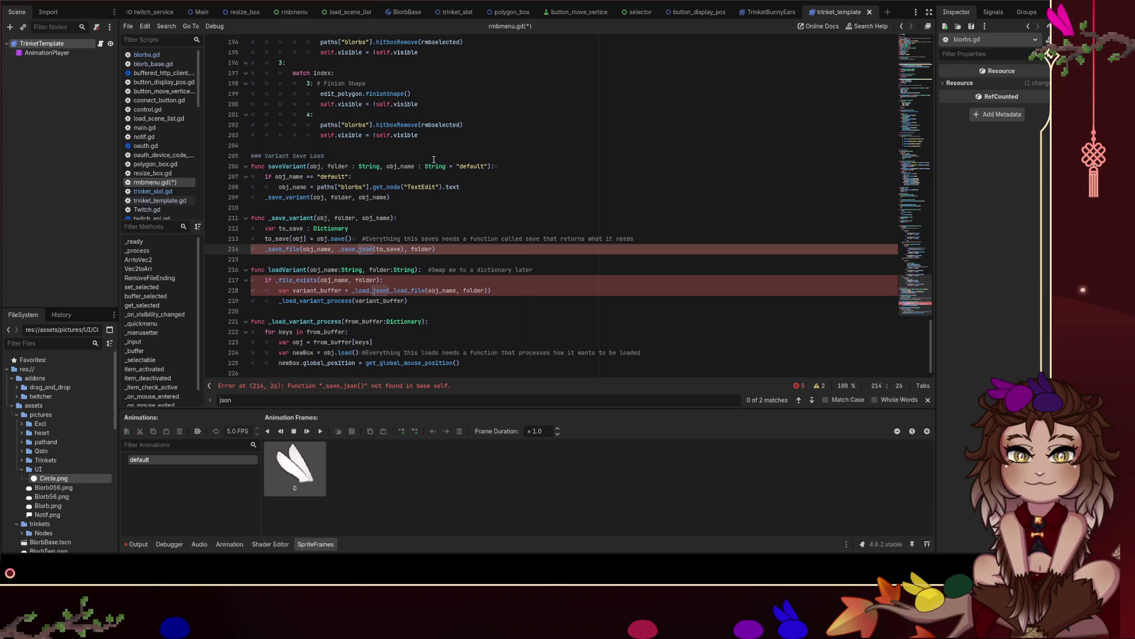
scroll(438, 153, up, 20)
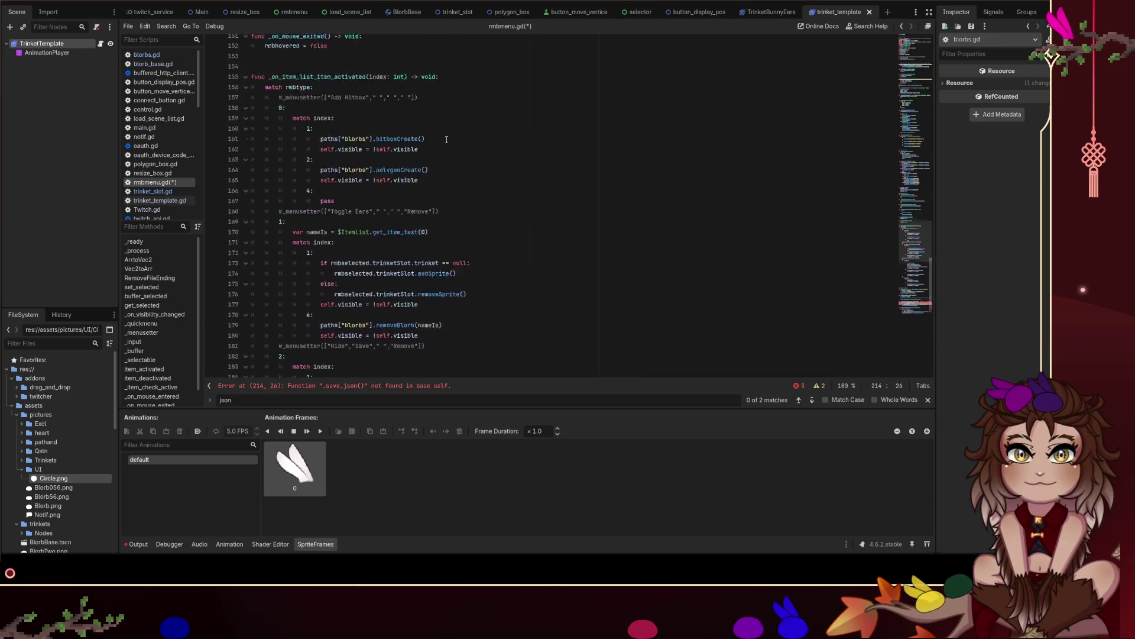
scroll(450, 137, up, 20)
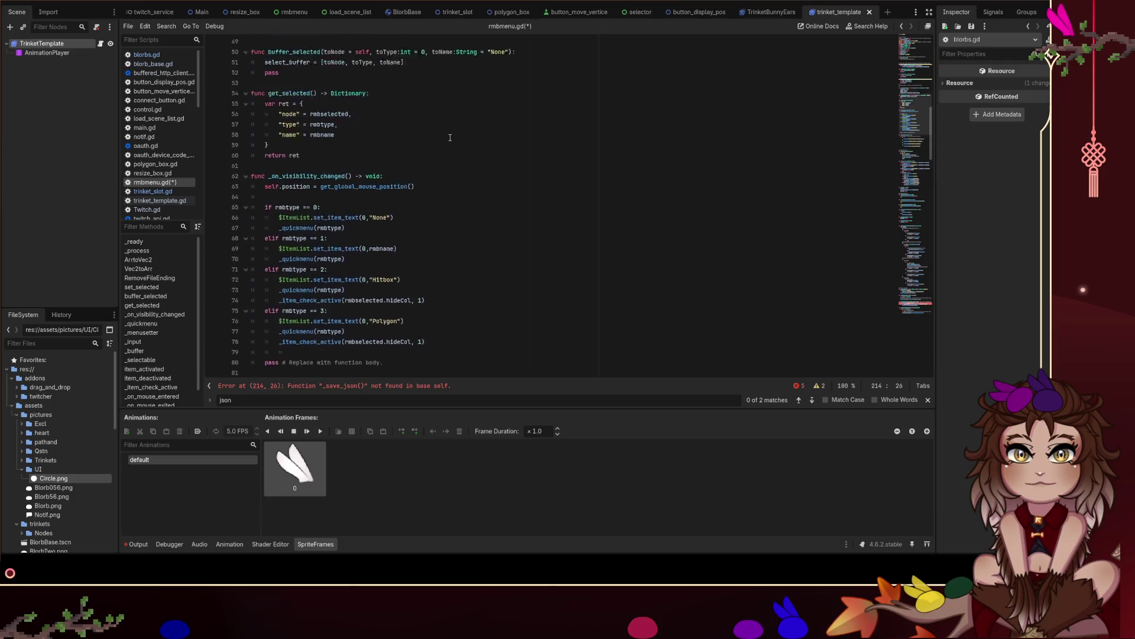
scroll(449, 137, up, 1)
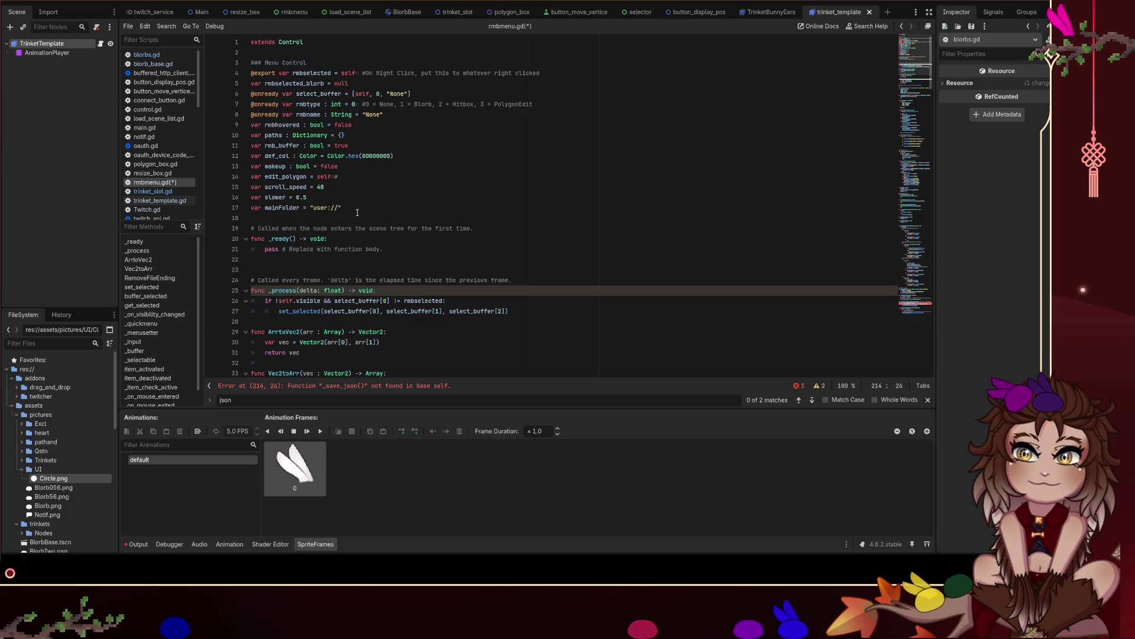
scroll(530, 182, down, 12)
scroll(461, 219, down, 20)
click(385, 256)
scroll(384, 253, down, 5)
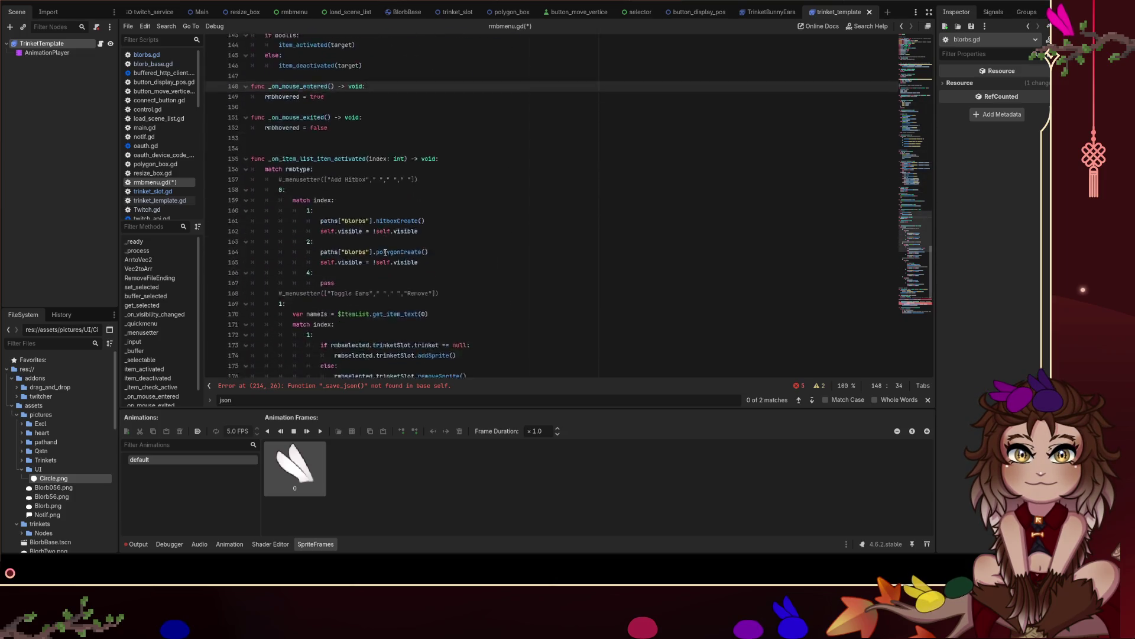
scroll(385, 252, down, 17)
key(ctrl+s)
Select the Variant Save Load functions on lines 205–225.
double_click(332, 187)
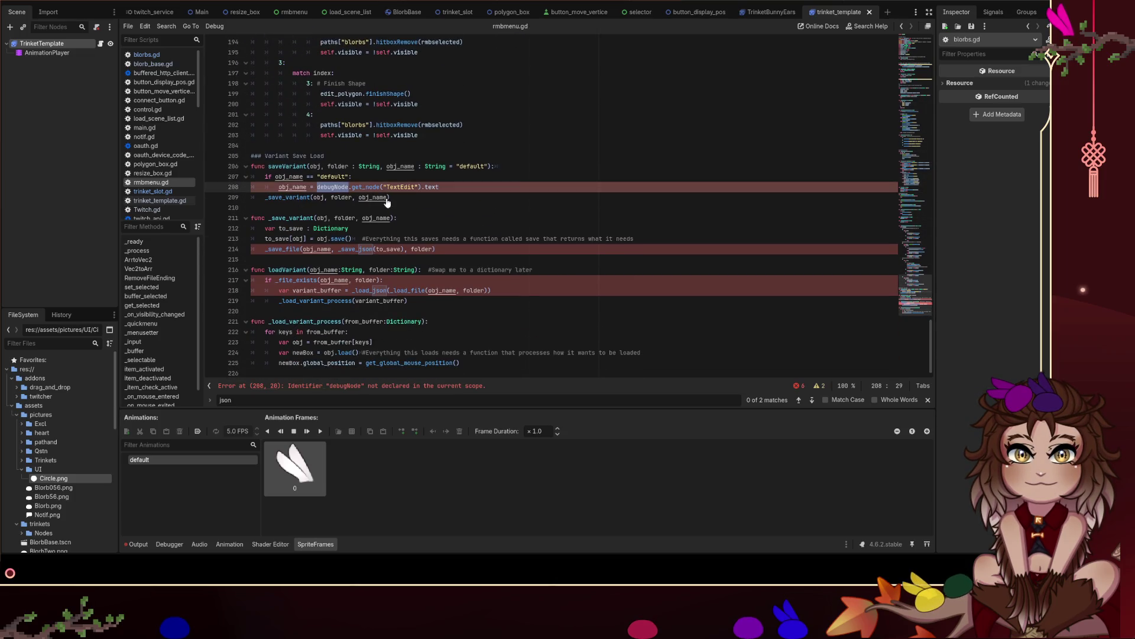
key(ctrl+End)
key(BackSpace)
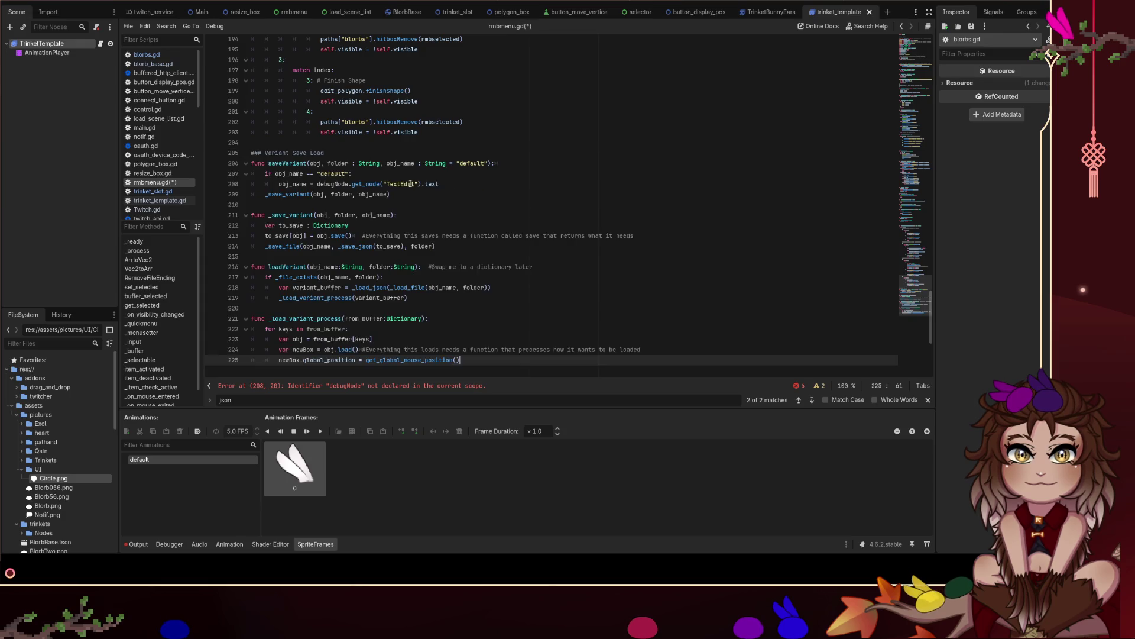
drag(252, 153, 467, 362)
key(ctrl+c)
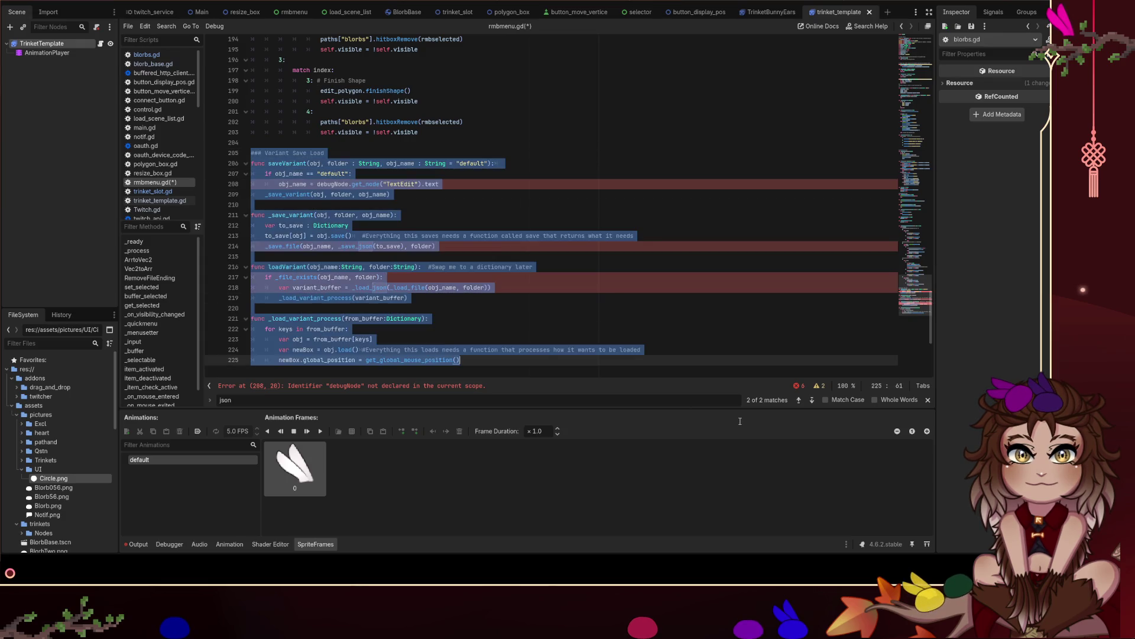
Move the Variant Save Load functions into blorbs.gd at line 432 after _load_object, saving both scripts.
key(BackSpace)
key(BackSpace)
key(BackSpace)
key(ctrl+s)
click(173, 63)
click(146, 54)
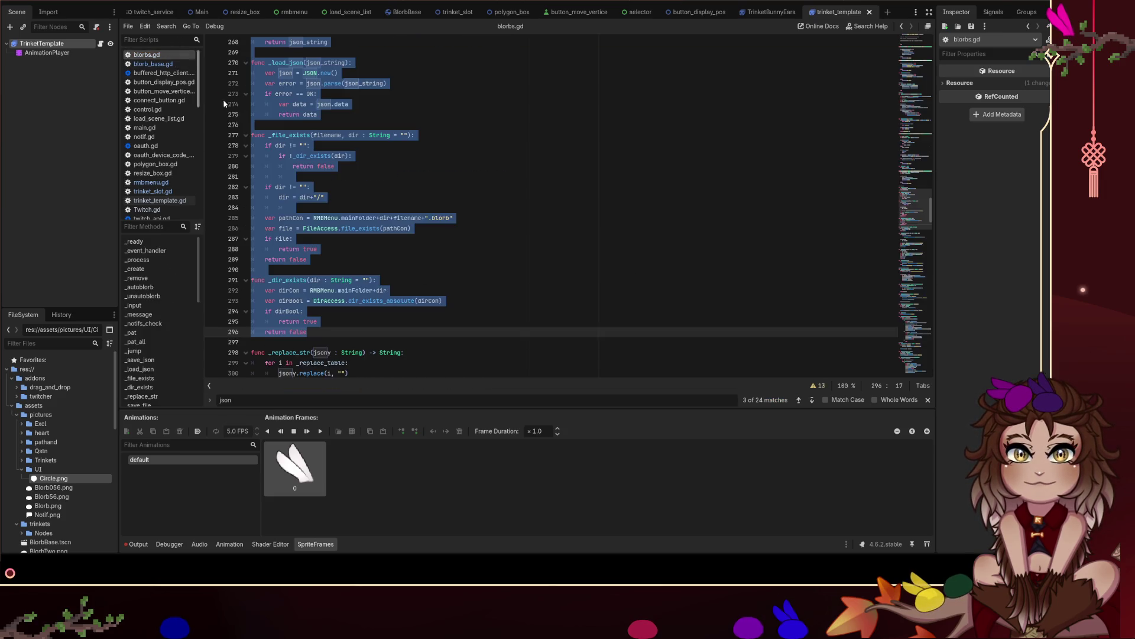
click(358, 329)
key(ctrl+v)
scroll(414, 266, down, 1)
click(502, 290)
click(498, 299)
key(ctrl+s)
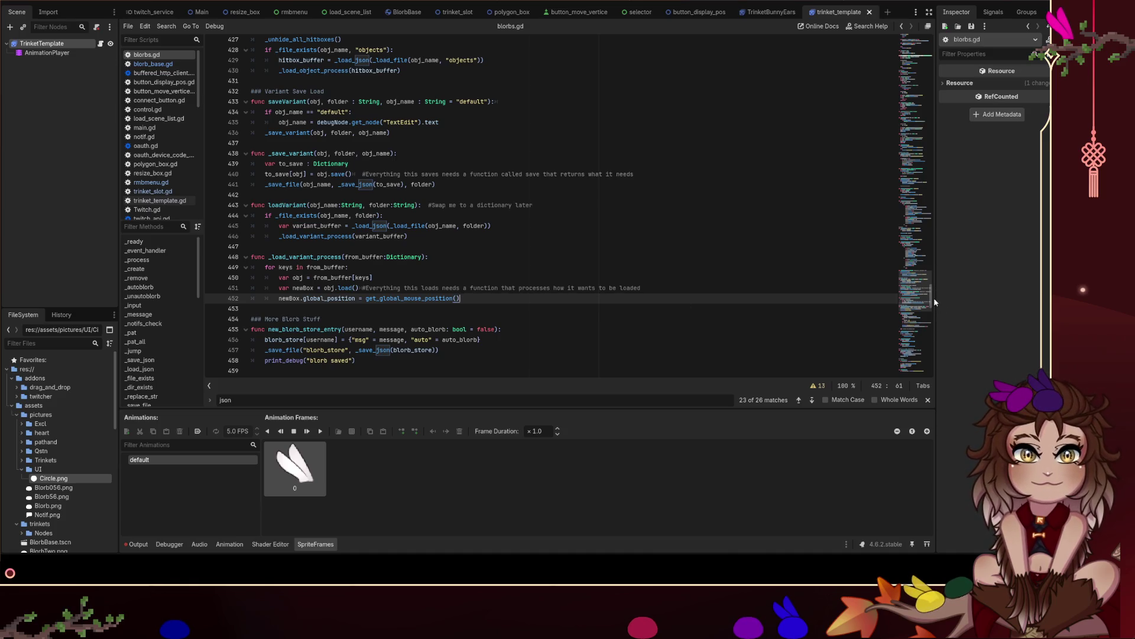
mouse_move(934, 302)
mouse_down()
mouse_move(920, 88)
mouse_move(930, 362)
mouse_move(920, 94)
mouse_move(927, 204)
mouse_up()
Review the pasted Variant Save Load code in blorbs.gd, then switch back to rmbmenu.gd.
scroll(655, 198, down, 5)
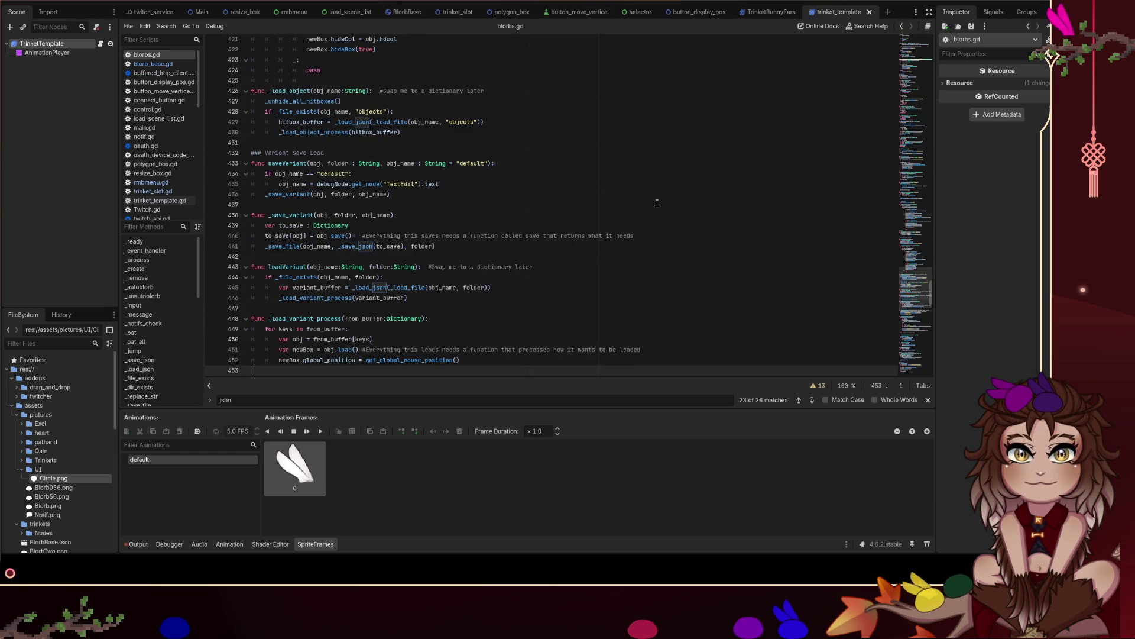
scroll(655, 198, down, 2)
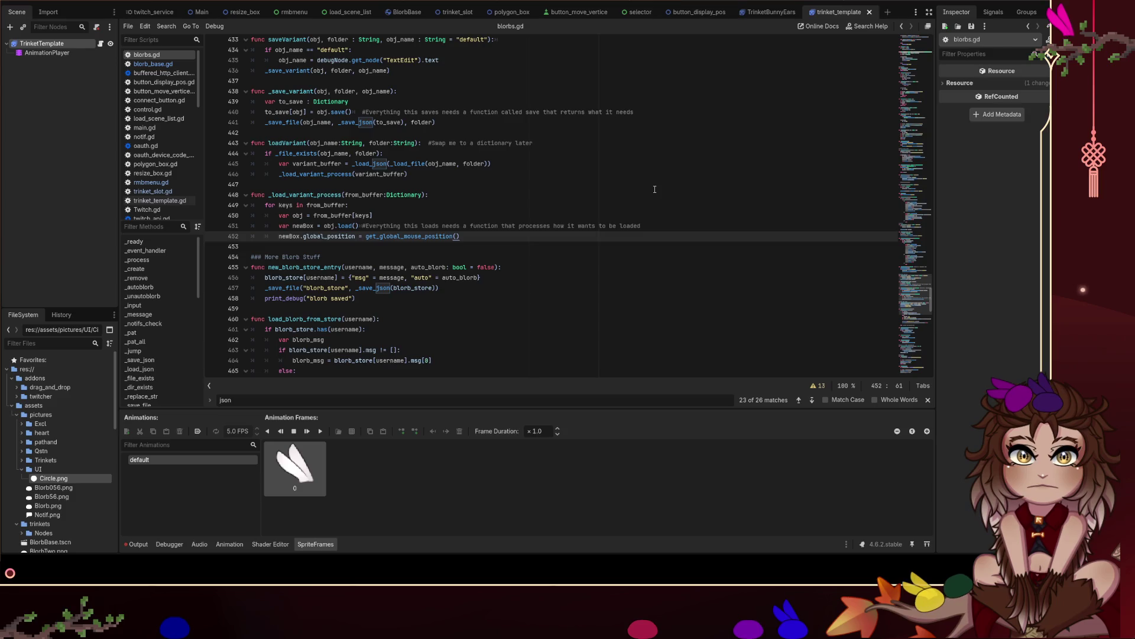
scroll(680, 178, up, 3)
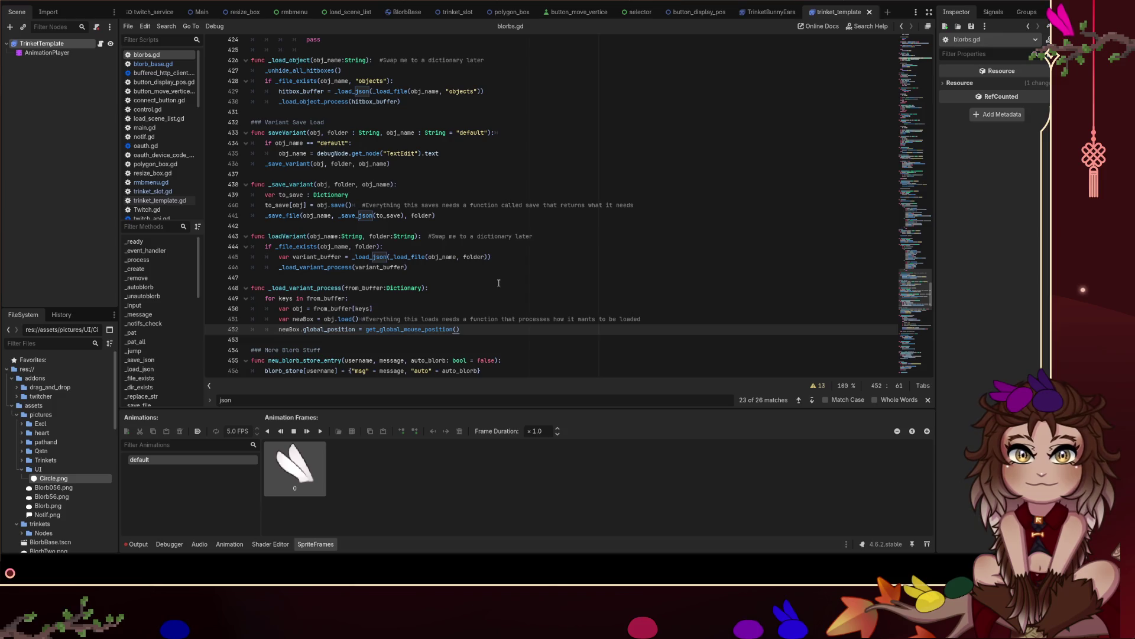
click(151, 182)
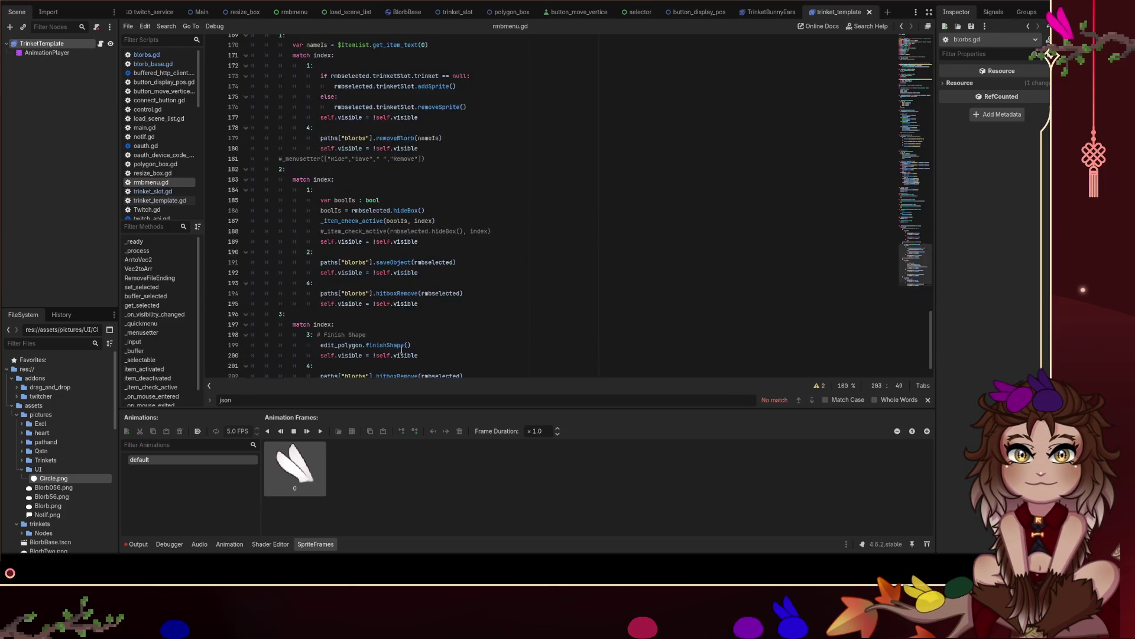
Append func blorbPath(): return paths["blorbs"] at line 205 of rmbmenu.gd and save it.
drag(373, 352, 323, 353)
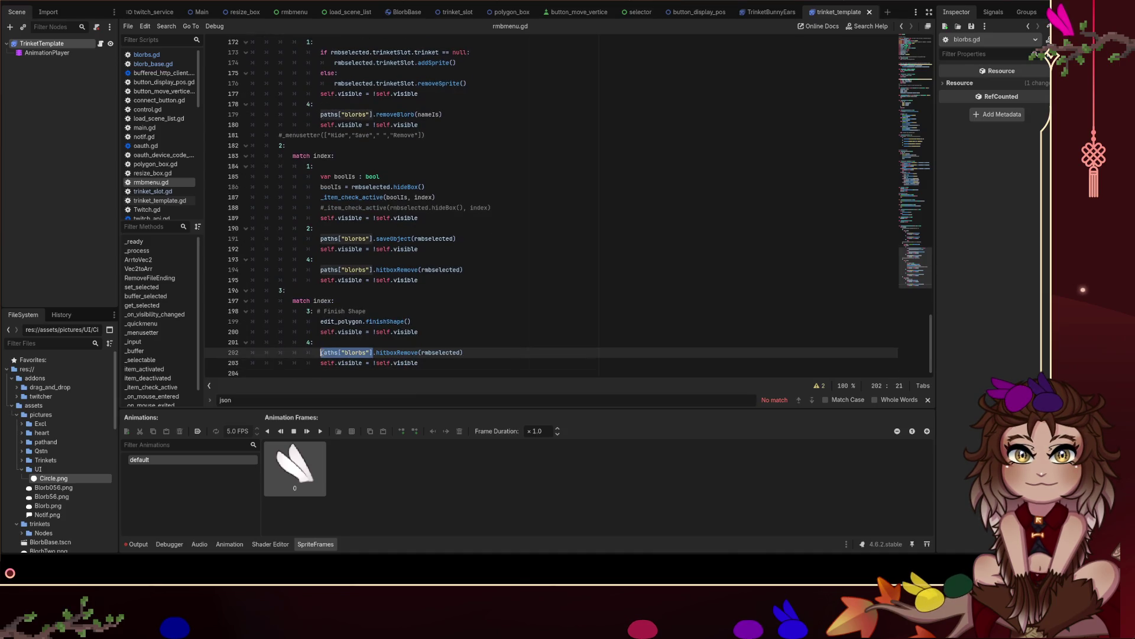
click(414, 371)
key(Return)
text(var b)
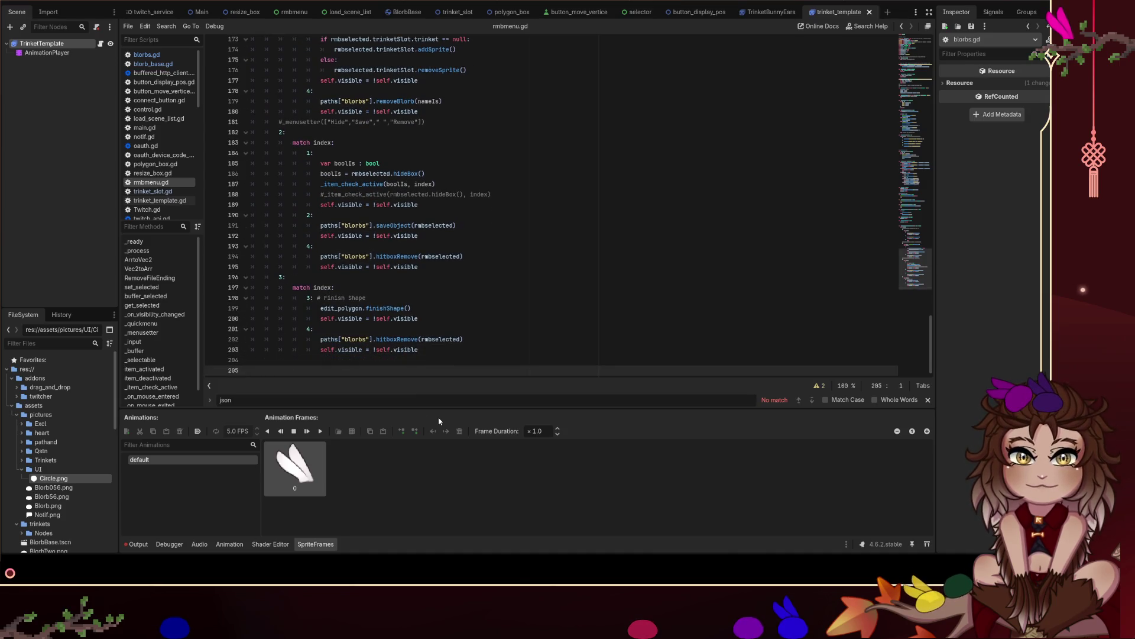
text(lorbPath)
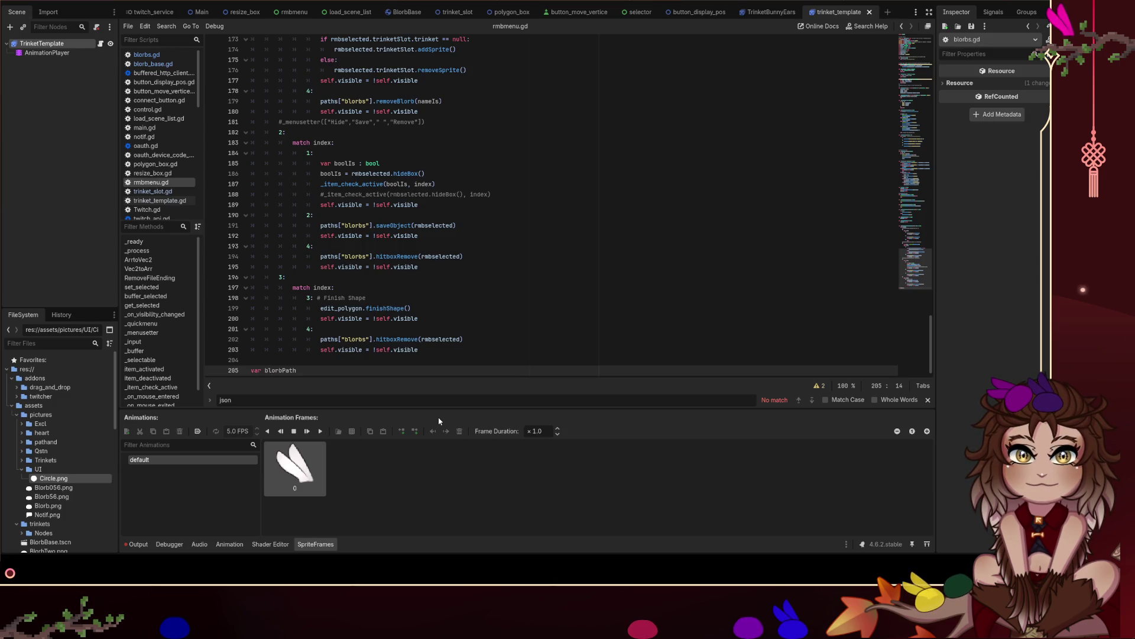
text(())
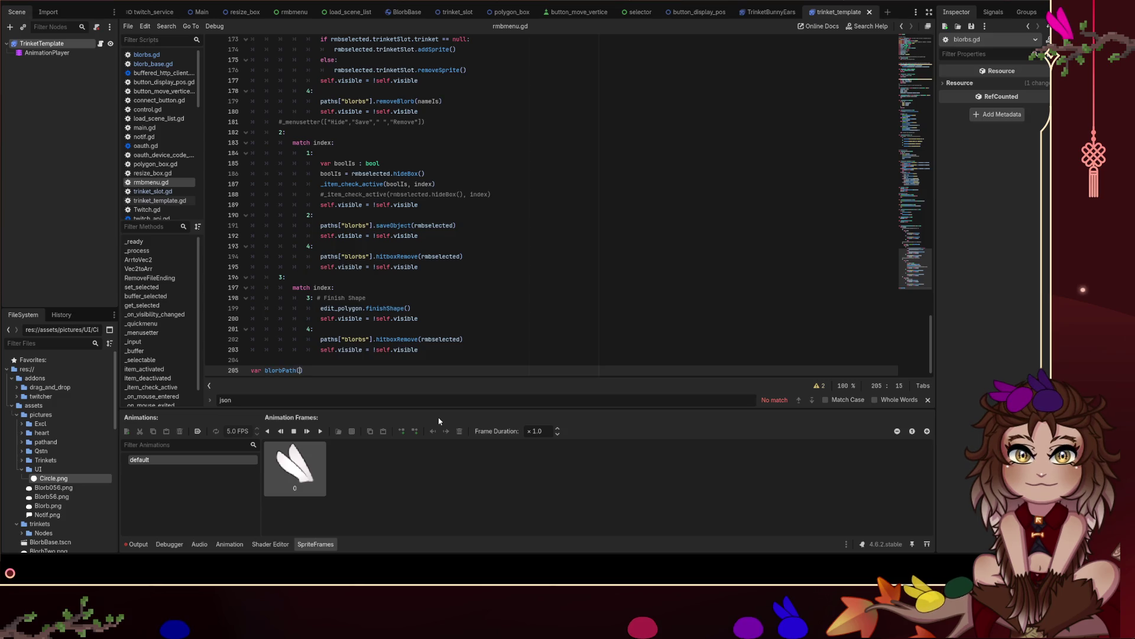
text(:)
key(Return)
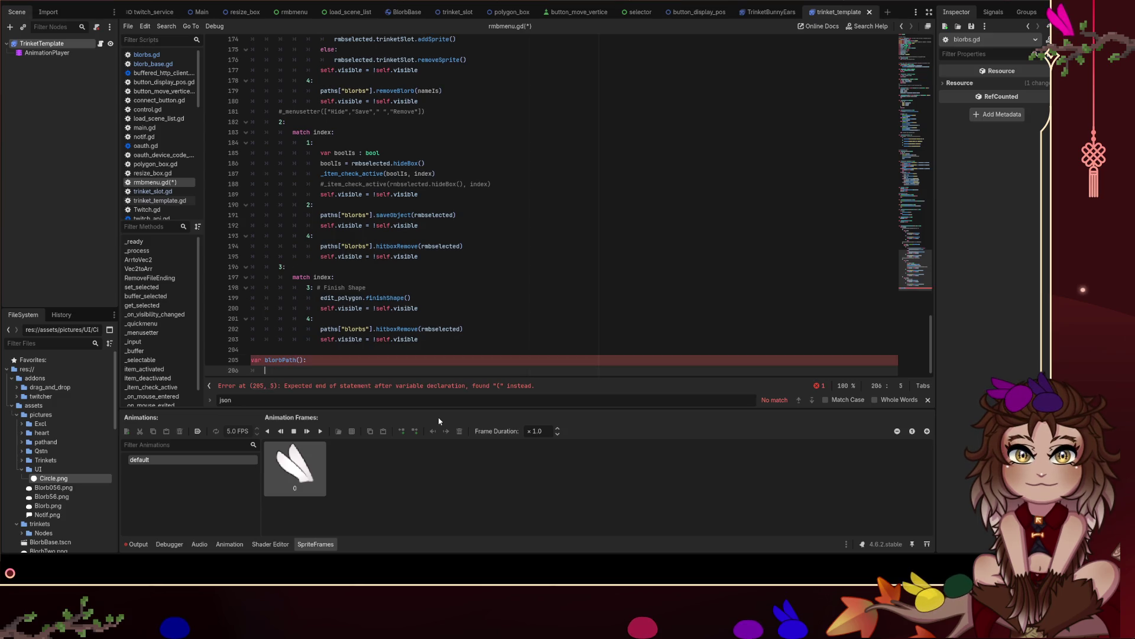
text(return paths["blorbs"])
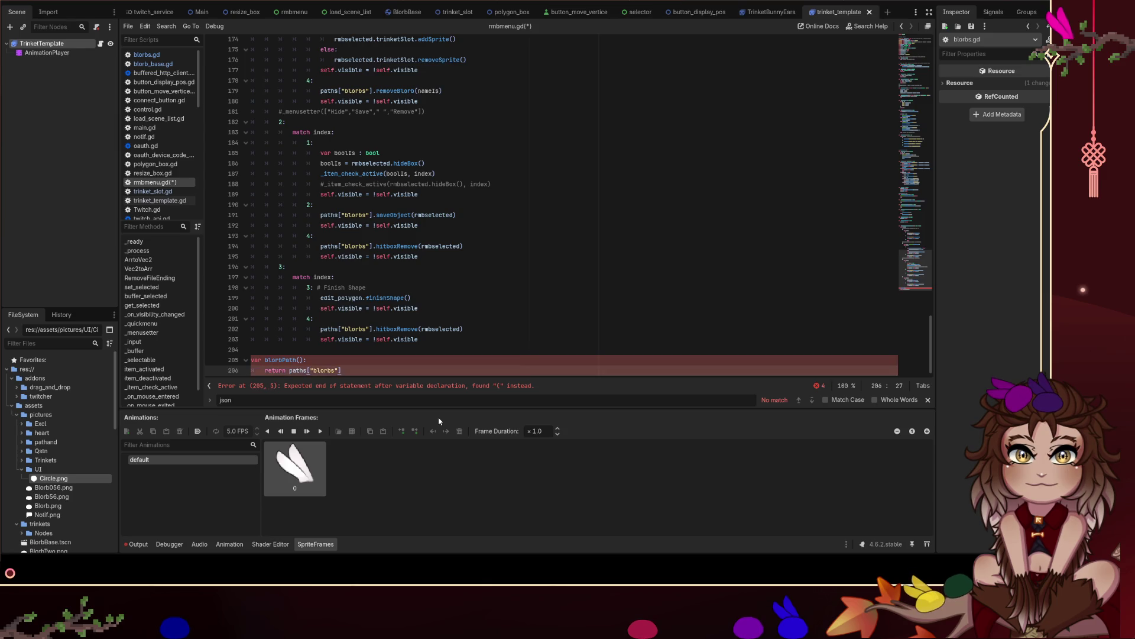
key(Up)
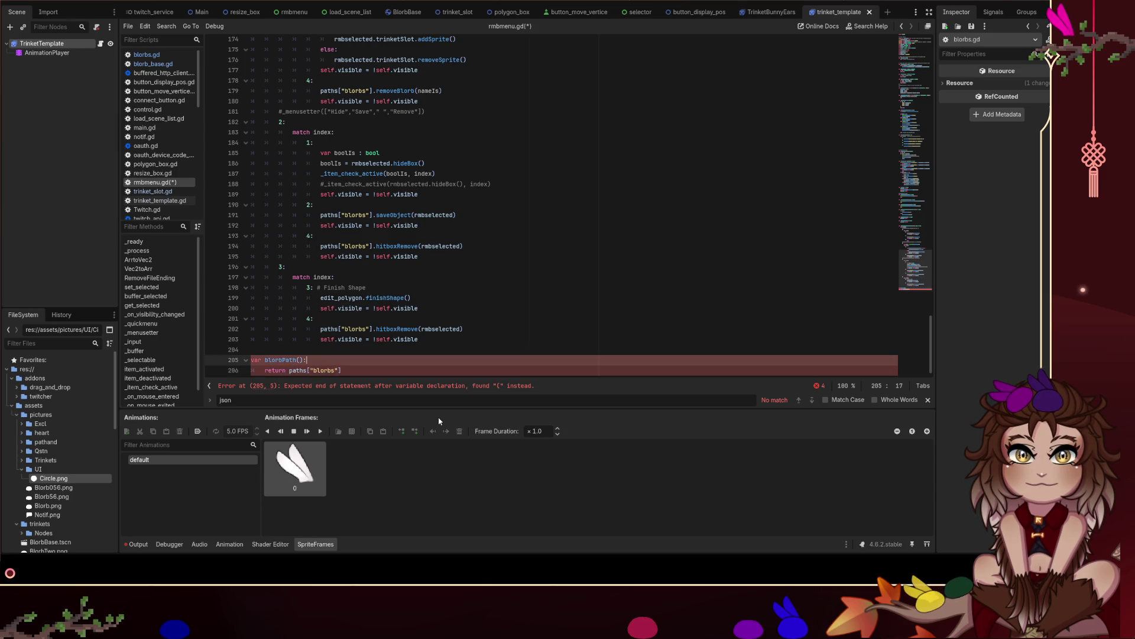
key(ctrl+shift+Left)
text(func)
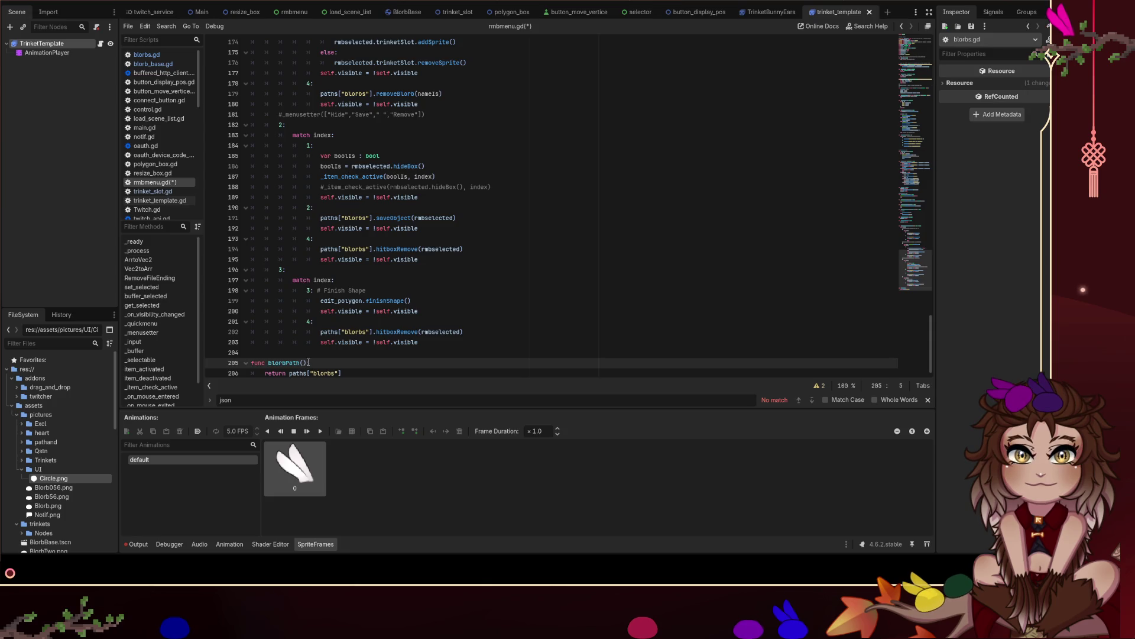
key(ctrl+s)
double_click(285, 363)
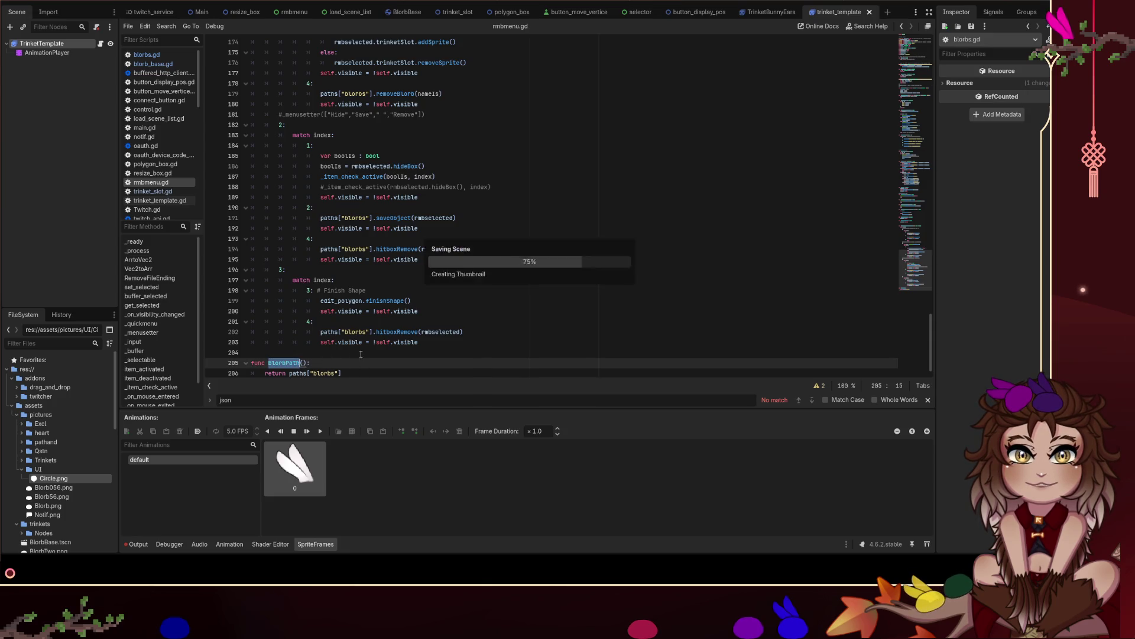
scroll(361, 319, down, 1)
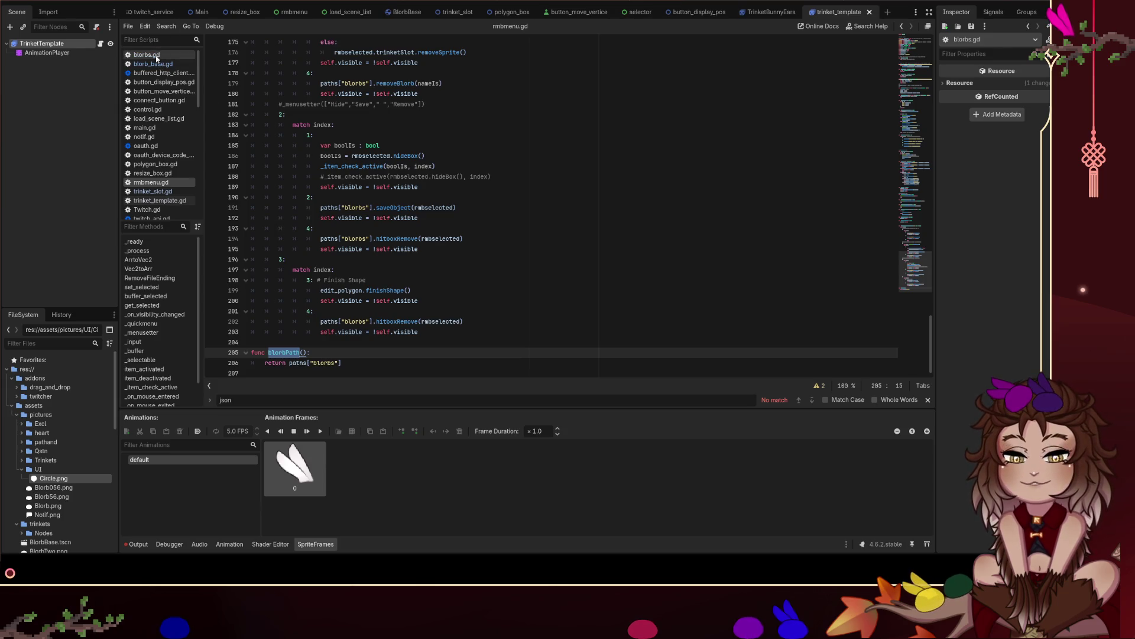
click(157, 57)
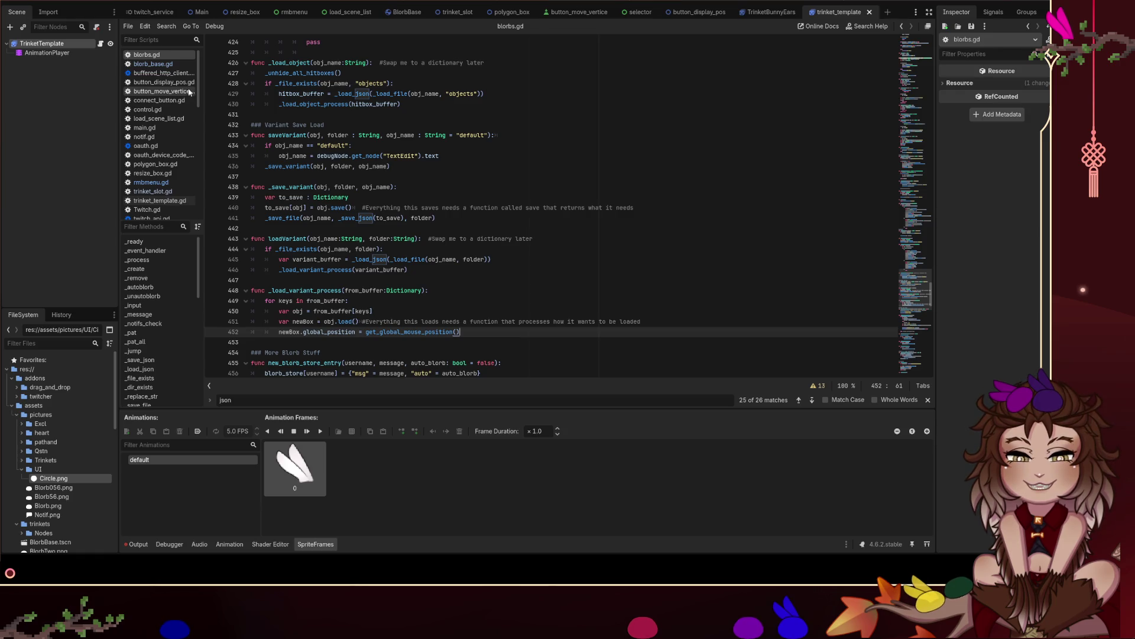
Switch to the trinket_template scene and open trinket_template.gd.
scroll(463, 202, down, 1)
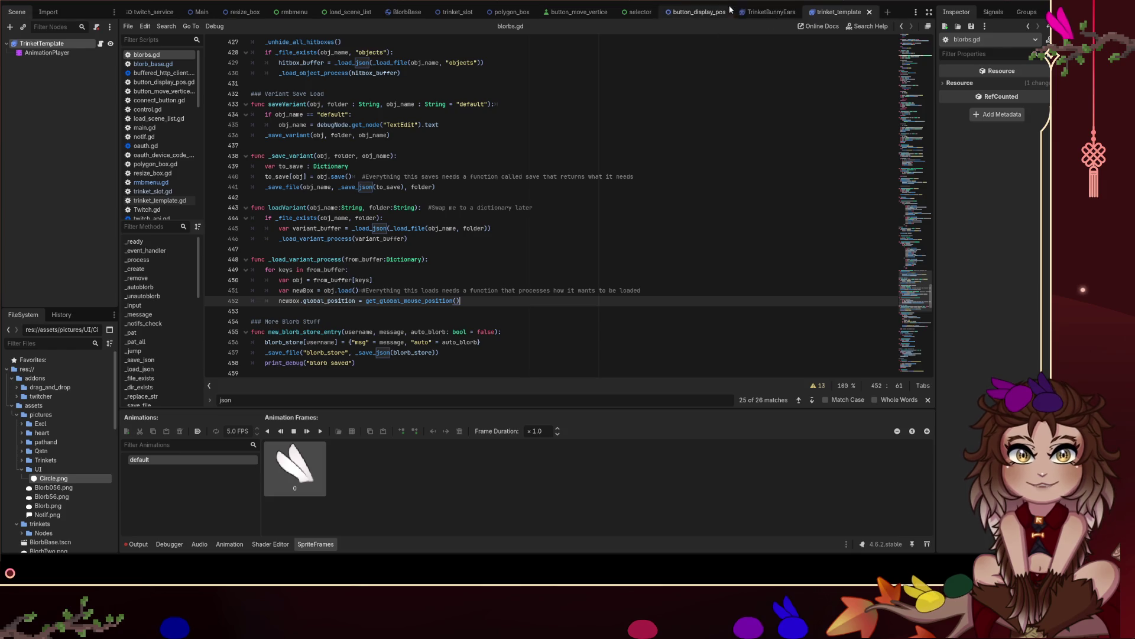
click(758, 10)
click(855, 10)
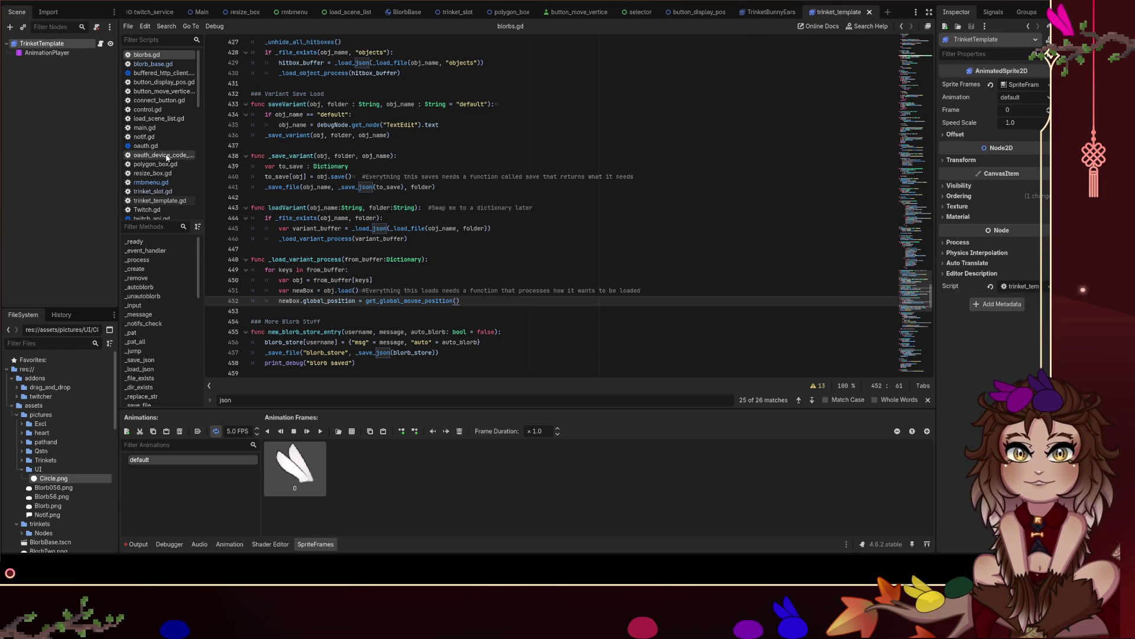
click(440, 217)
click(191, 200)
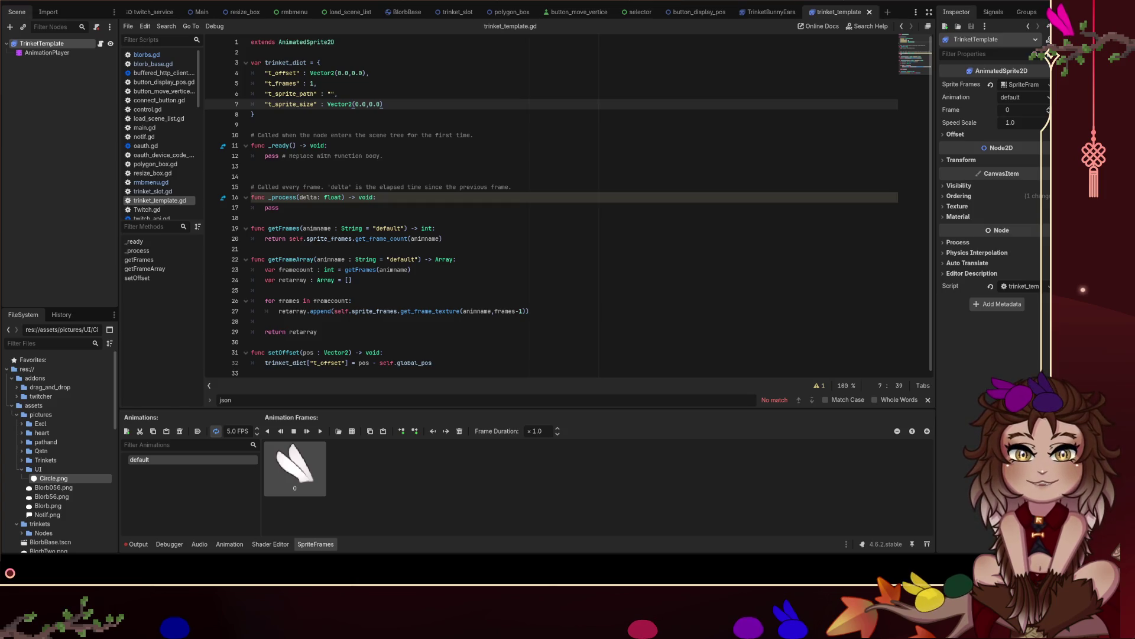
Append a save() function containing pass, followed by a loadVariant() declaration.
key(ctrl+End)
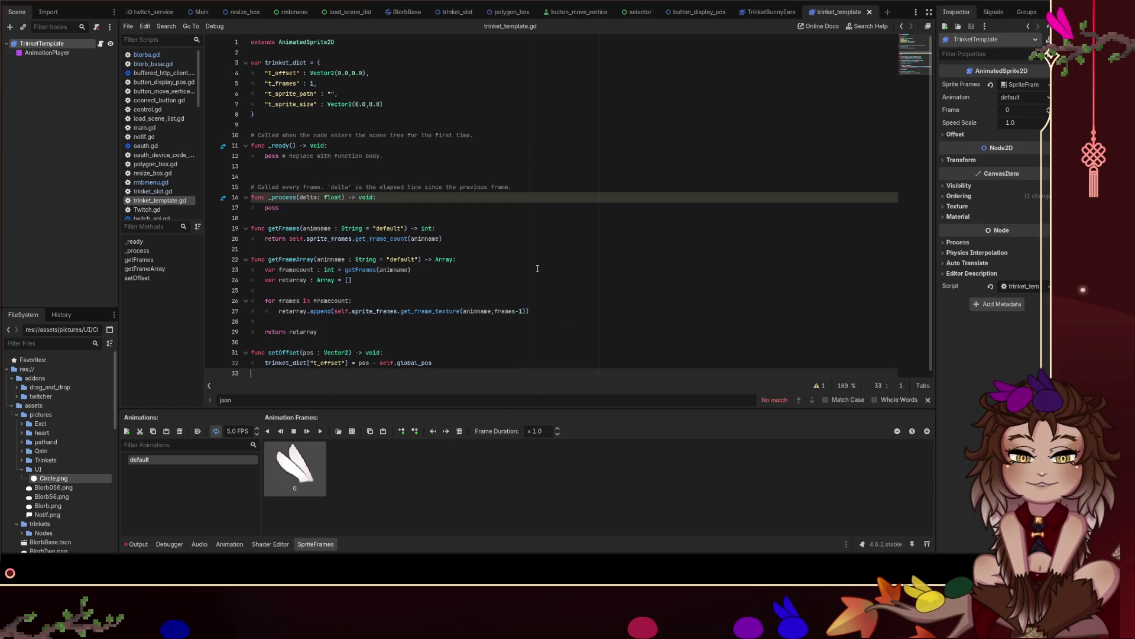
key(Return)
text(fu)
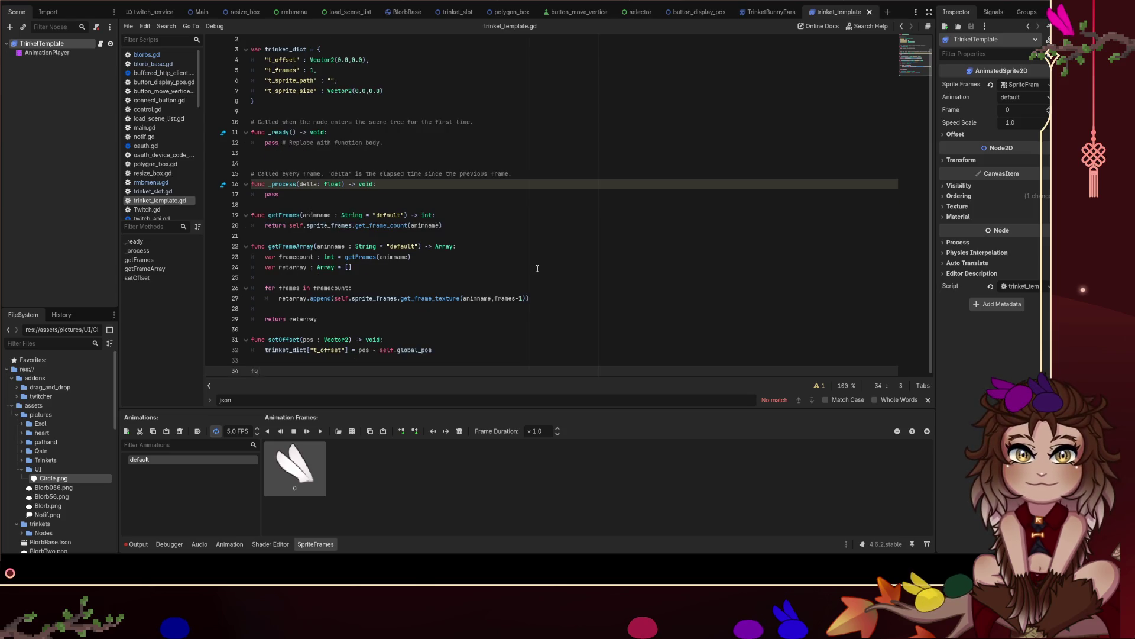
text(nc save())
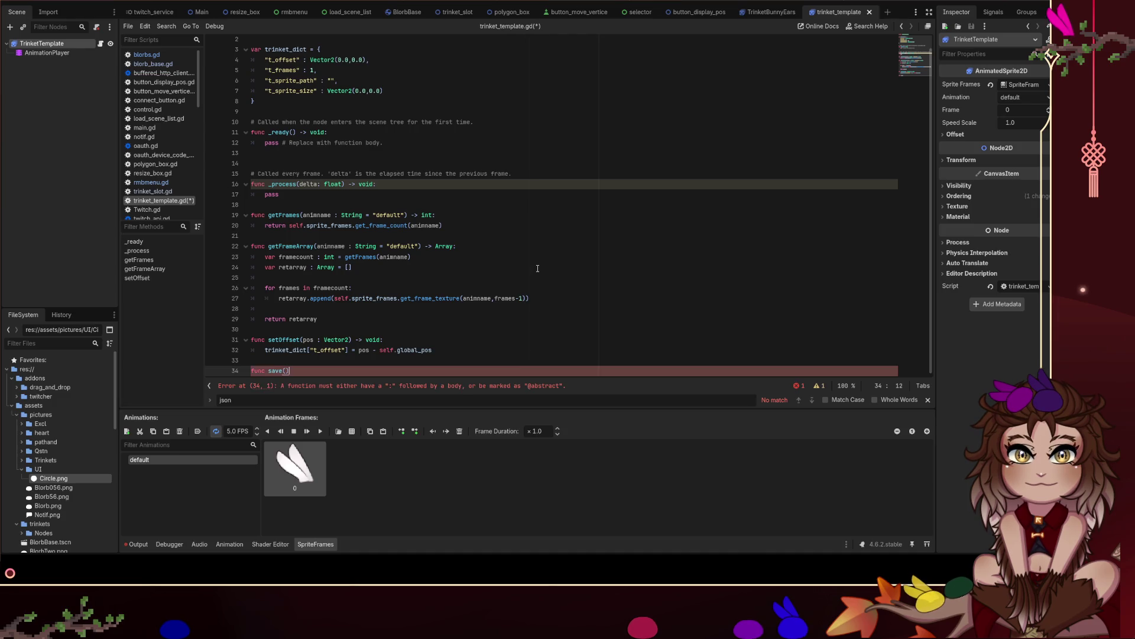
text(:)
key(Return)
text(pass)
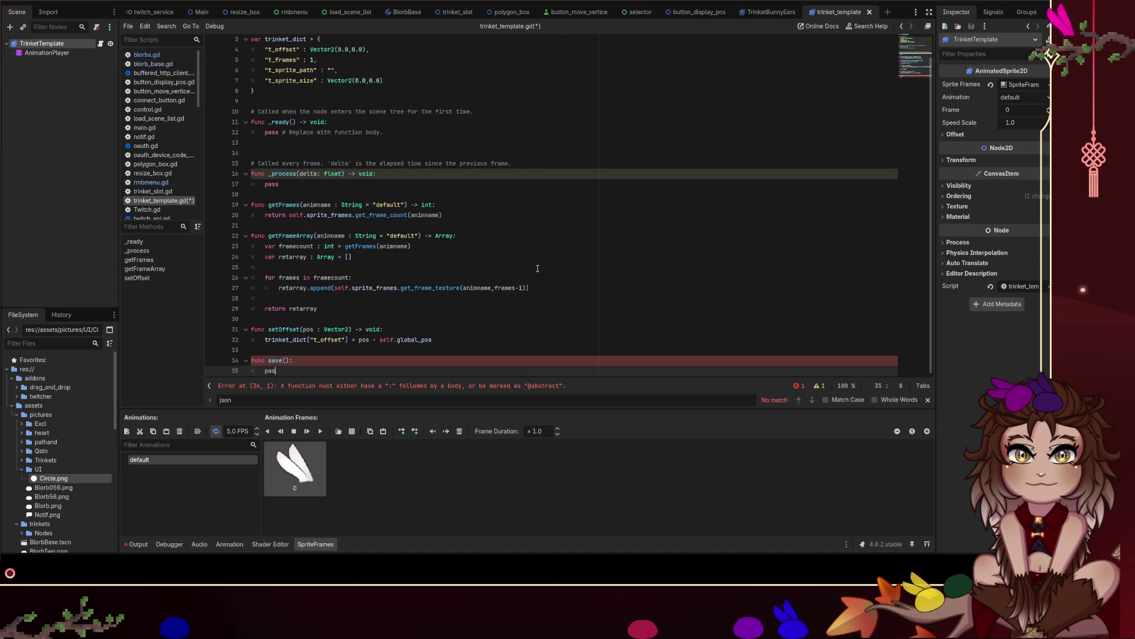
key(Return)
key(Return)
text(func load())
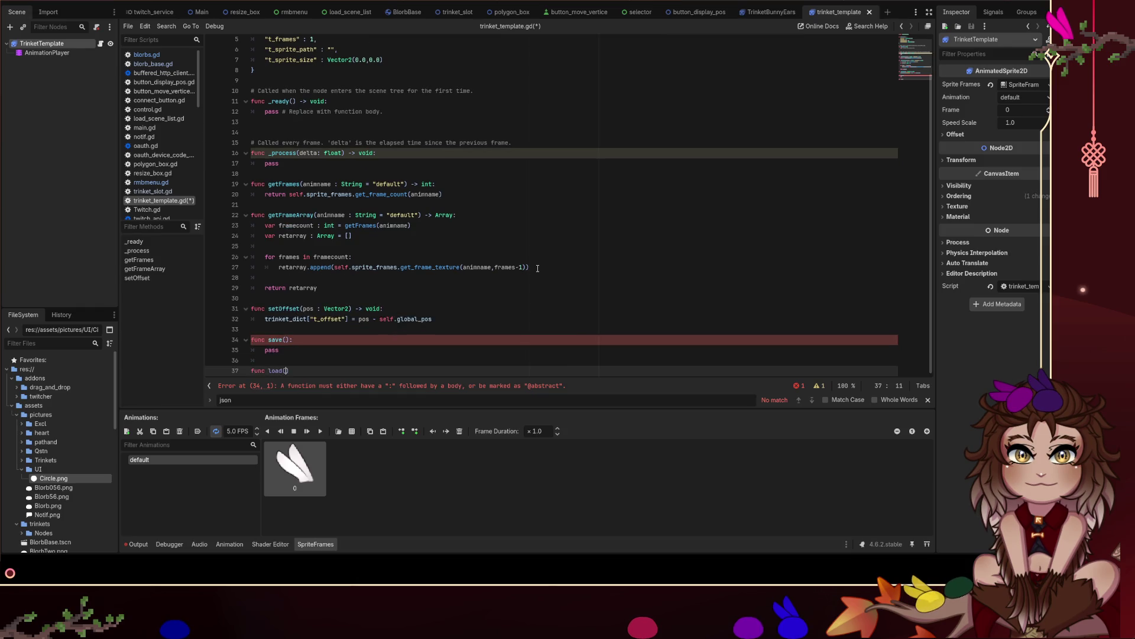
key(Left)
key(Left)
key(Left)
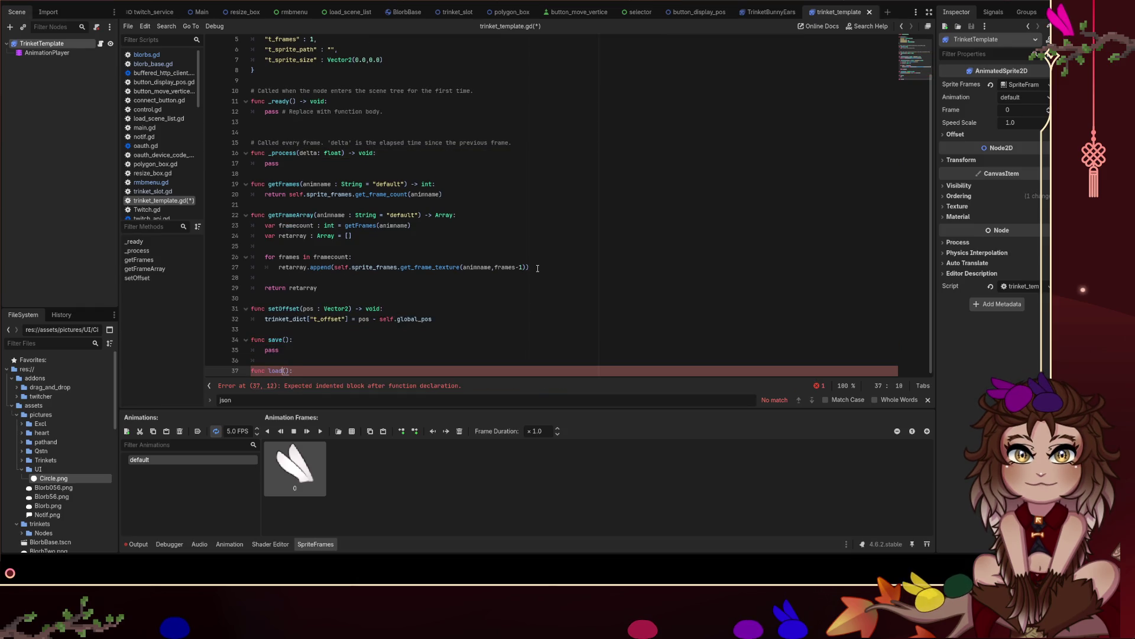
text(Variant)
Rename save() to saveVariant() and save trinket_template.gd.
key(Up)
key(Up)
key(Up)
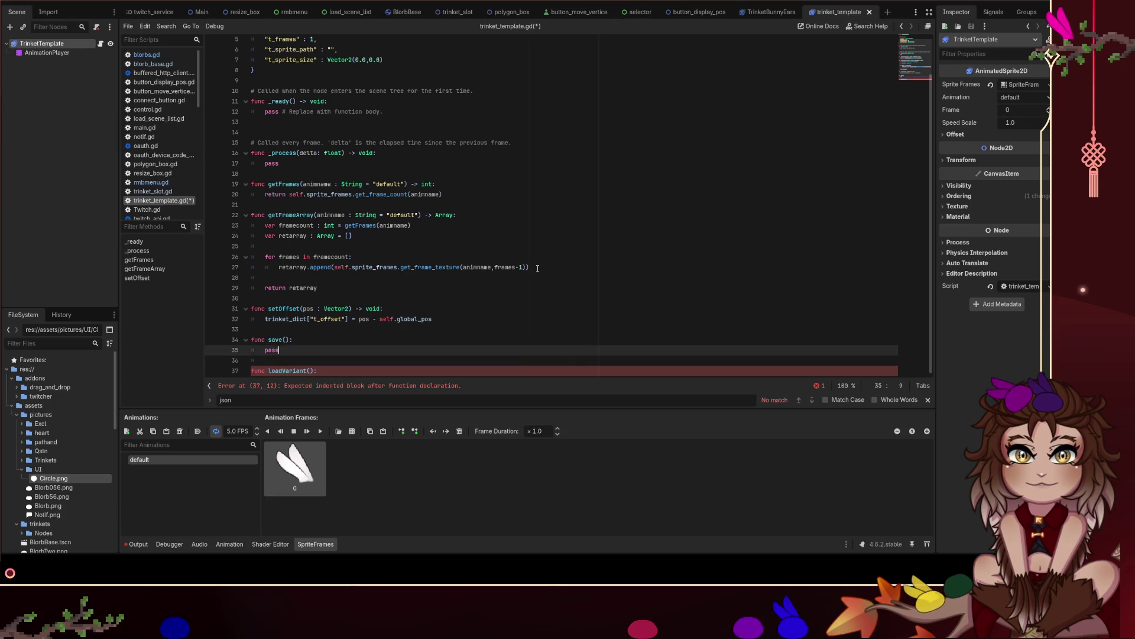
key(Left)
key(Left)
text(Vari8an)
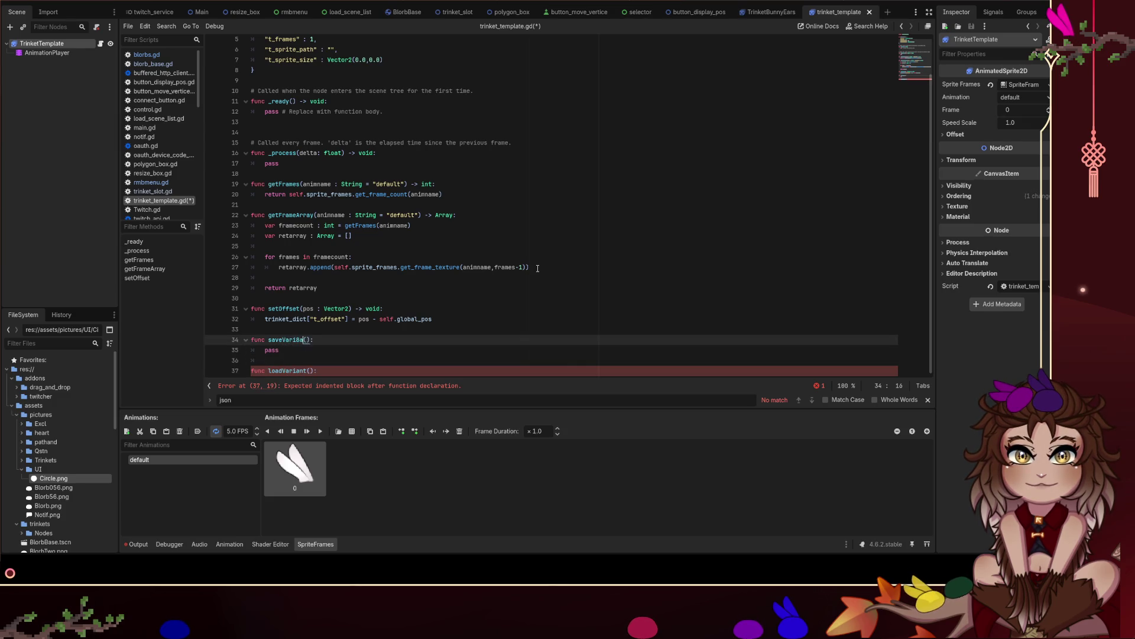
key(BackSpace)
key(BackSpace)
key(BackSpace)
text(ant)
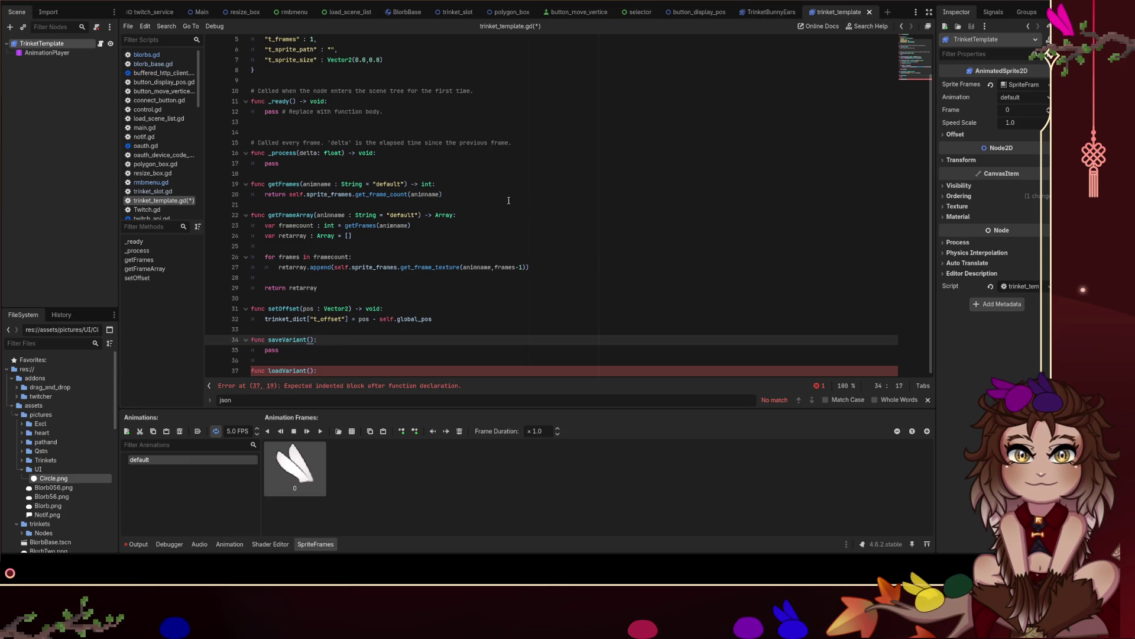
key(ctrl+s)
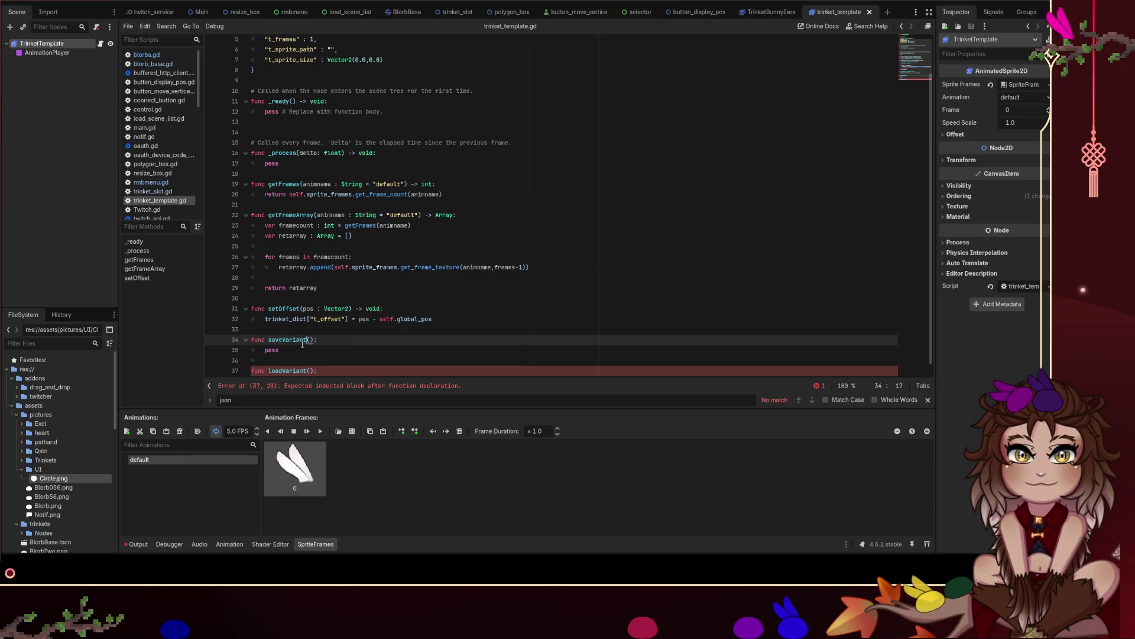
Add a pass body under loadVariant() and save the script.
click(332, 372)
key(Return)
text(pass)
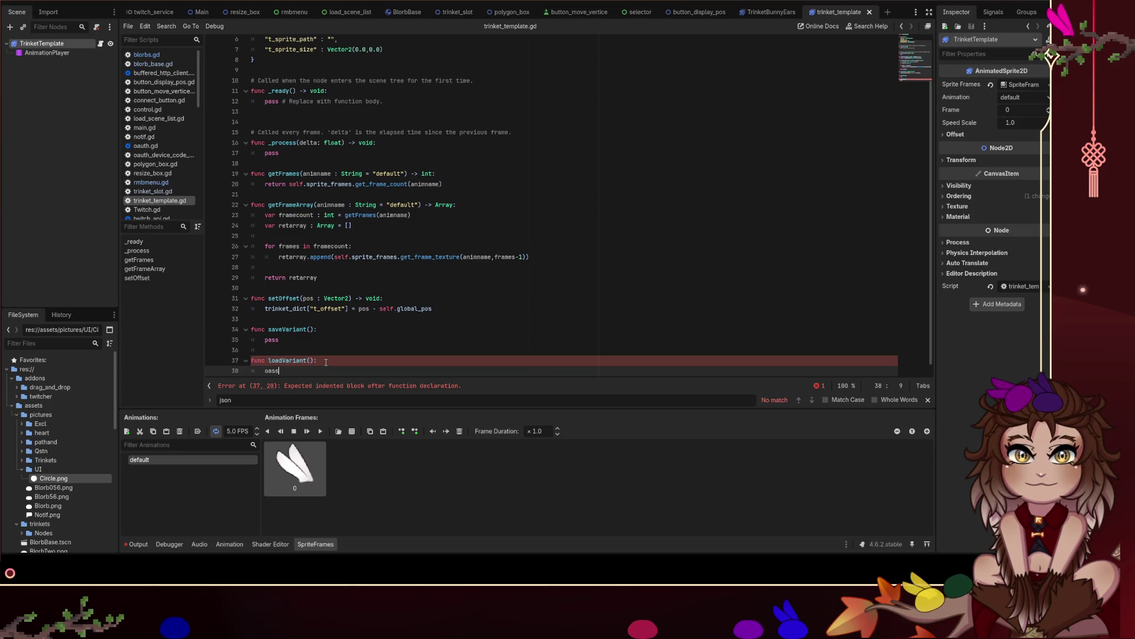
key(ctrl+s)
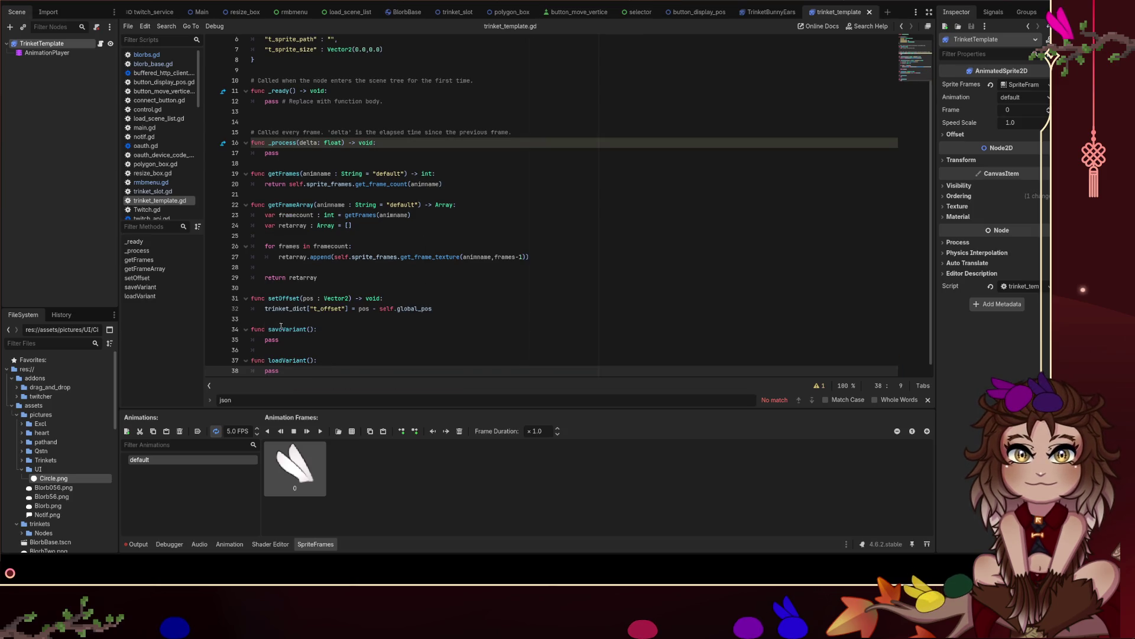
double_click(287, 328)
click(147, 54)
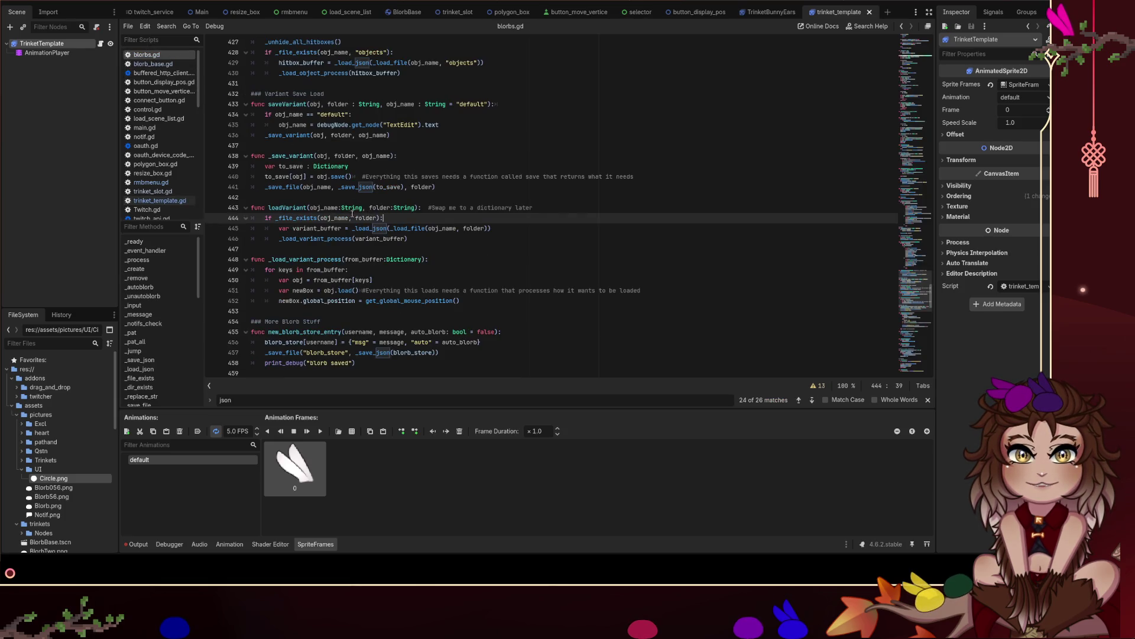
Change obj.save() to obj.saveVariant() on line 440 and obj.load() to obj.loadVariant() on line 451, then save all.
click(349, 176)
text(Variant)
click(353, 291)
text(Variant)
key(ctrl+s)
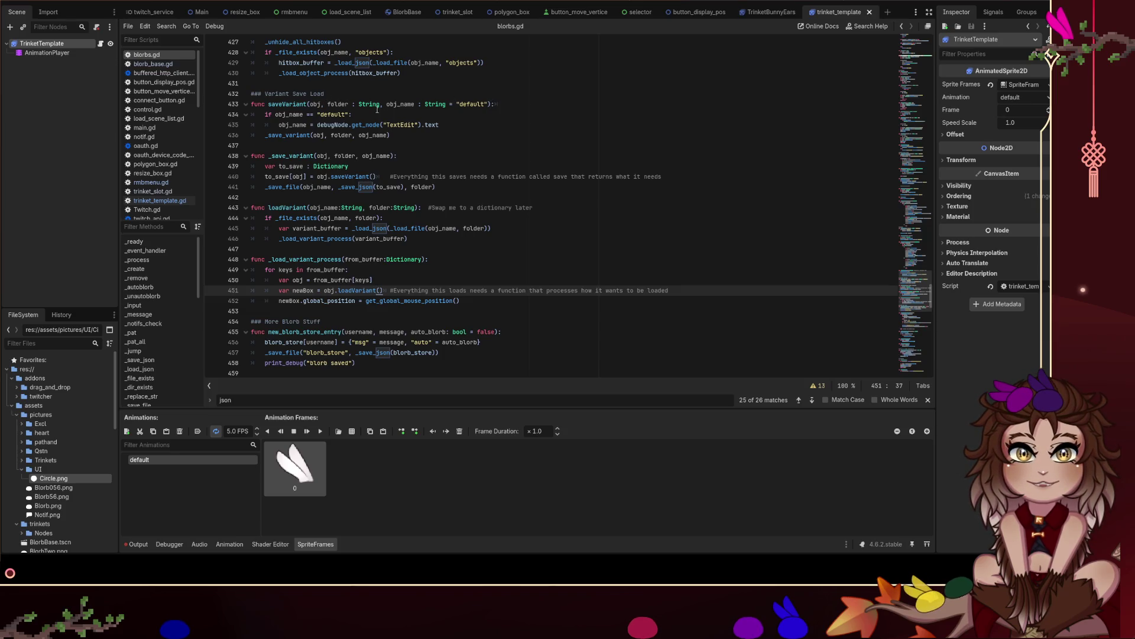
click(340, 95)
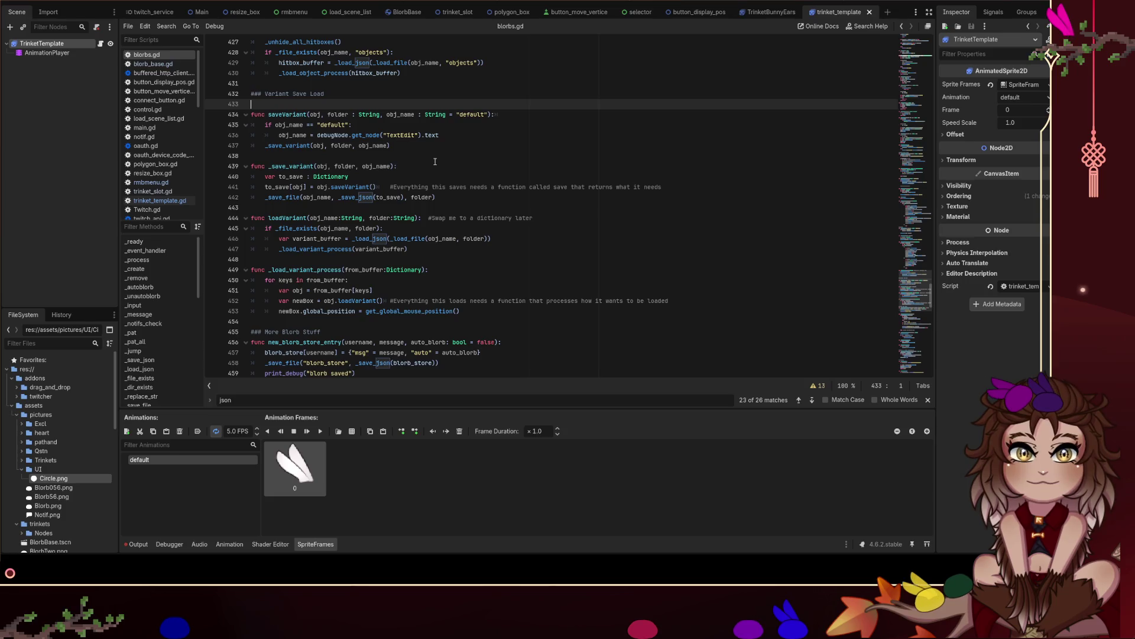
key(ctrl+s)
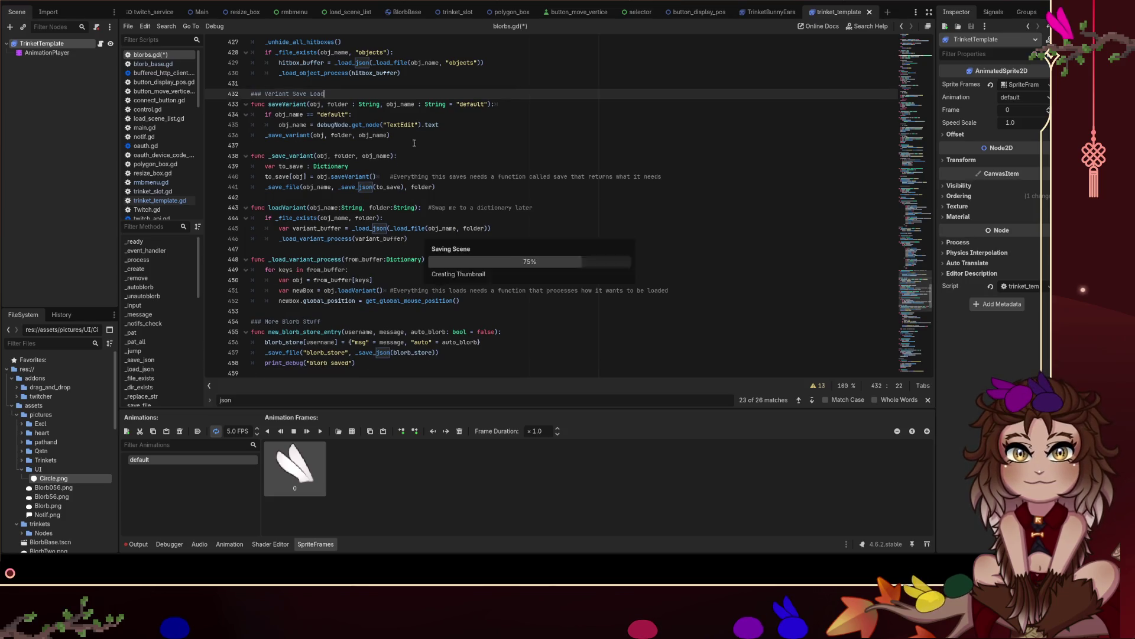
click(160, 201)
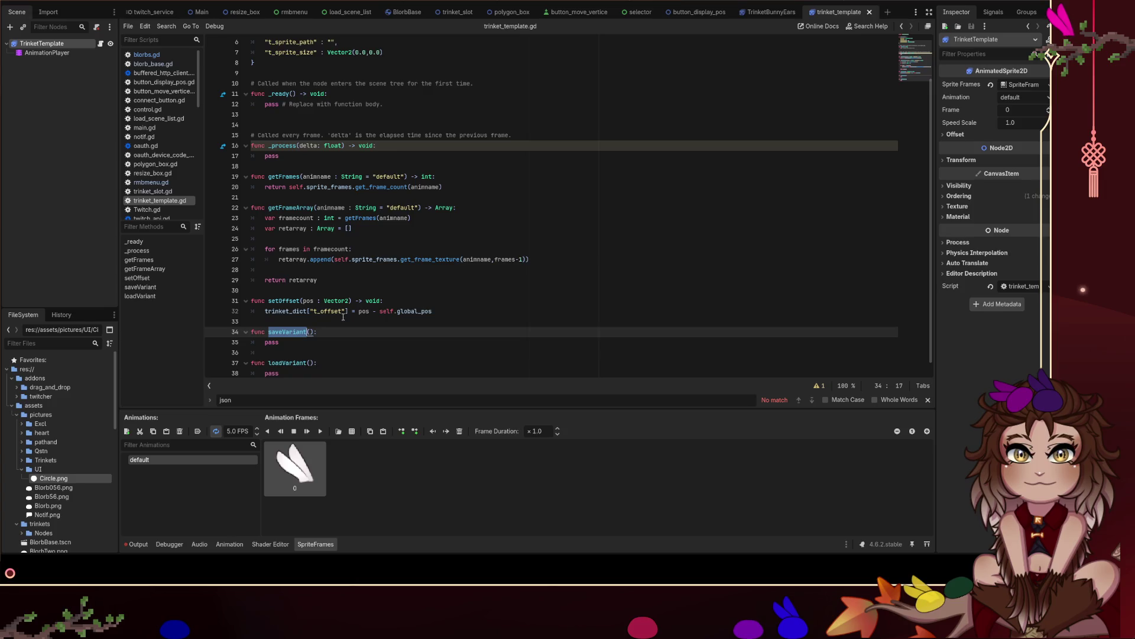
Insert RMBMenu.blorbPath() via autocomplete above pass in saveVariant(), checking blorbs.gd's save code for reference.
click(325, 321)
key(Return)
text(RMBM)
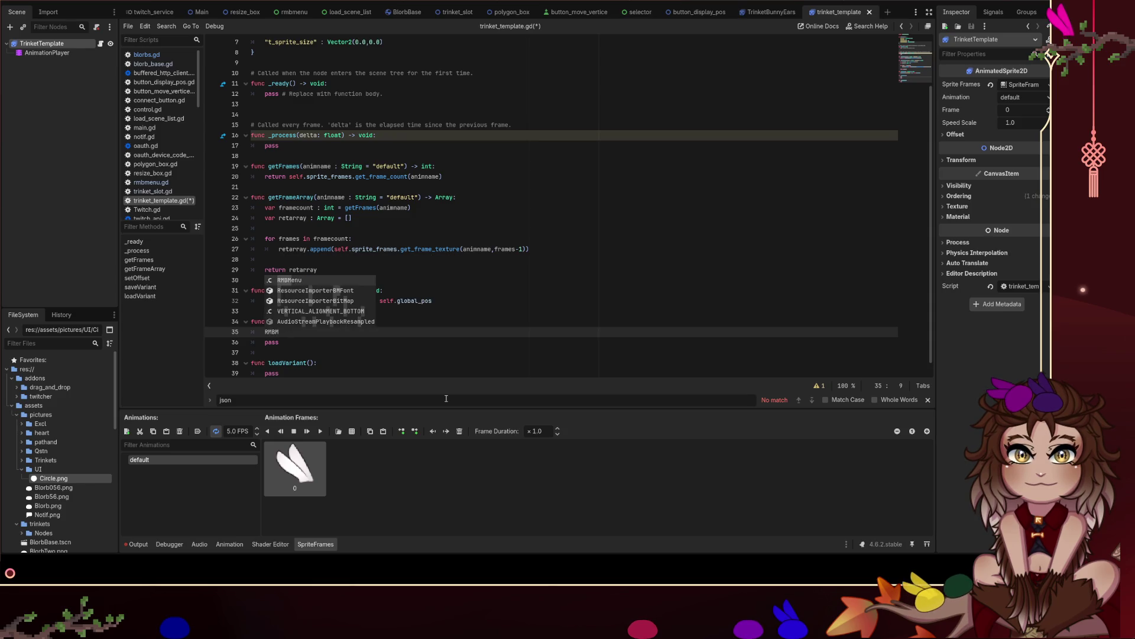
key(Return)
text(.)
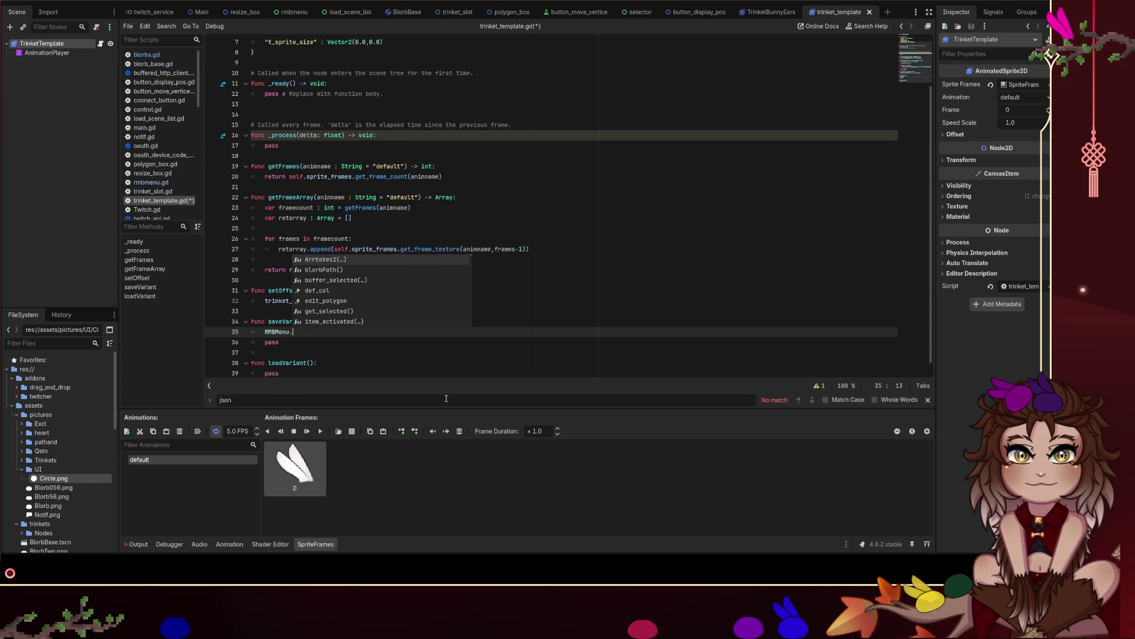
text(blor)
key(Return)
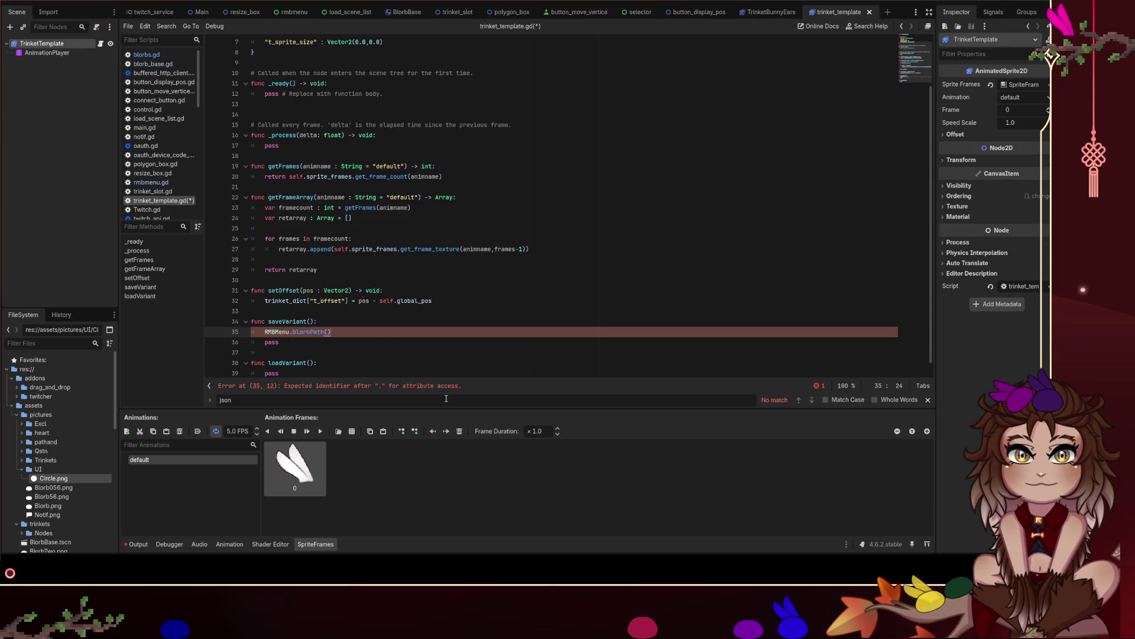
key(Home)
key(Home)
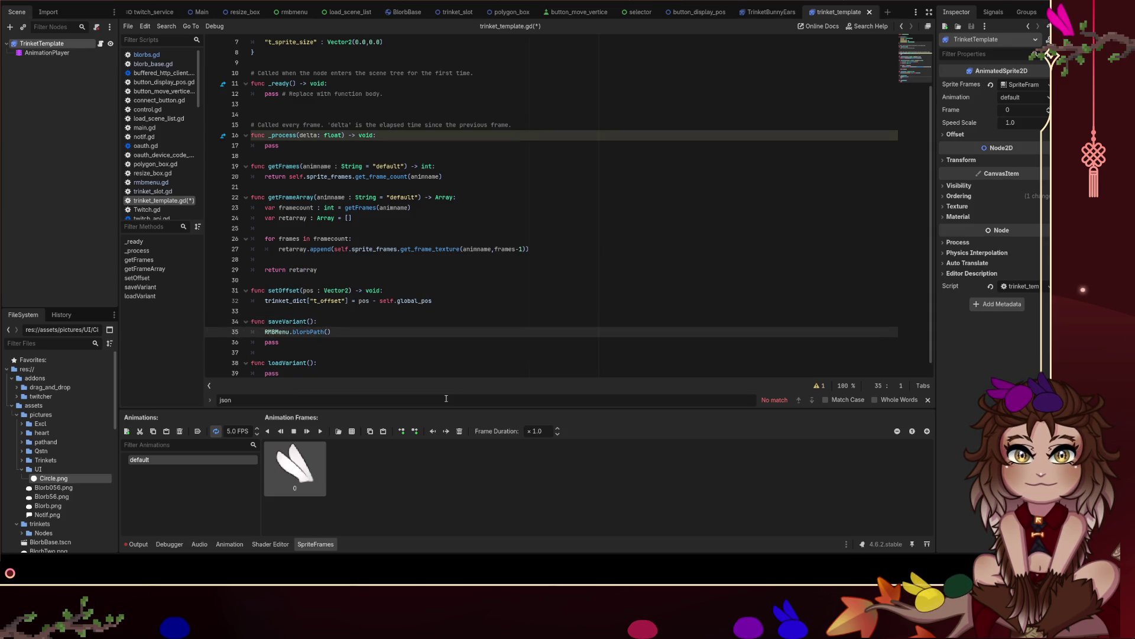
key(Down)
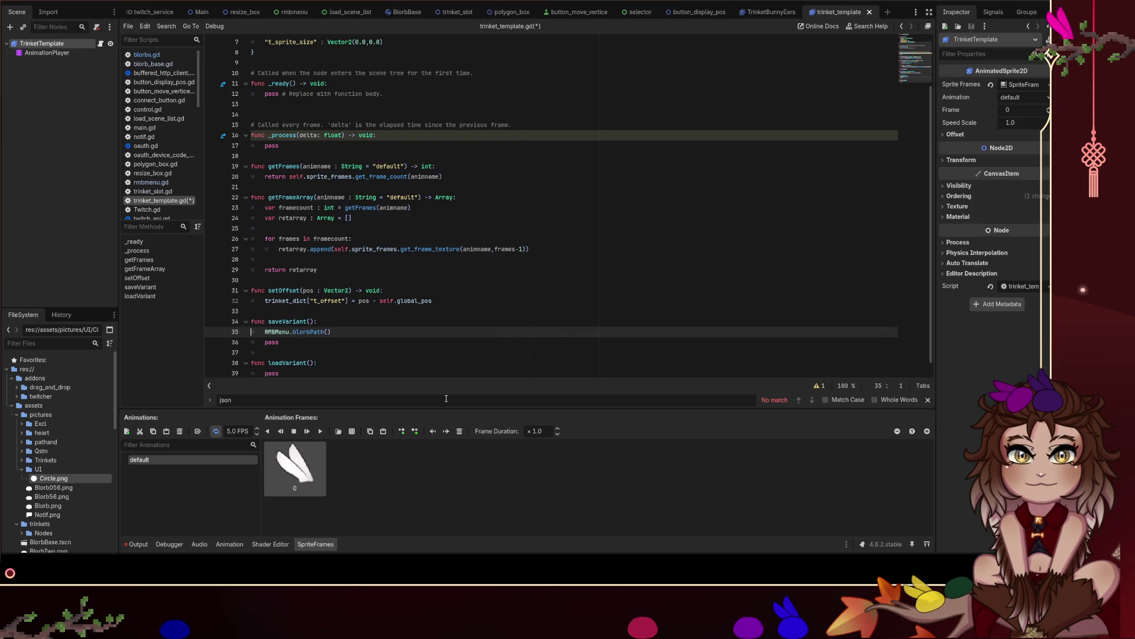
key(Up)
key(Up)
key(End)
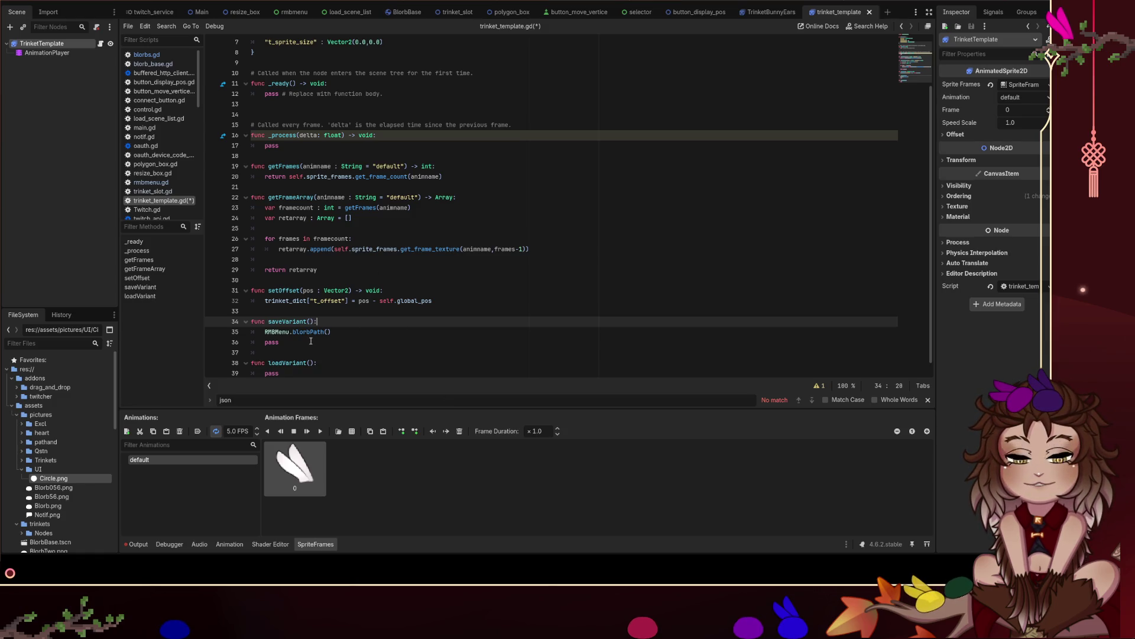
click(146, 55)
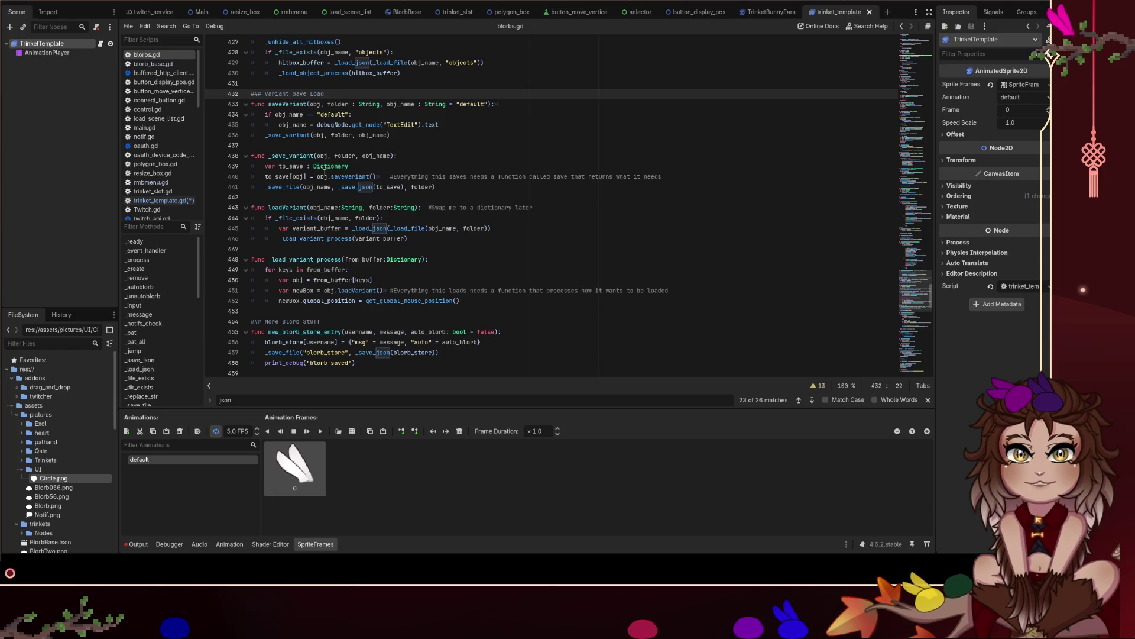
click(185, 202)
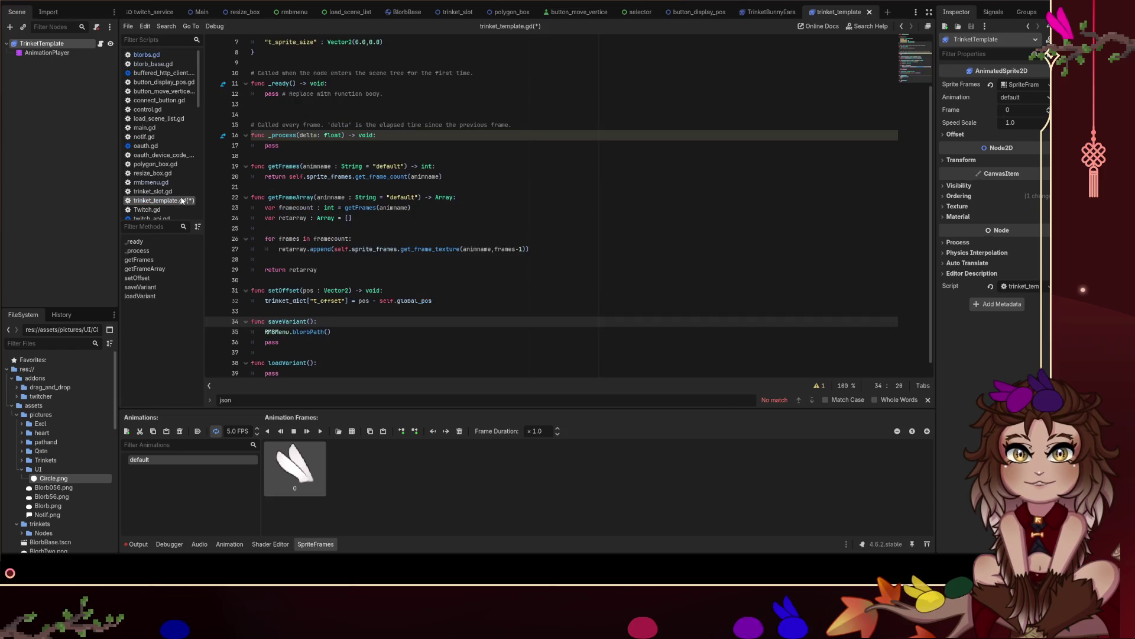
Give saveVariant() an -> Array return type and replace its pass with return trinket_dict.
scroll(233, 224, down, 1)
key(Down)
key(Down)
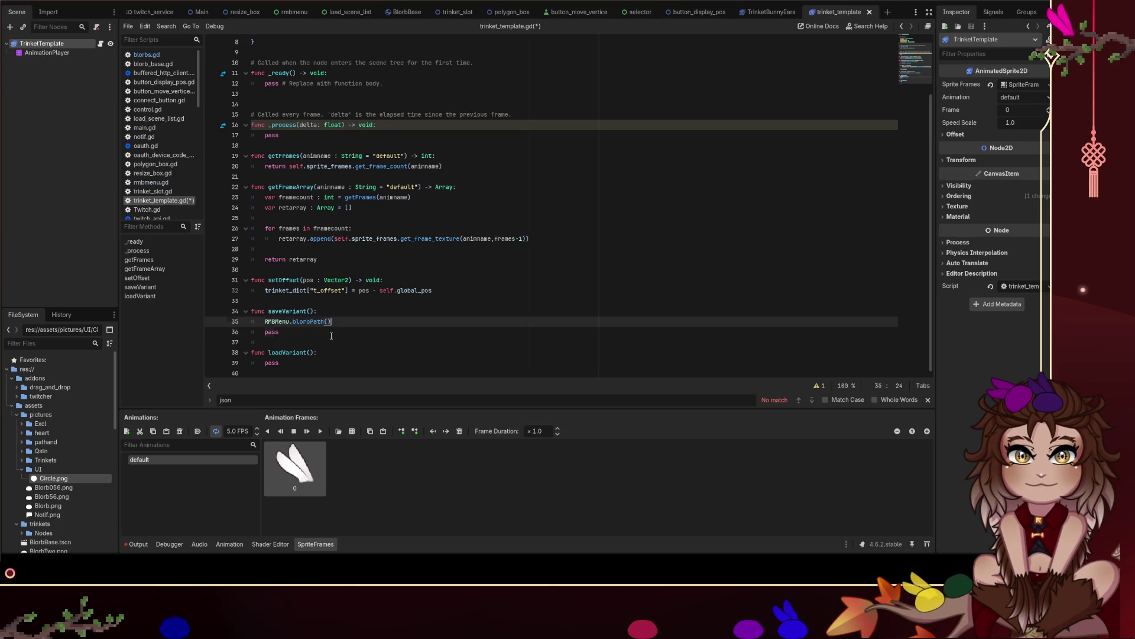
click(314, 312)
text(->)
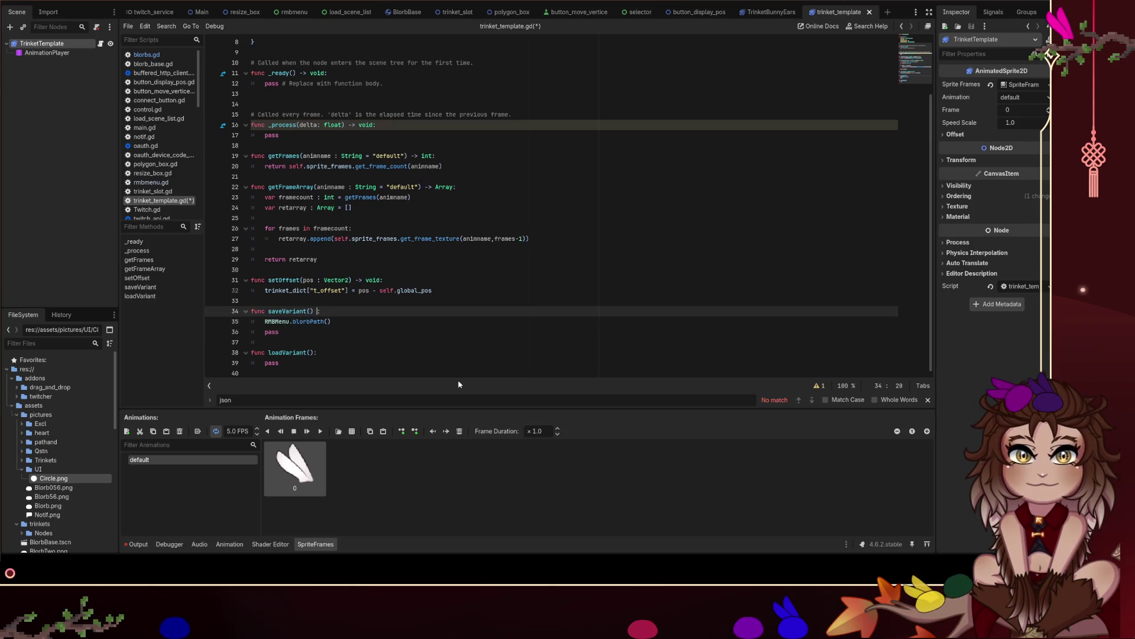
text( retu)
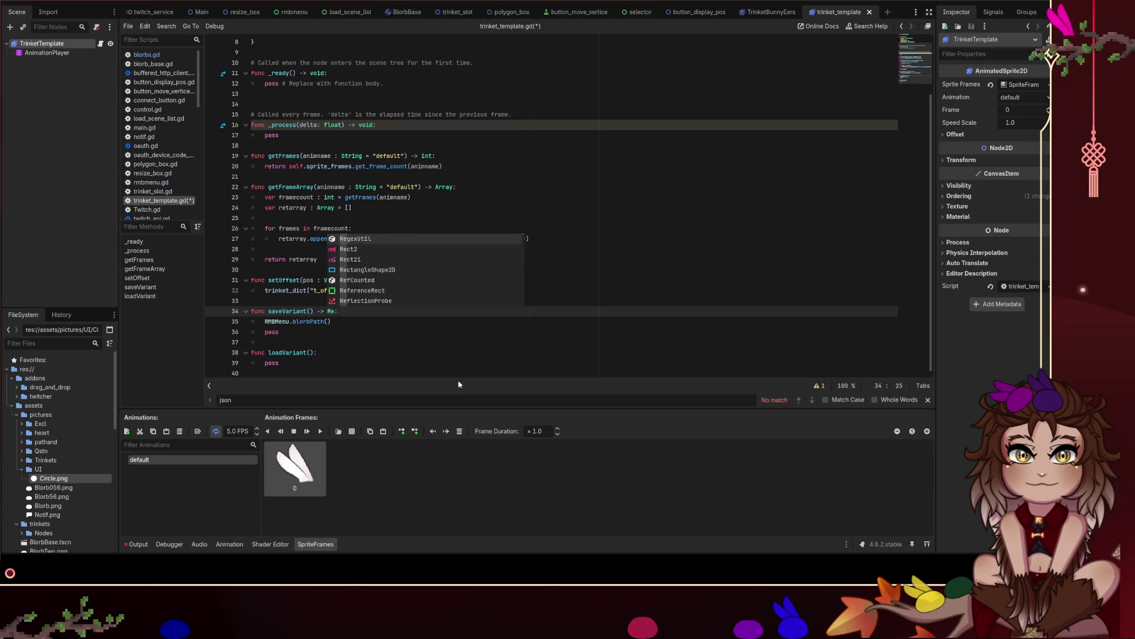
text(r)
key(BackSpace)
key(BackSpace)
key(BackSpace)
text(Array)
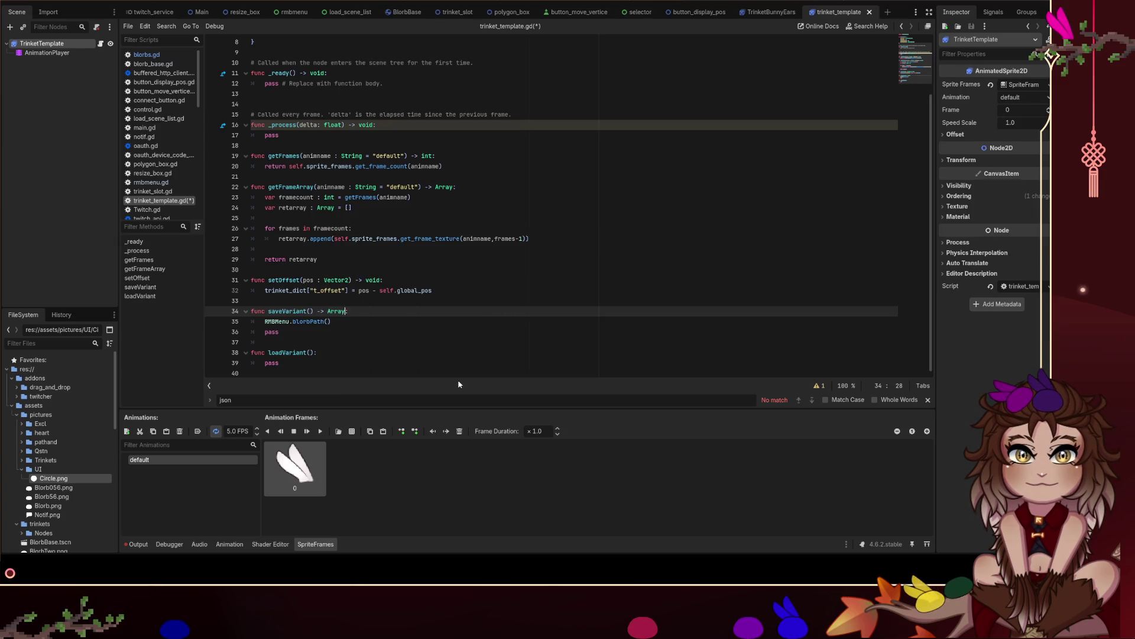
key(Escape)
key(Escape)
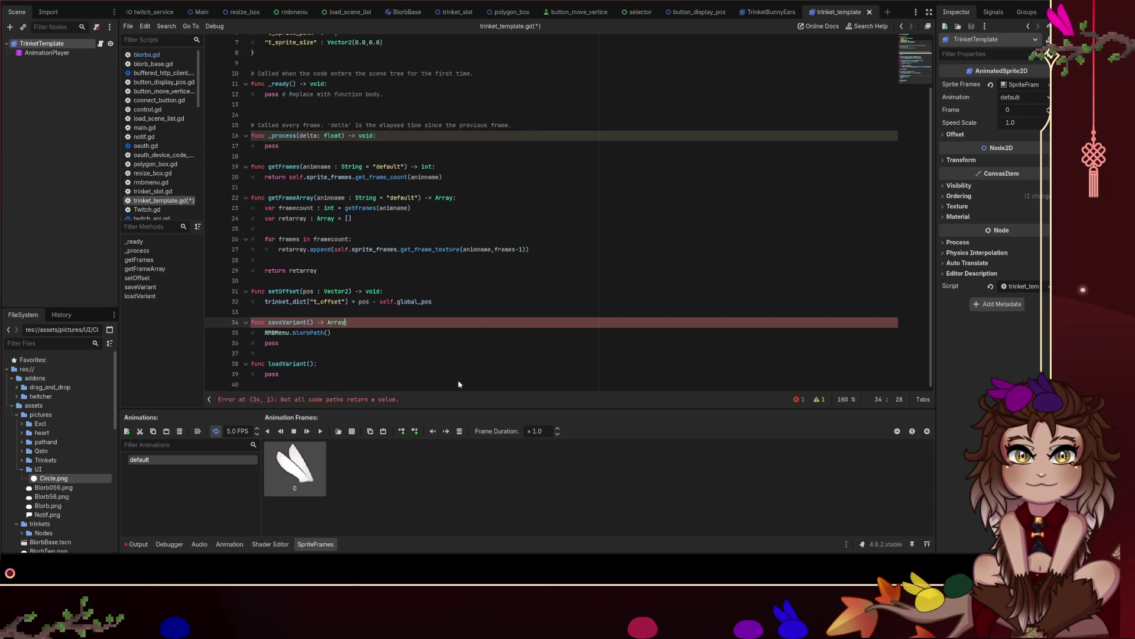
key(Down)
key(Down)
key(BackSpace)
key(BackSpace)
key(BackSpace)
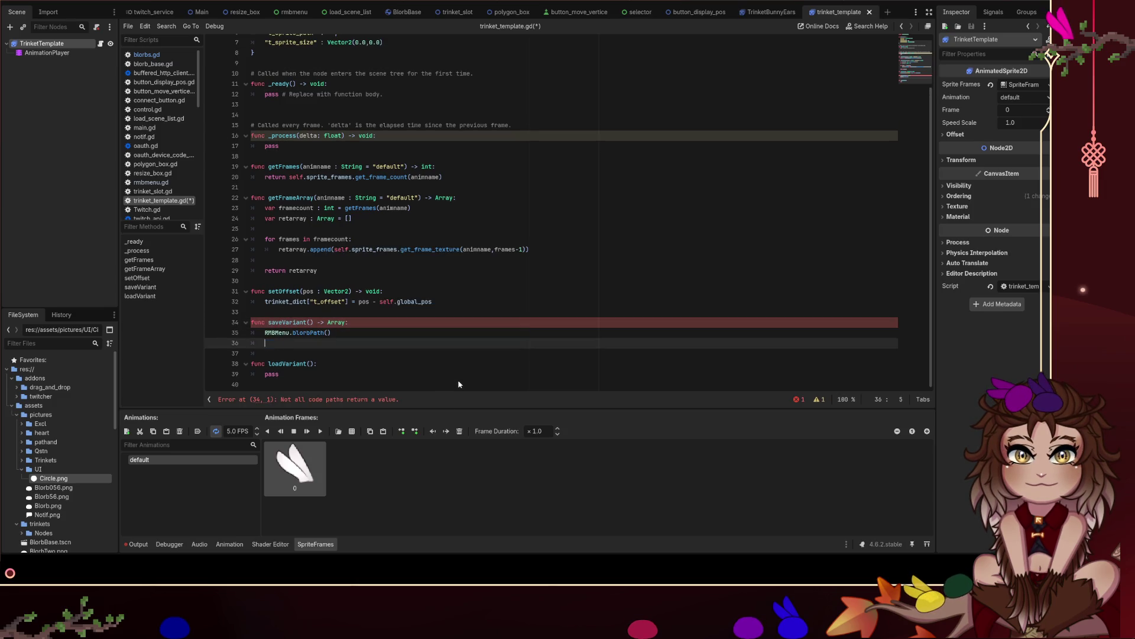
key(BackSpace)
key(BackSpace)
key(ctrl+shift+Left)
key(ctrl+shift+Left)
key(ctrl+shift+Left)
text(return)
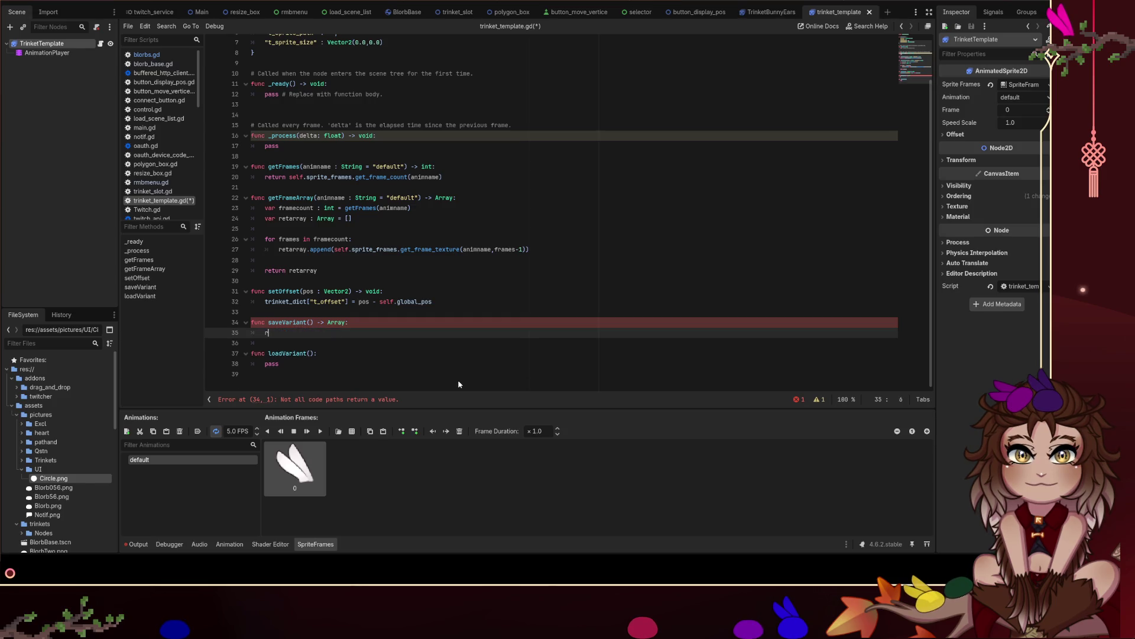
scroll(435, 215, up, 1)
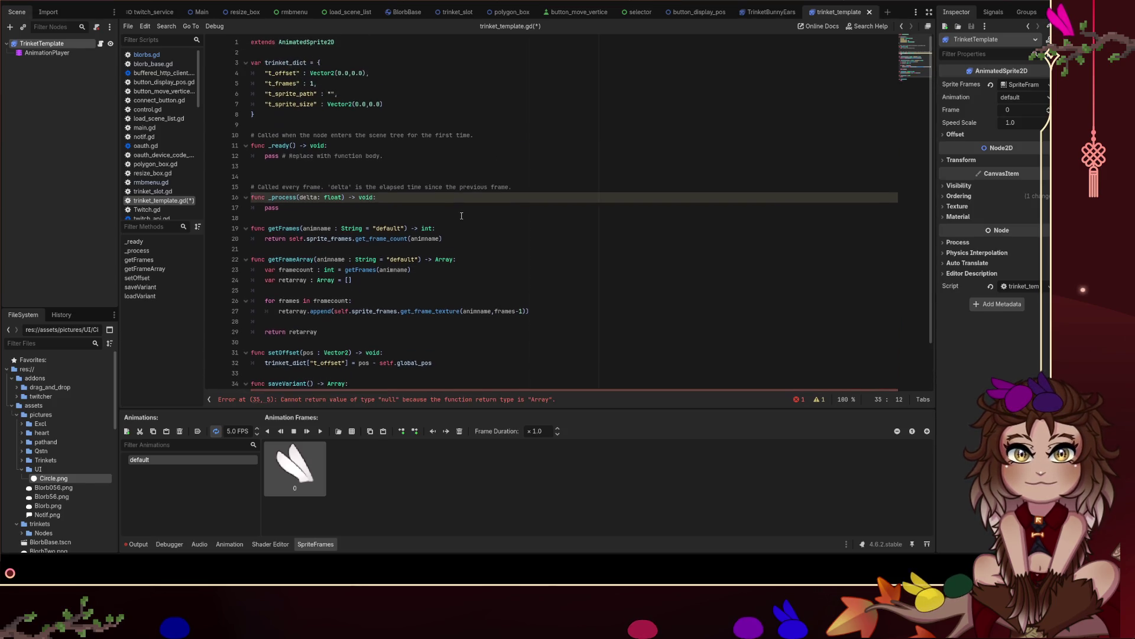
text(trinket_dict)
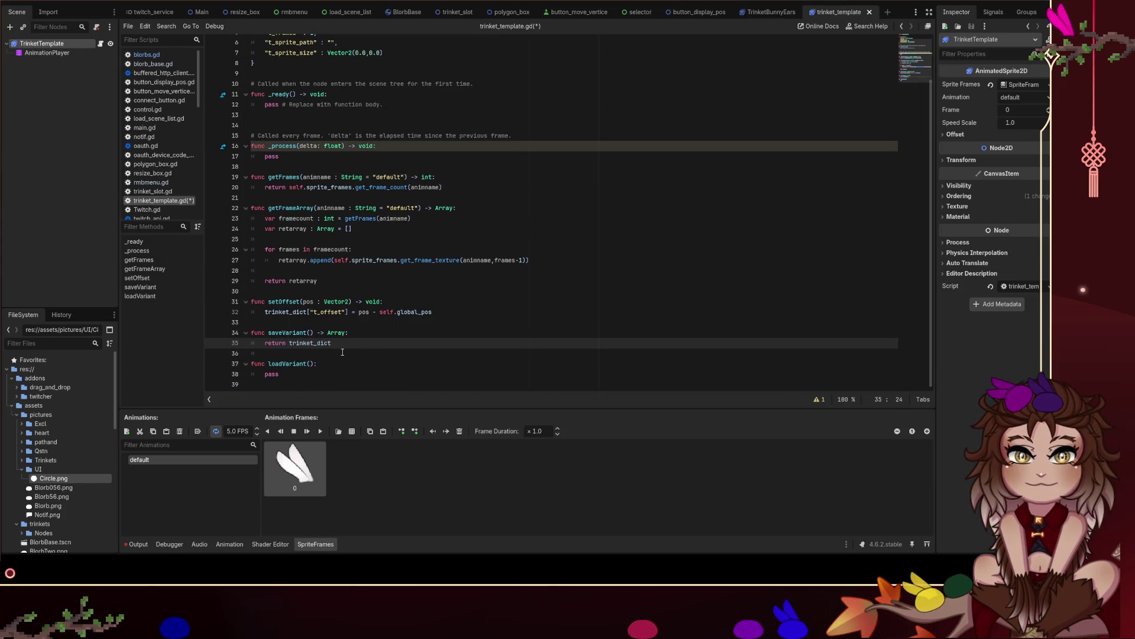
Add a dict : Dictionary parameter to loadVariant, leaving pass as its body.
click(278, 374)
double_click(310, 343)
click(274, 374)
click(278, 374)
scroll(395, 335, up, 2)
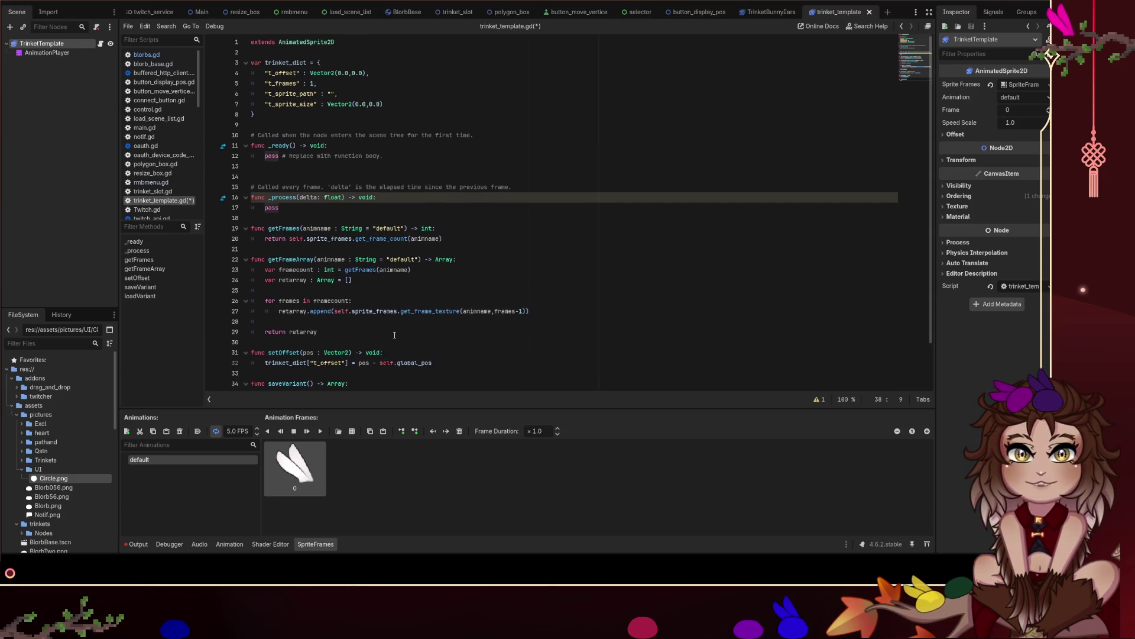
scroll(395, 334, down, 2)
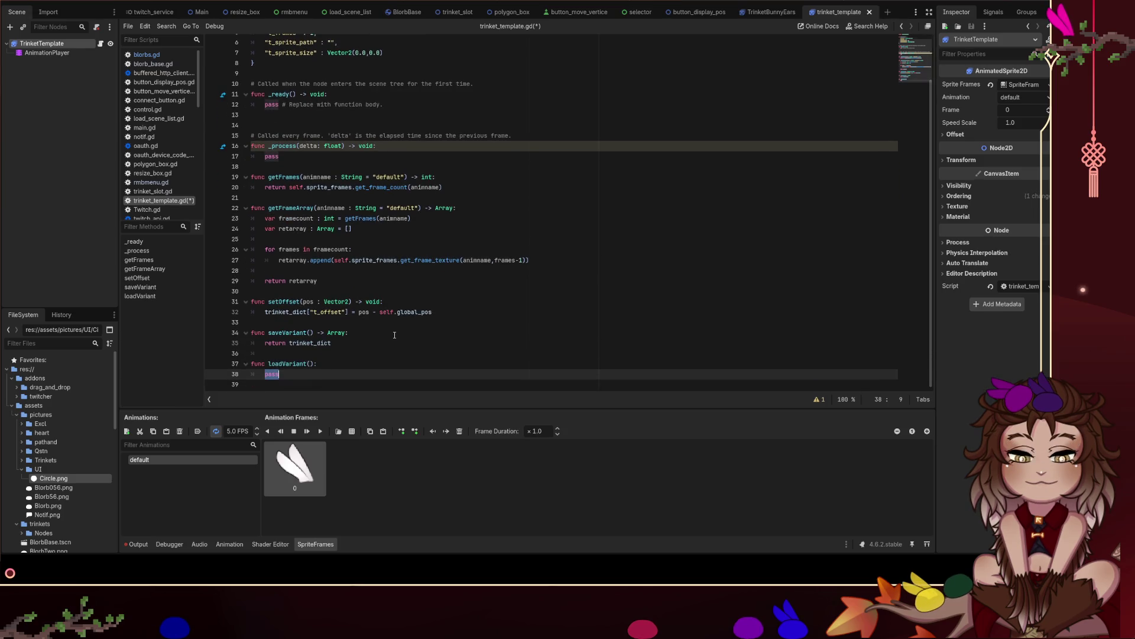
scroll(394, 334, up, 2)
scroll(395, 334, down, 2)
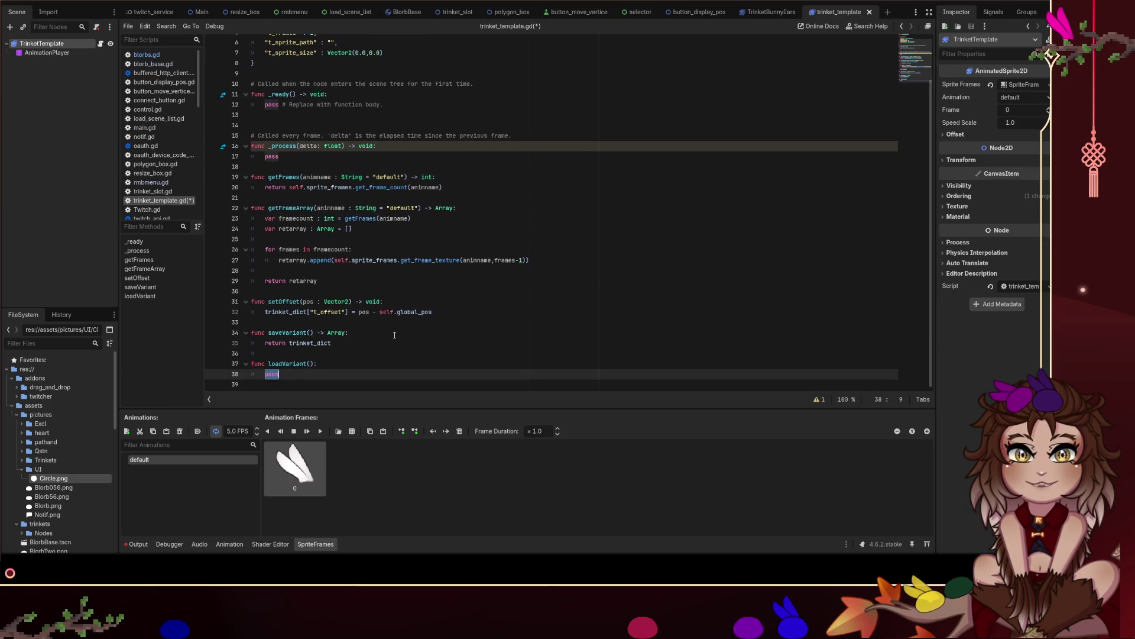
key(Up)
key(End)
key(Left)
key(Left)
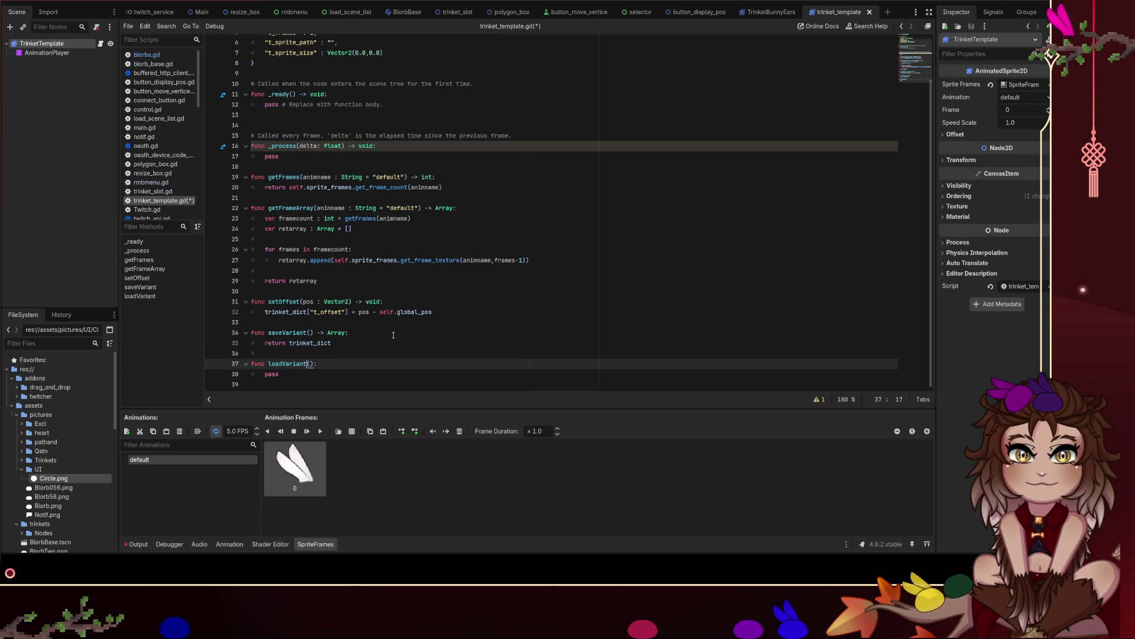
text(dict)
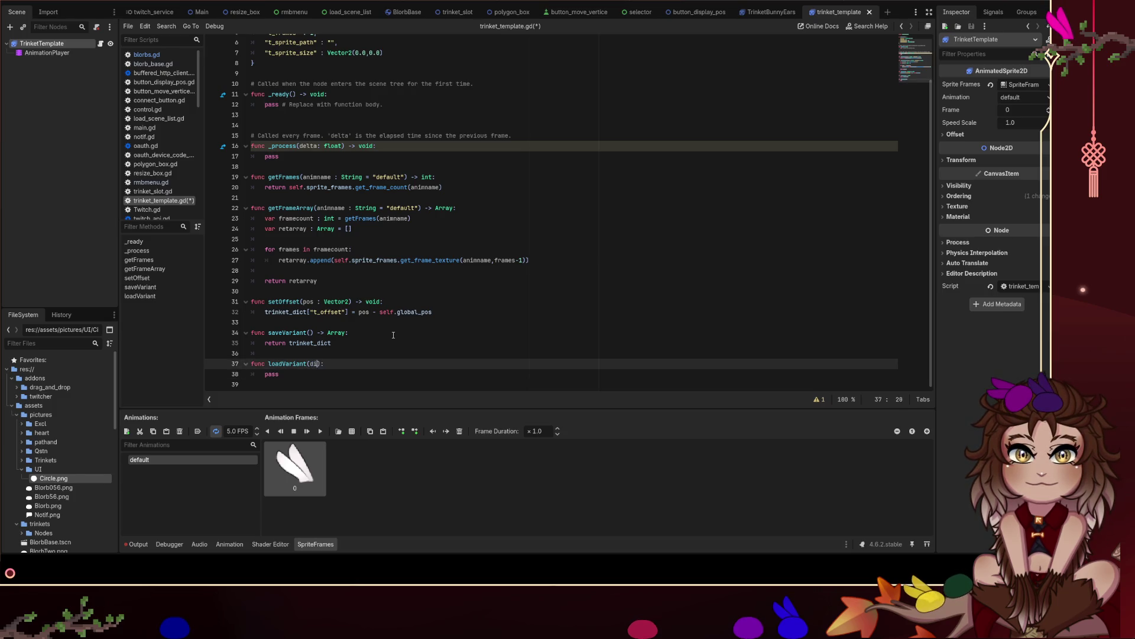
text( : Dictionary)
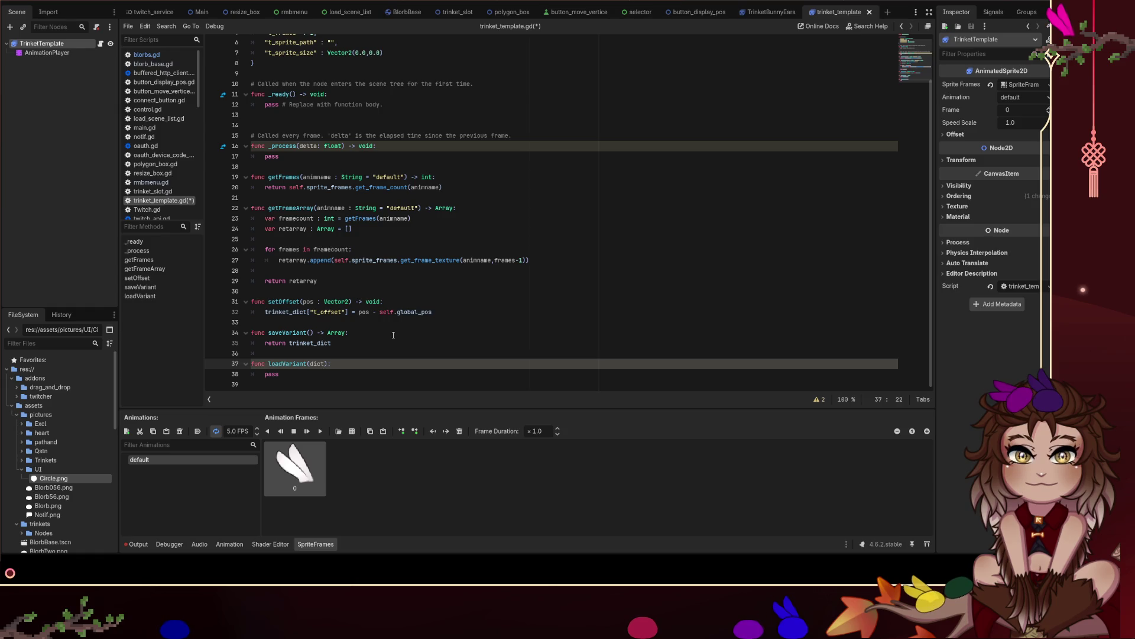
key(Down)
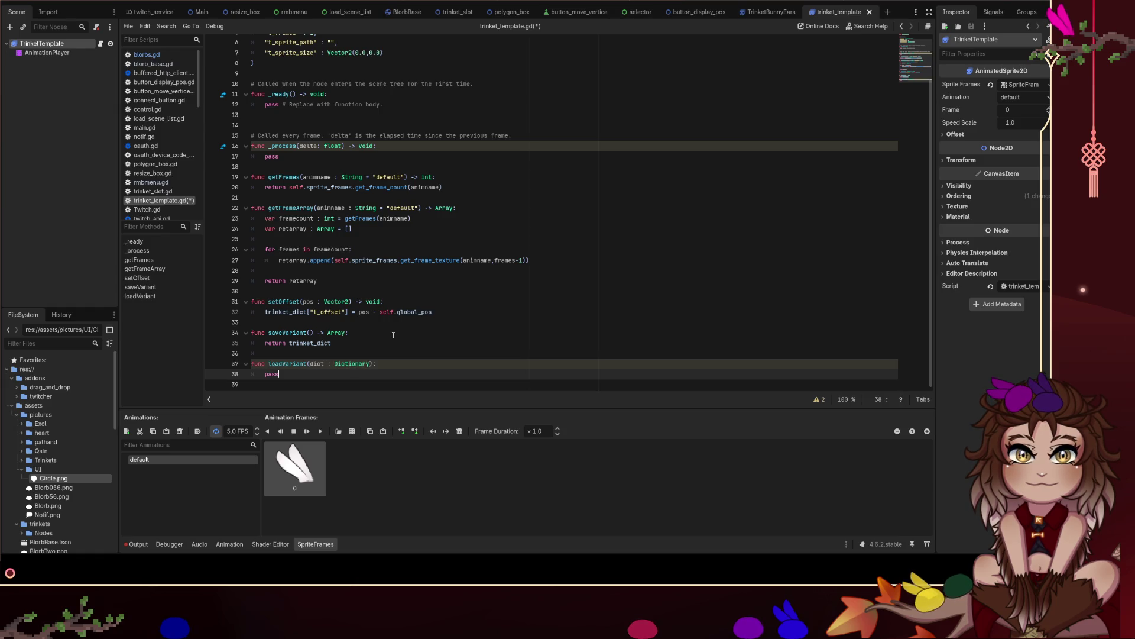
key(ctrl+shift+Left)
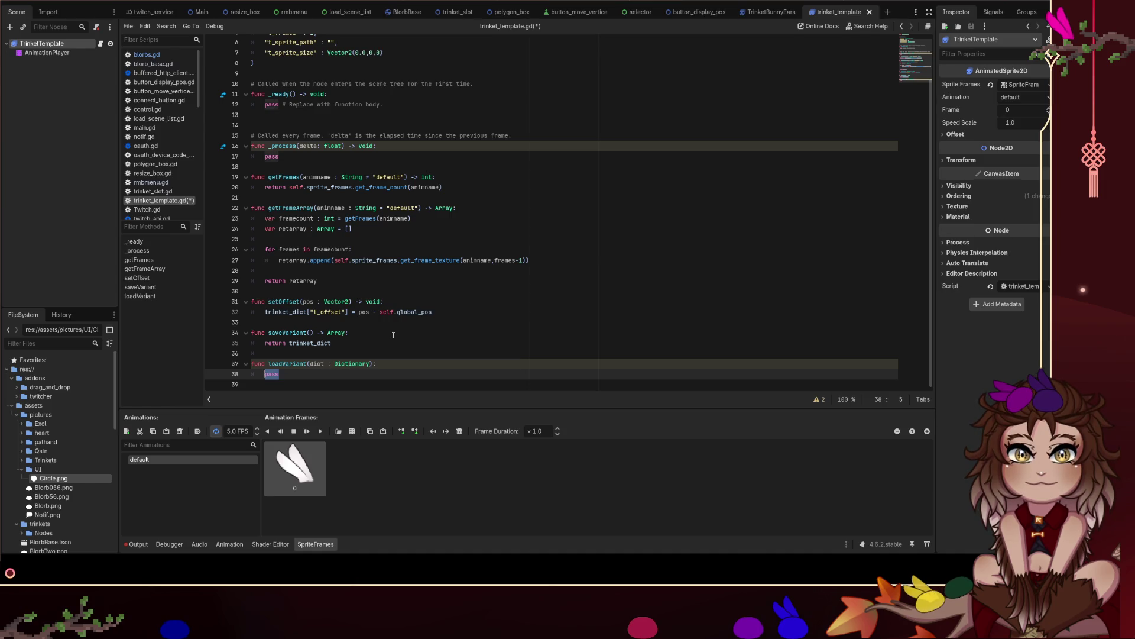
scroll(402, 314, up, 2)
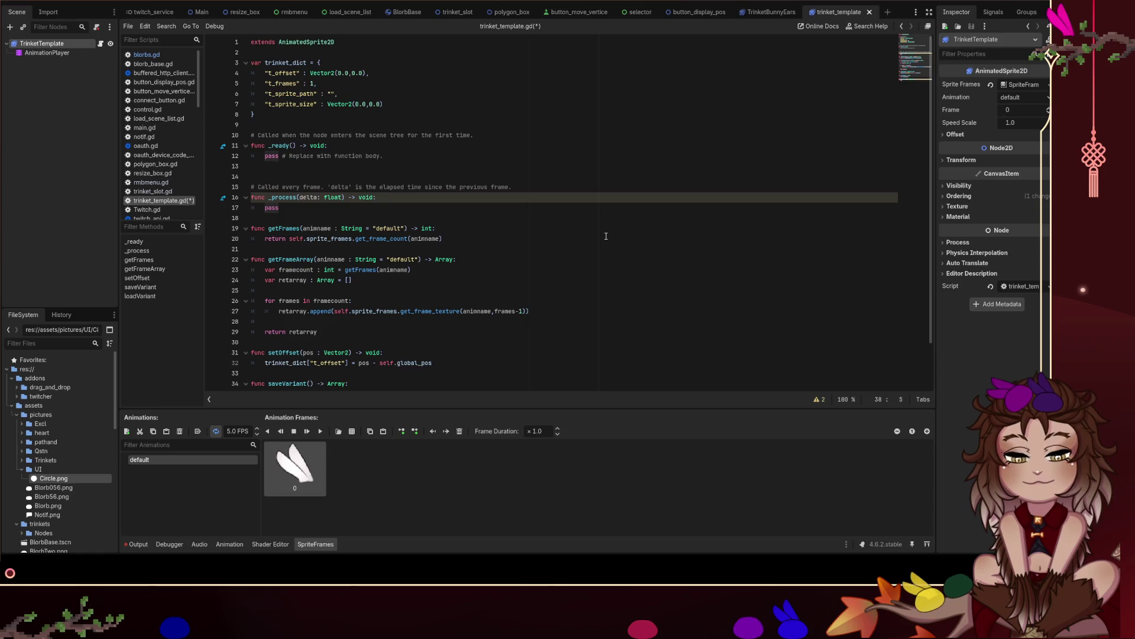
In blorbs.gd, review the ArrtoVec2 and Vector2 conversions and the saveShape and _save_file calls.
click(154, 55)
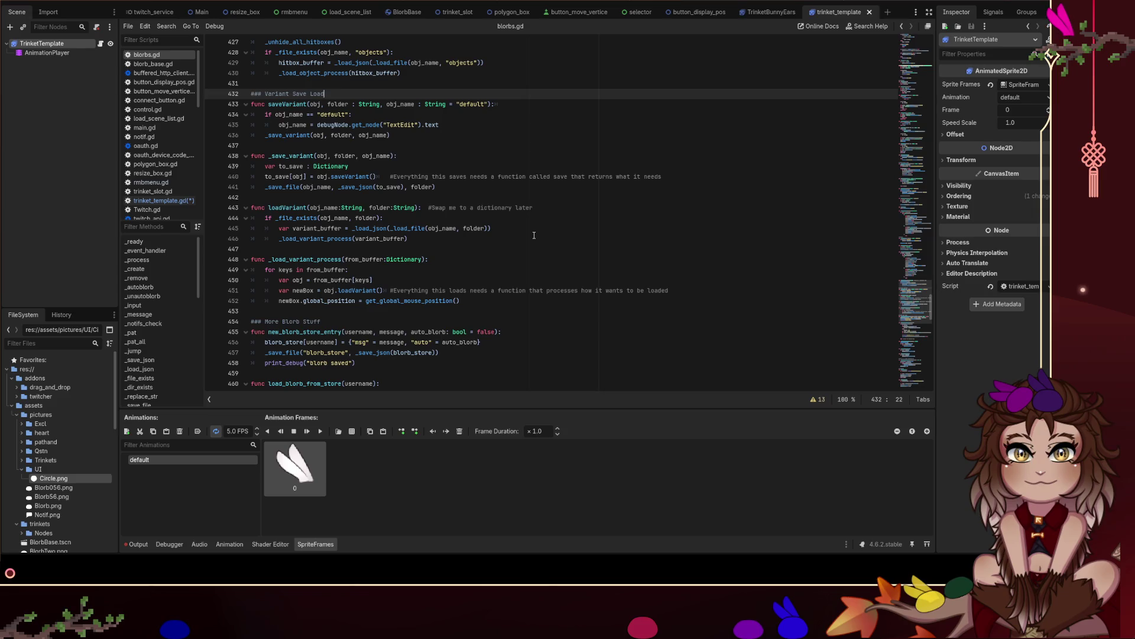
scroll(534, 235, up, 1)
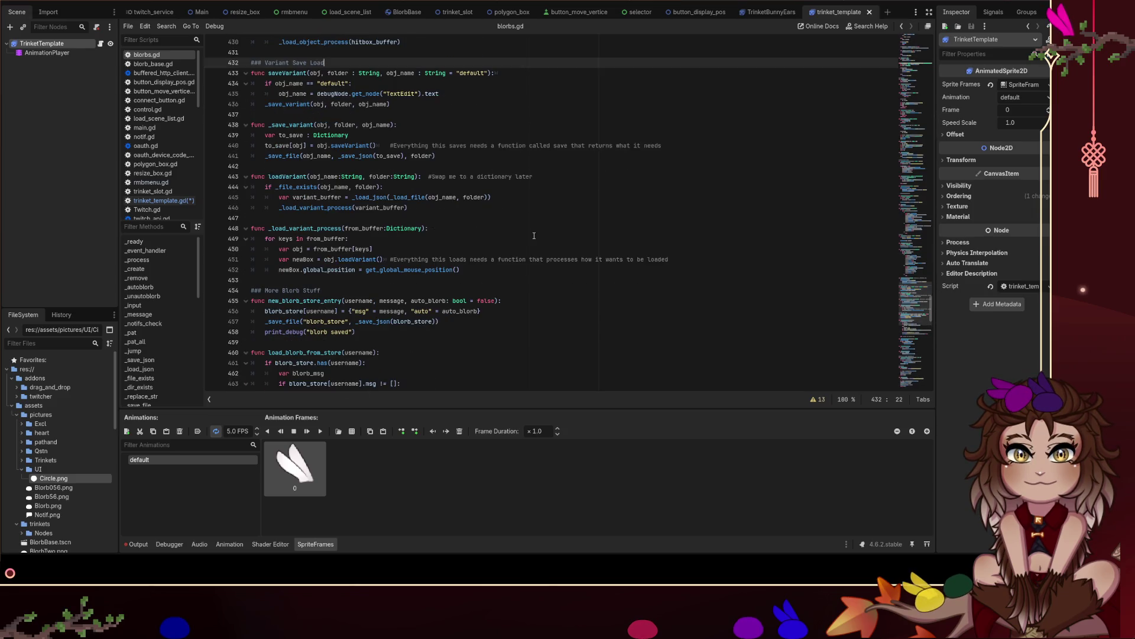
scroll(534, 235, up, 8)
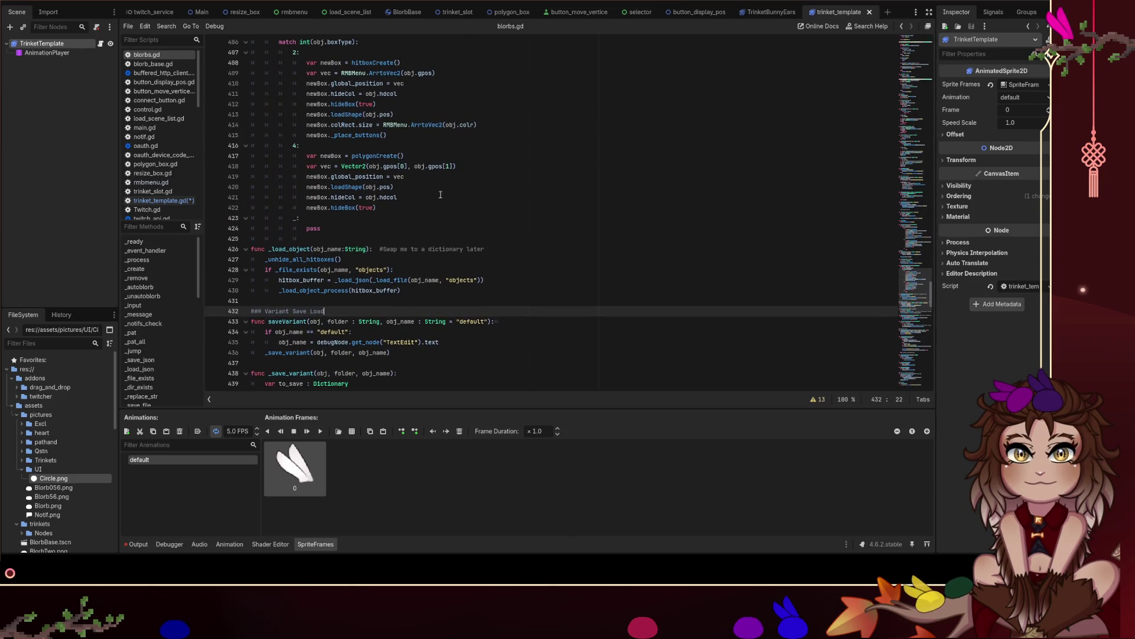
scroll(416, 182, up, 1)
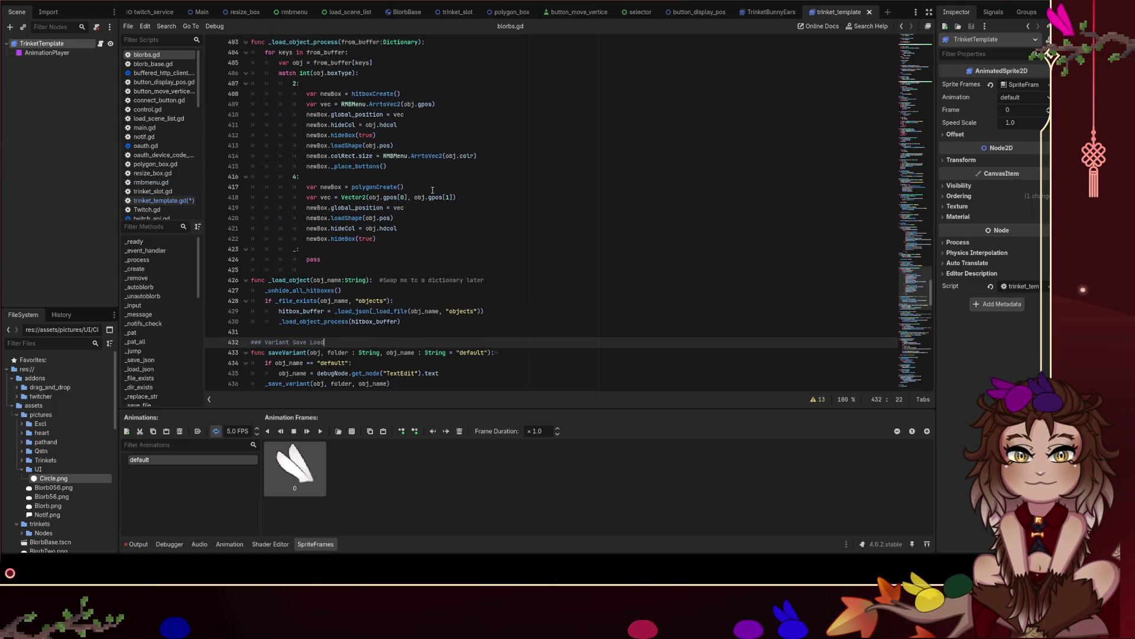
drag(460, 107, 251, 104)
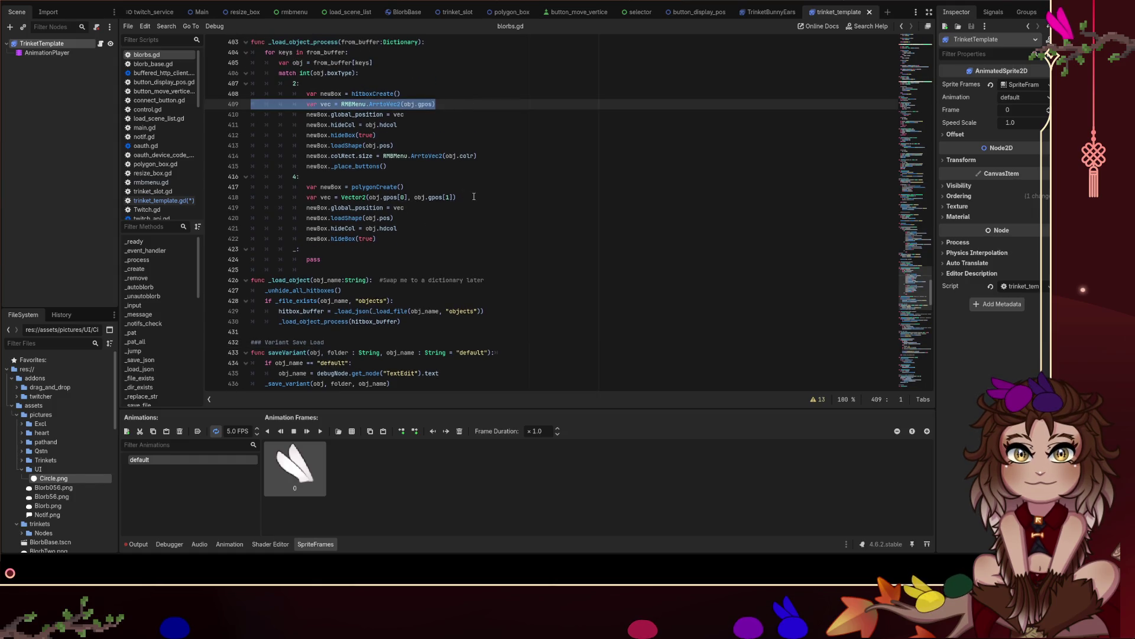
drag(474, 196, 251, 197)
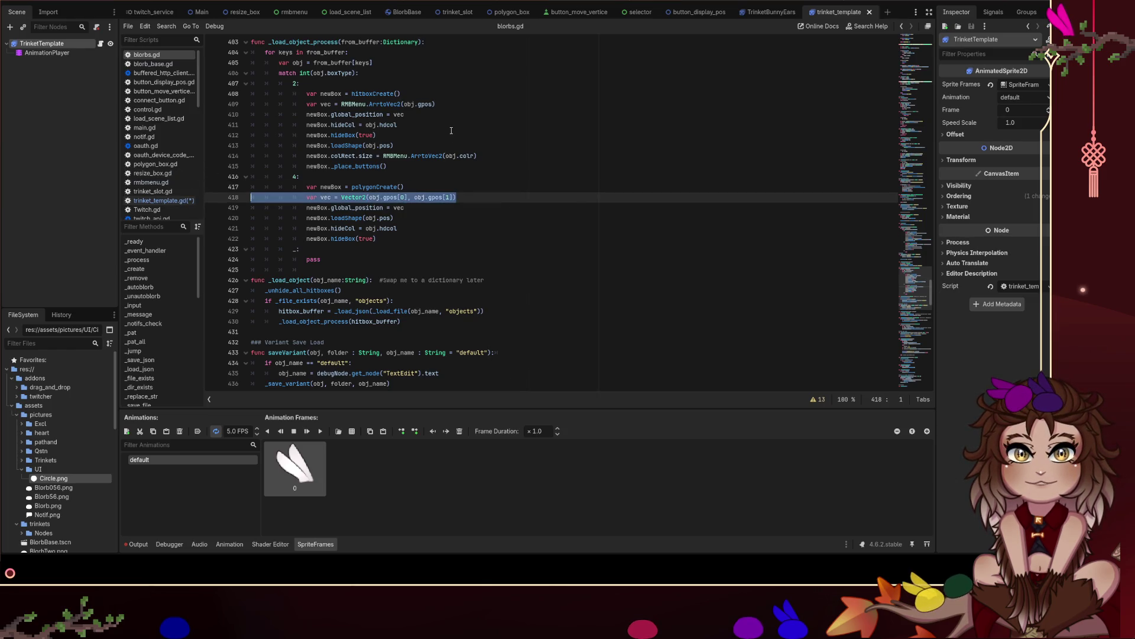
scroll(452, 130, up, 1)
scroll(452, 135, up, 1)
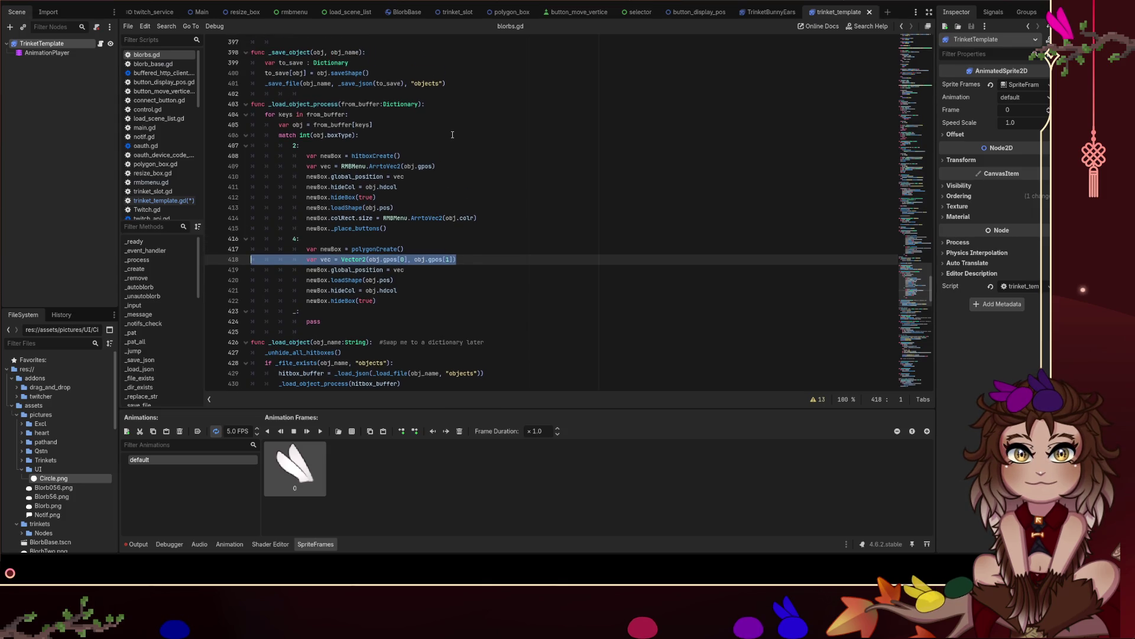
click(452, 167)
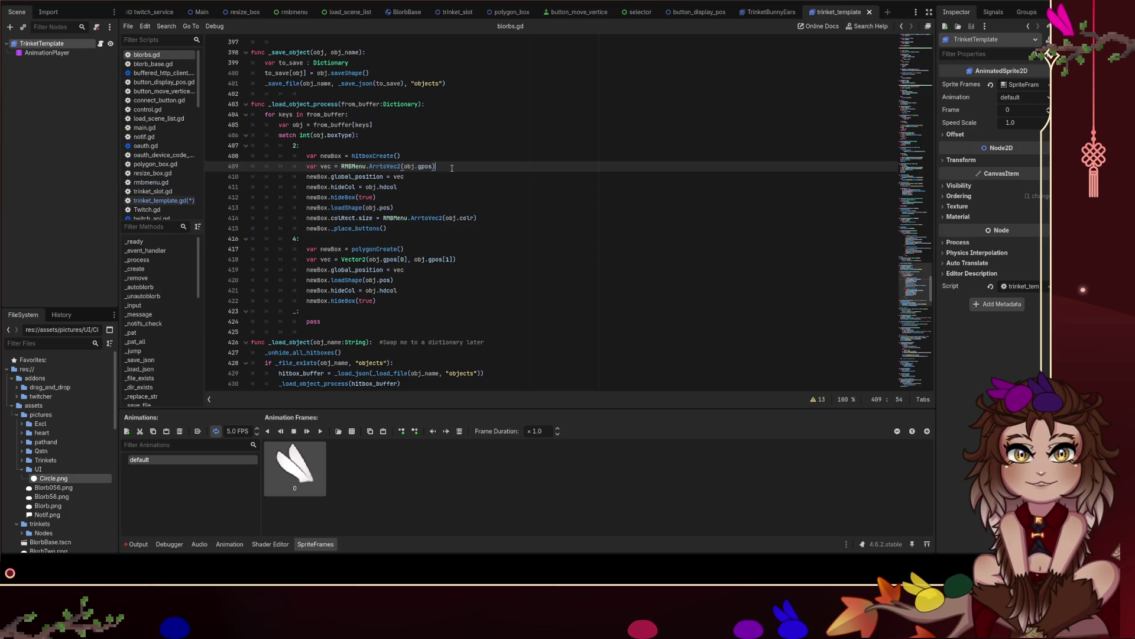
scroll(452, 168, up, 1)
scroll(452, 168, up, 1)
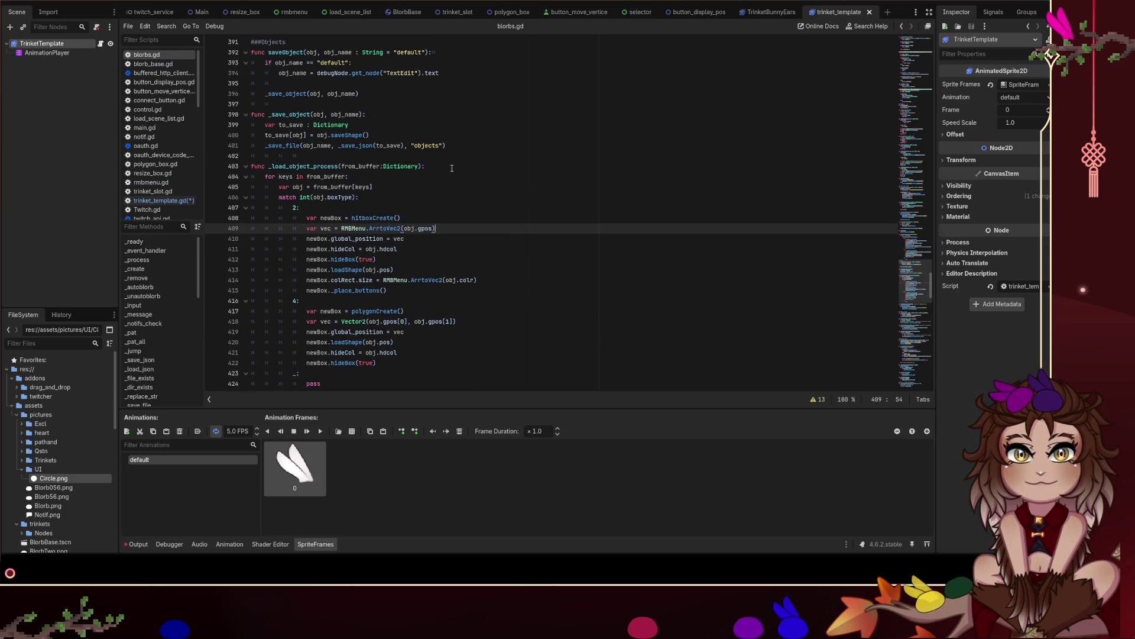
click(353, 135)
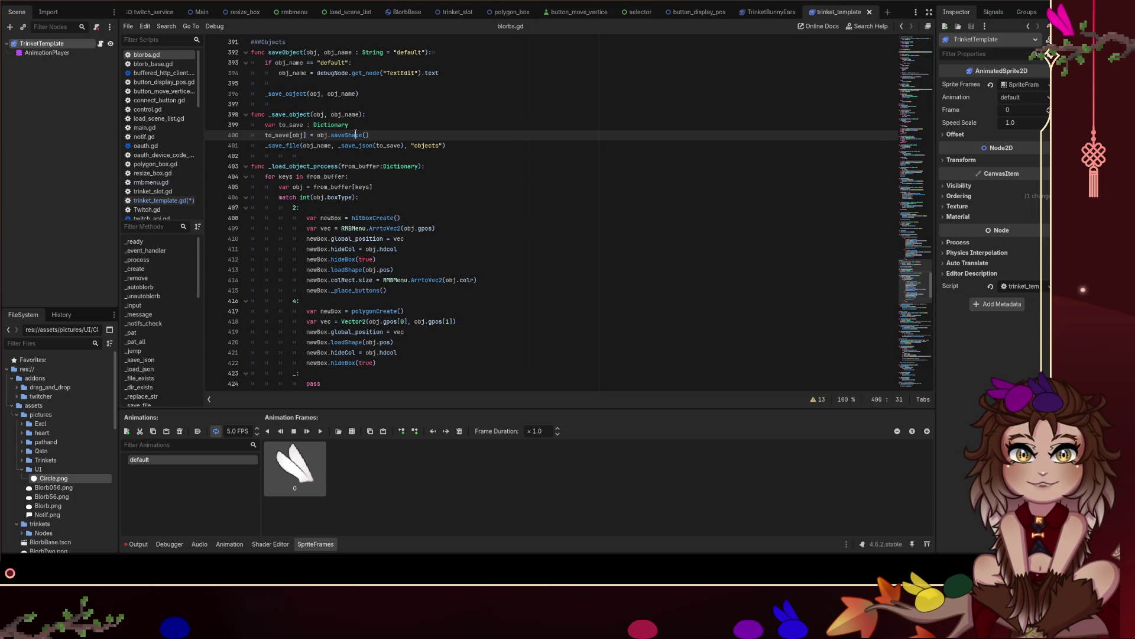
click(388, 146)
click(341, 137)
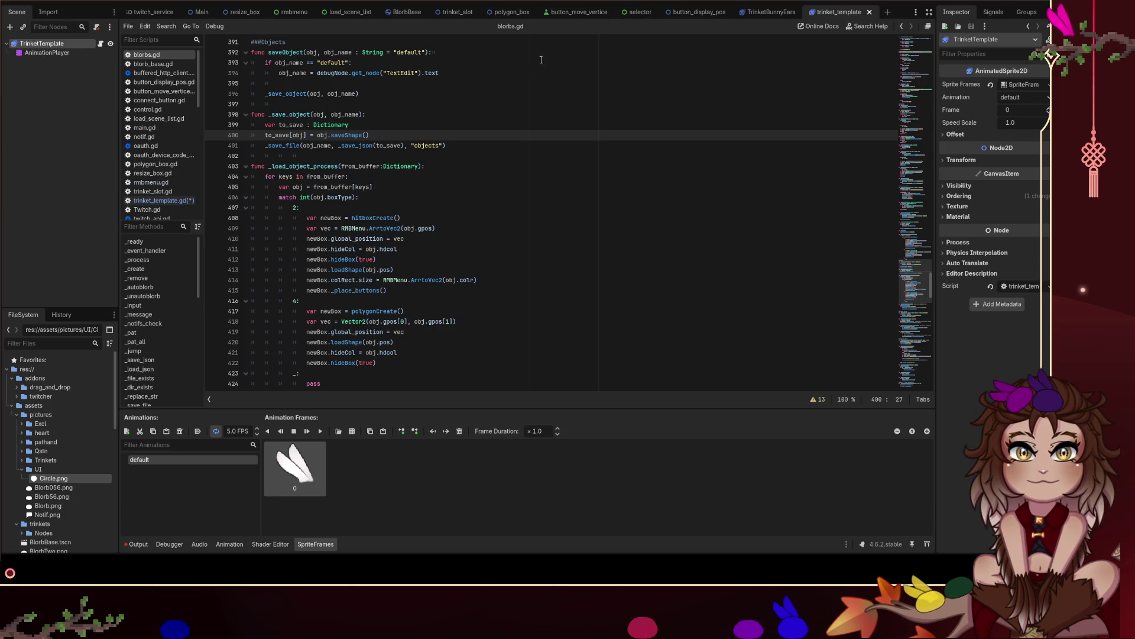
Toggle between the resize_box and trinket_template scenes, then bring up resize_box.gd at line 248.
click(243, 11)
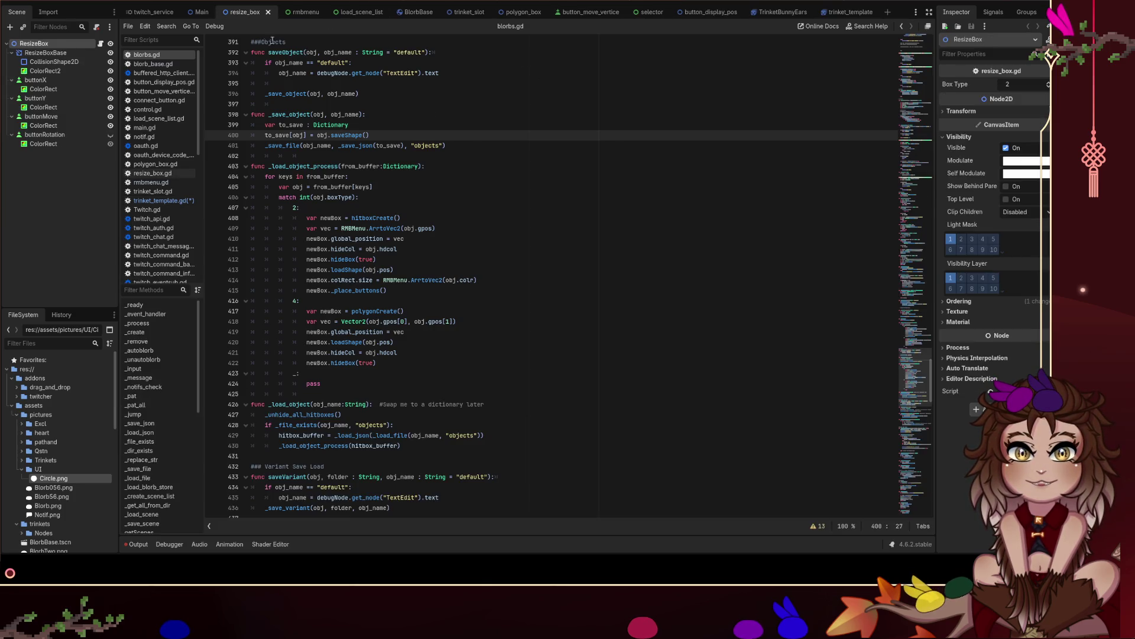
click(833, 13)
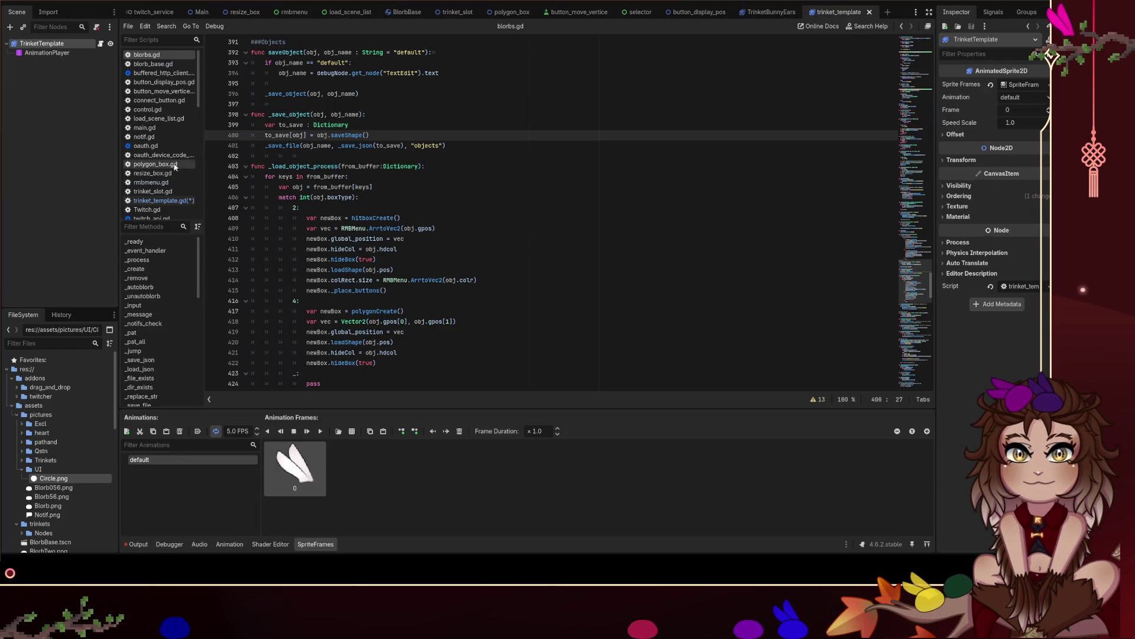
click(152, 172)
scroll(431, 172, down, 4)
click(430, 172)
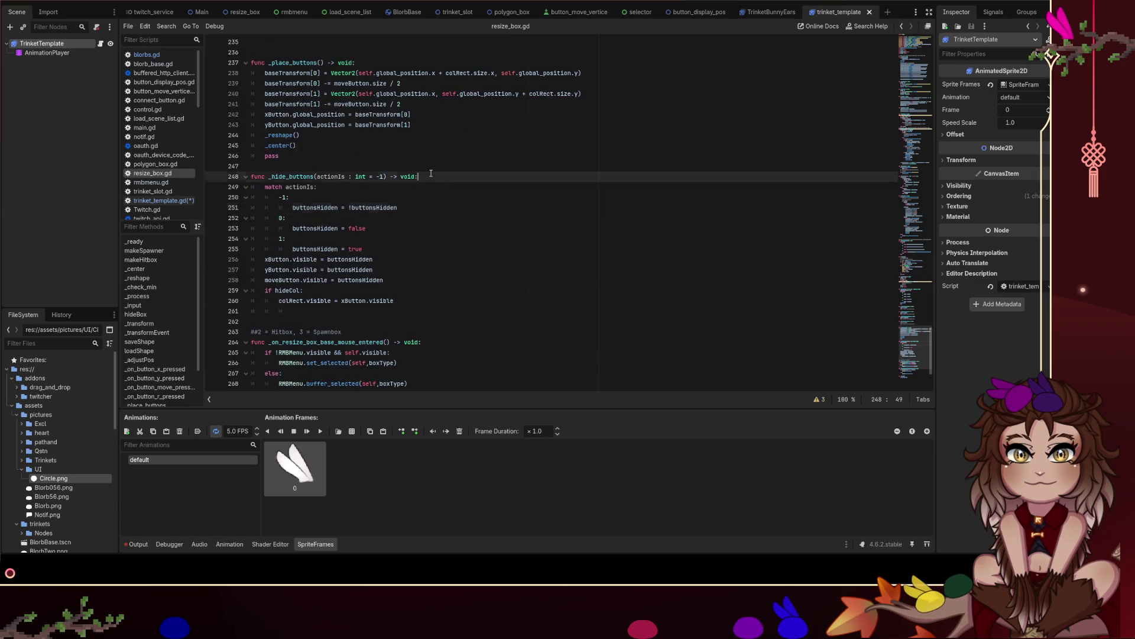
Find saveShape in resize_box.gd, inspect its Vec2toArr conversion of global_position, then return to trinket_template.gd.
key(ctrl+f)
text(saveshape)
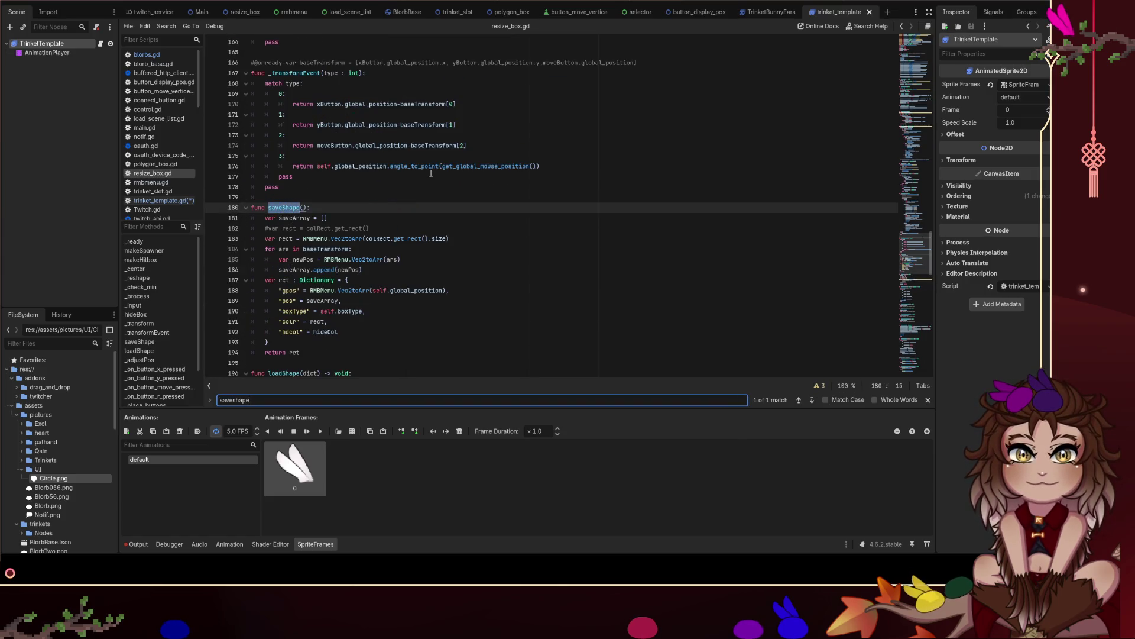
scroll(488, 271, down, 3)
click(386, 255)
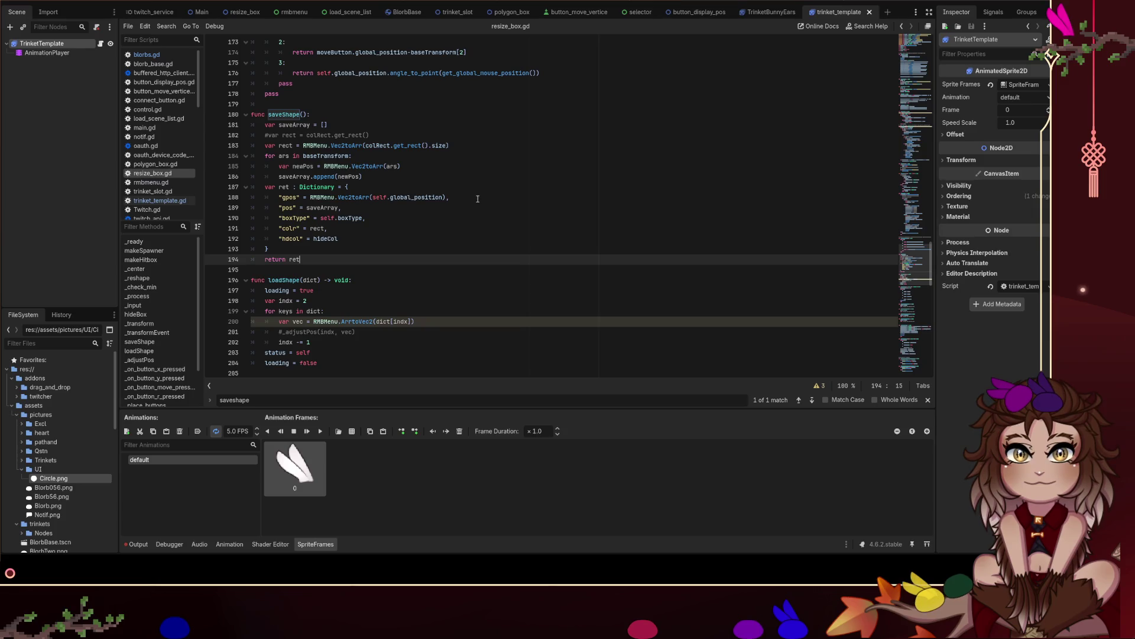
drag(309, 199, 447, 200)
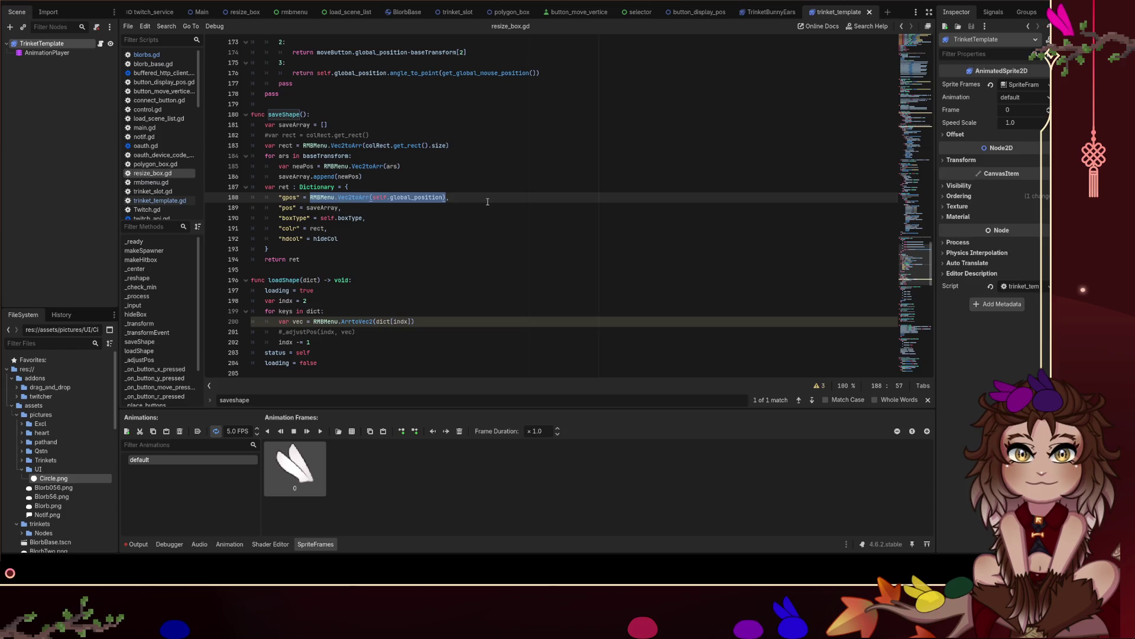
click(442, 193)
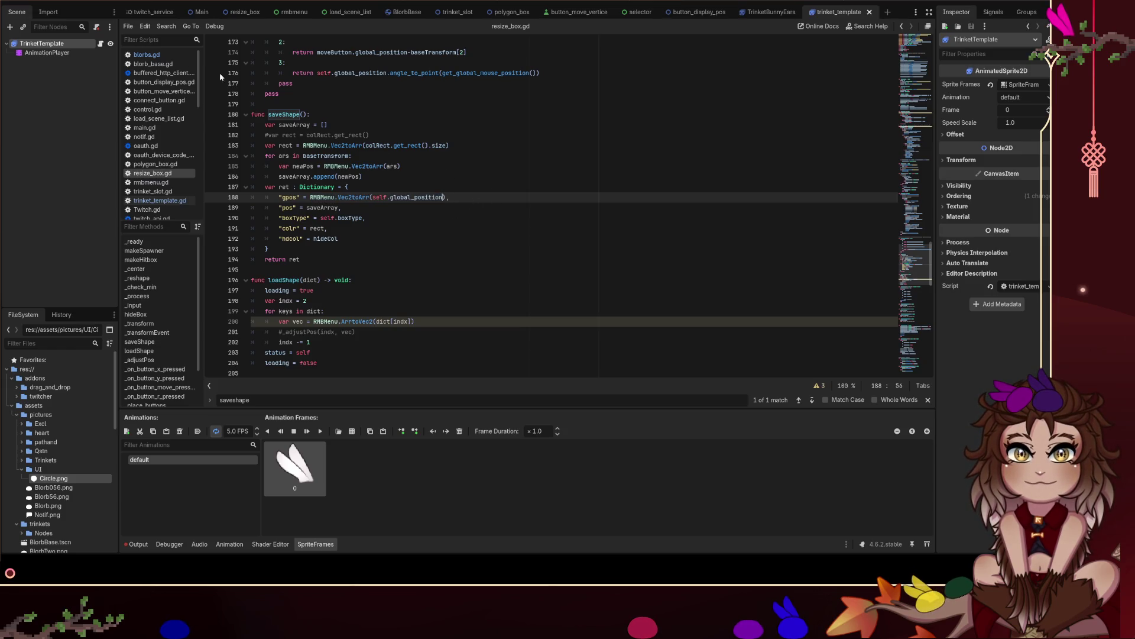
click(169, 58)
click(165, 201)
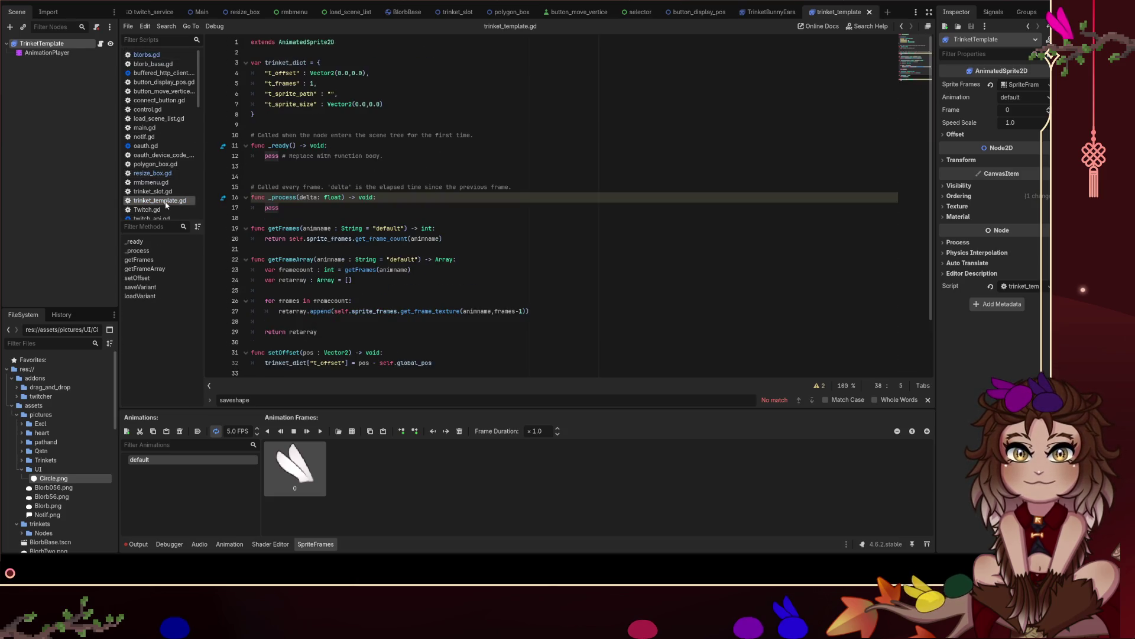
Check the t_offset default, then add a line 'var retArray : Array' at the top of saveVariant().
scroll(361, 192, down, 2)
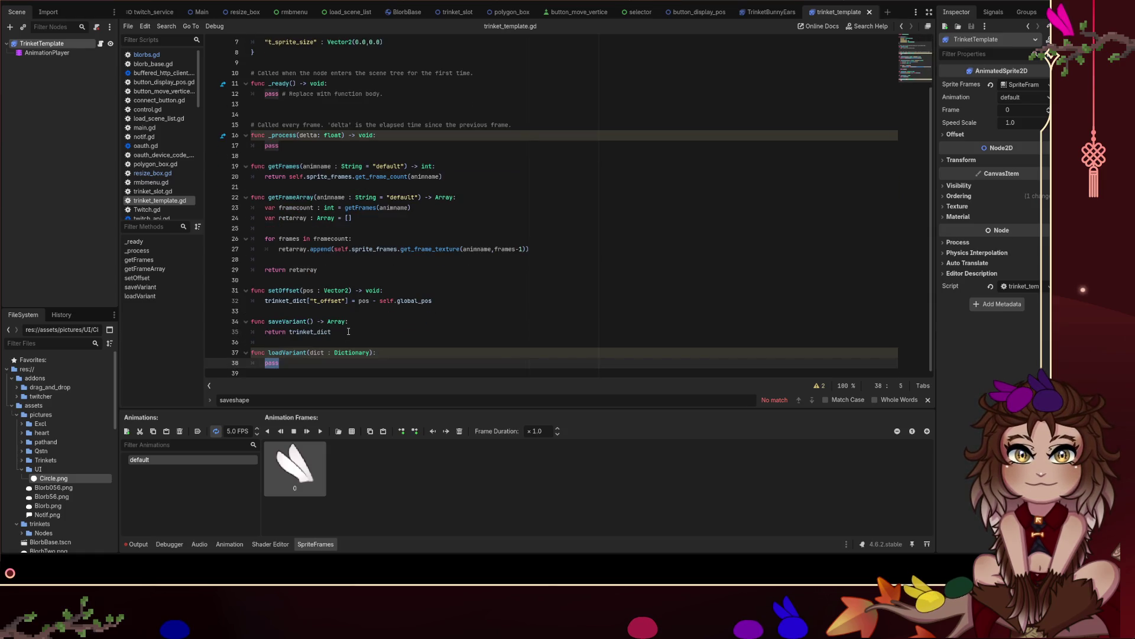
click(386, 326)
click(487, 289)
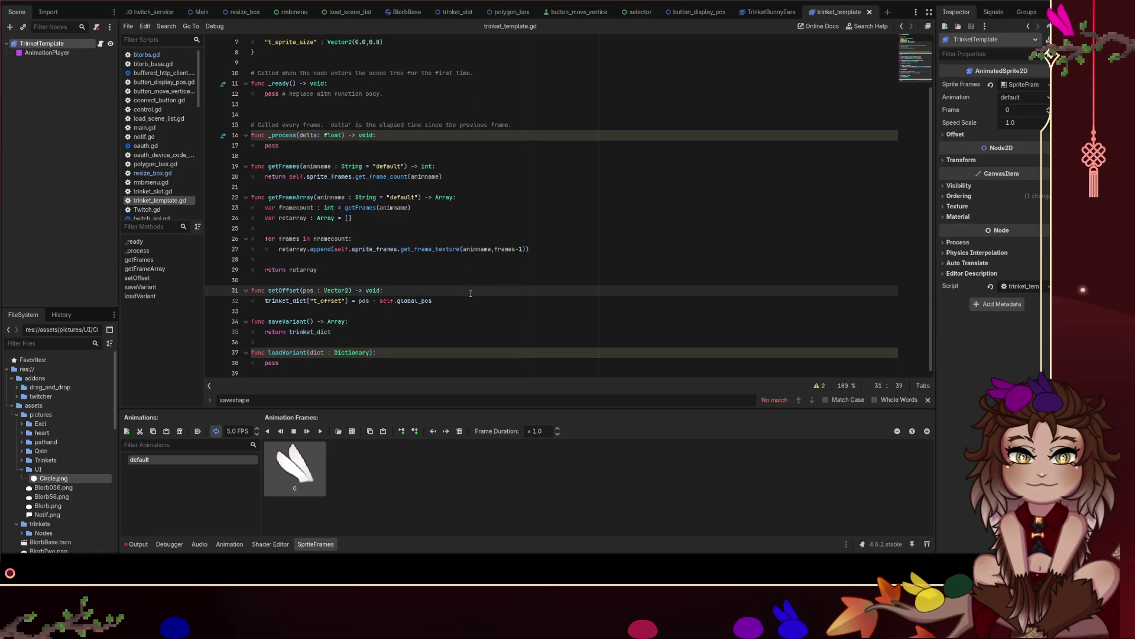
click(388, 319)
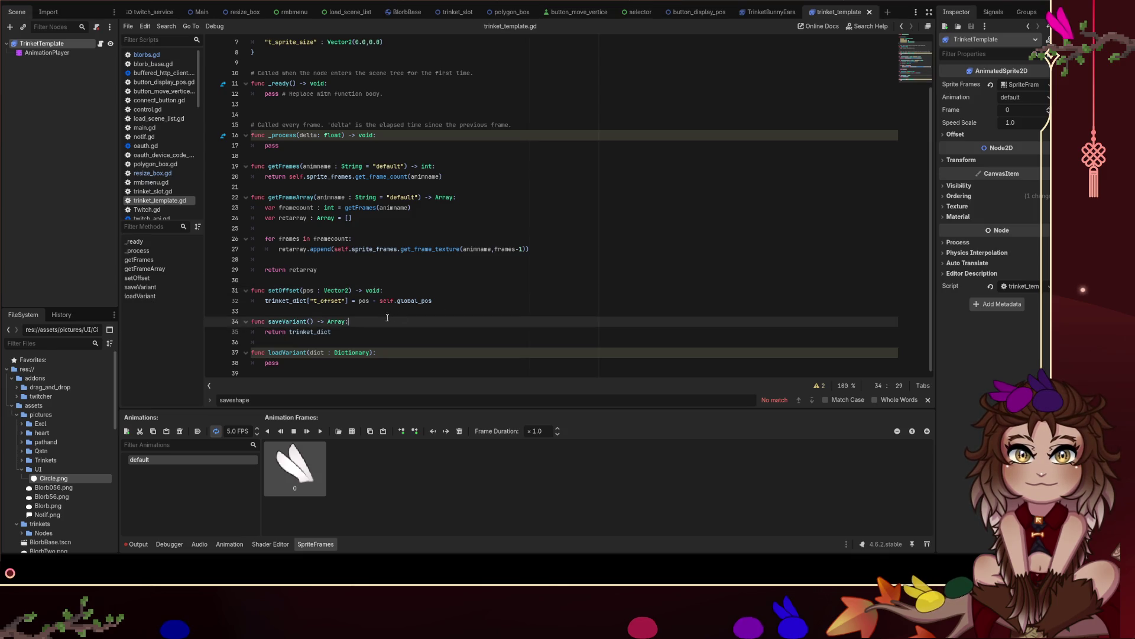
scroll(489, 322, up, 2)
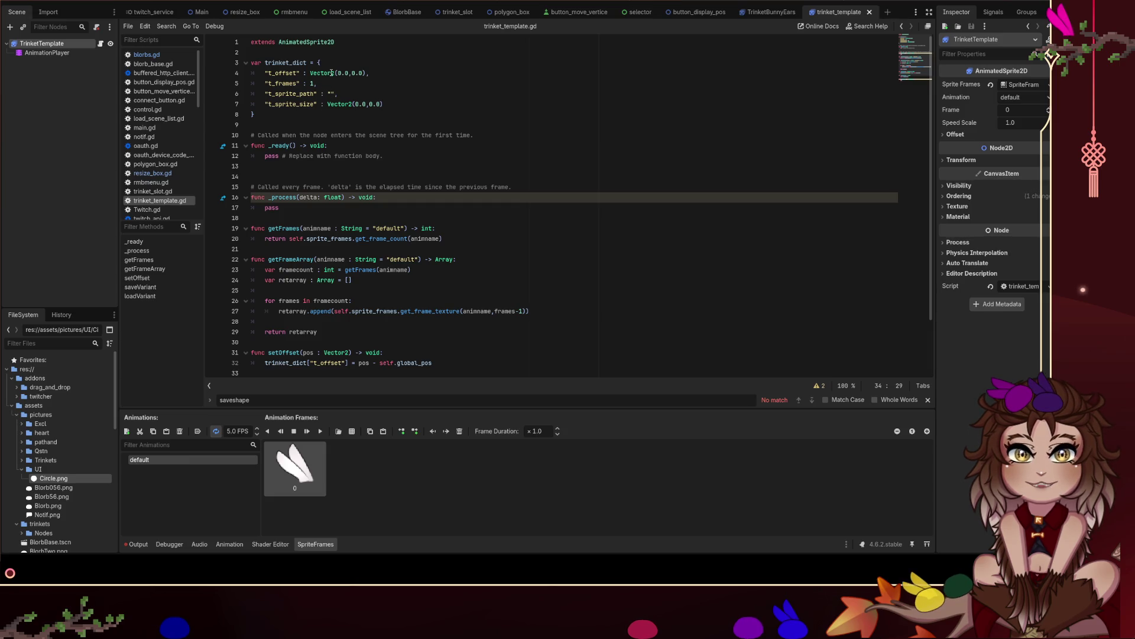
drag(366, 73, 311, 72)
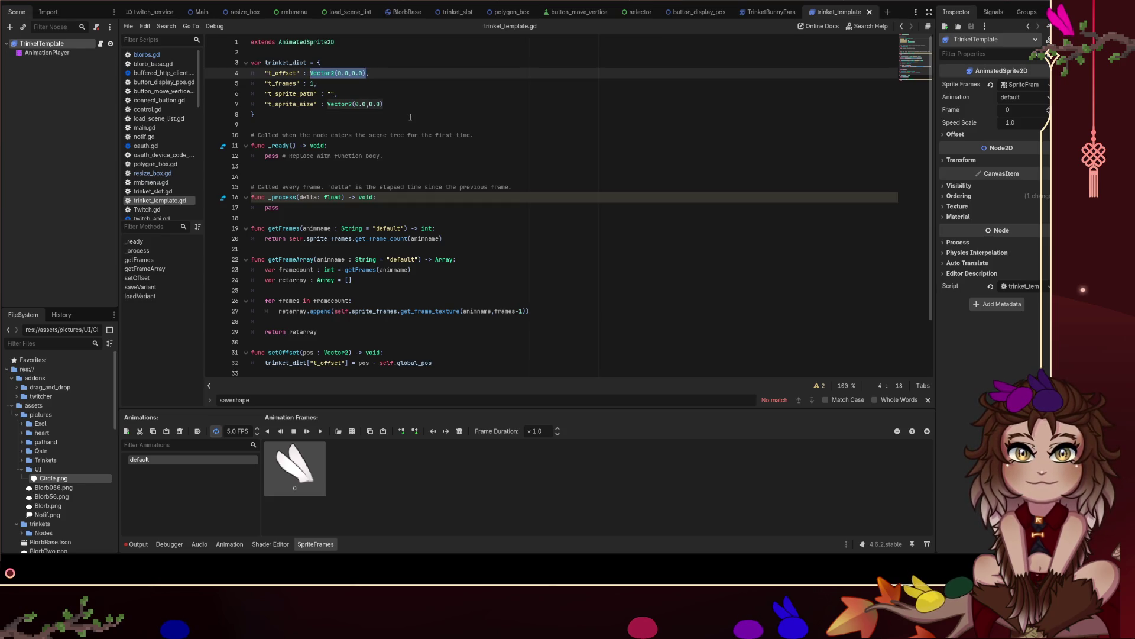
scroll(410, 116, down, 3)
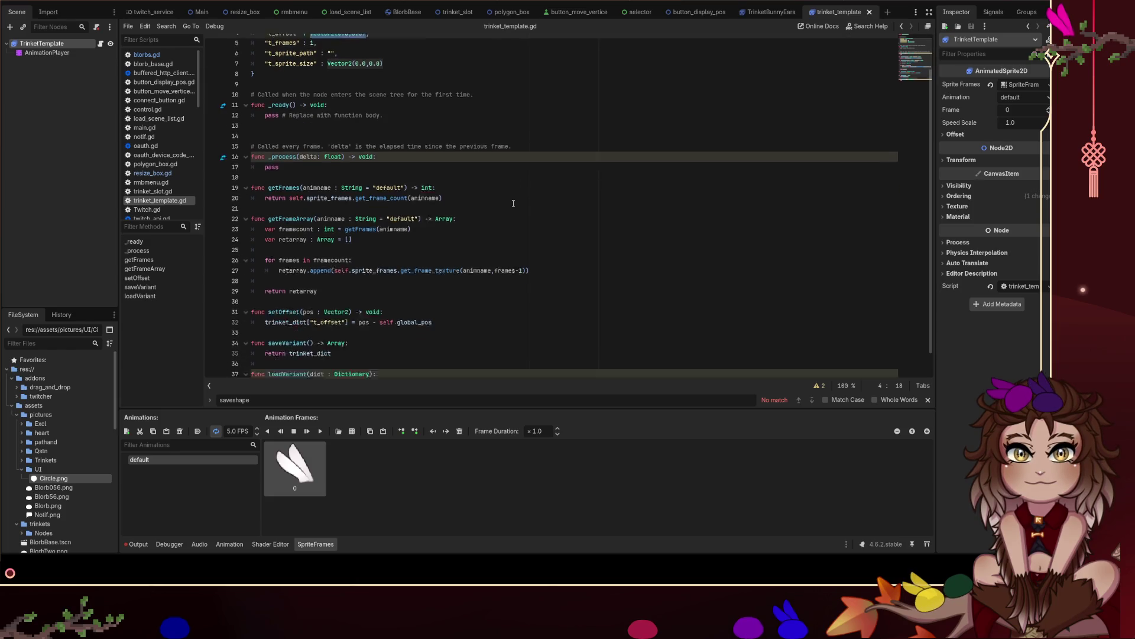
scroll(394, 82, up, 3)
scroll(423, 308, down, 2)
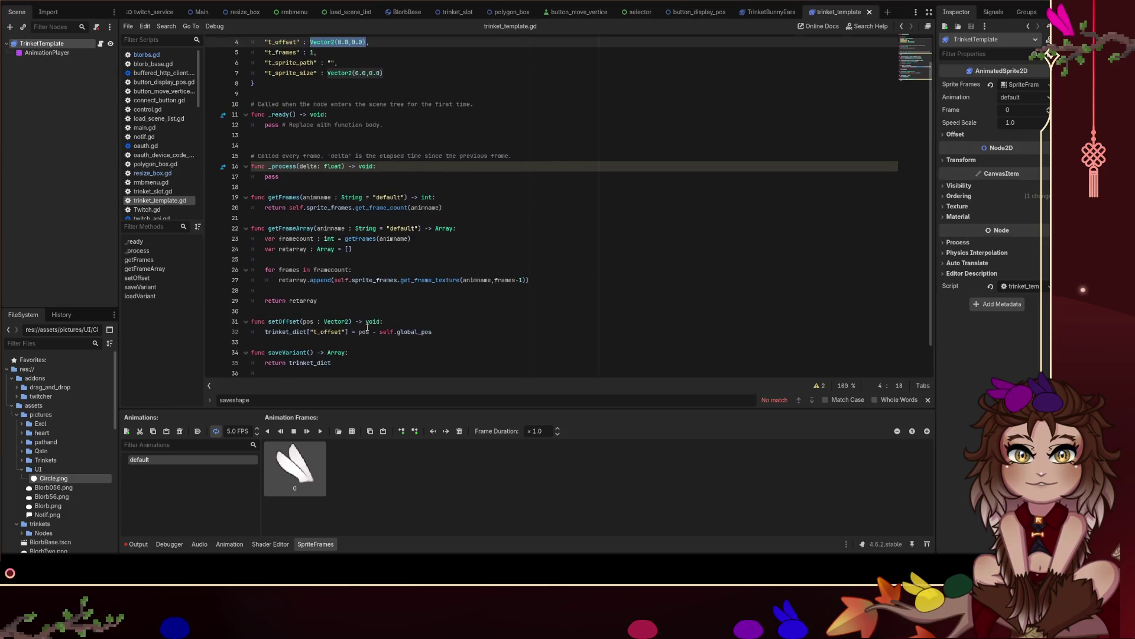
click(395, 325)
key(Return)
text(va)
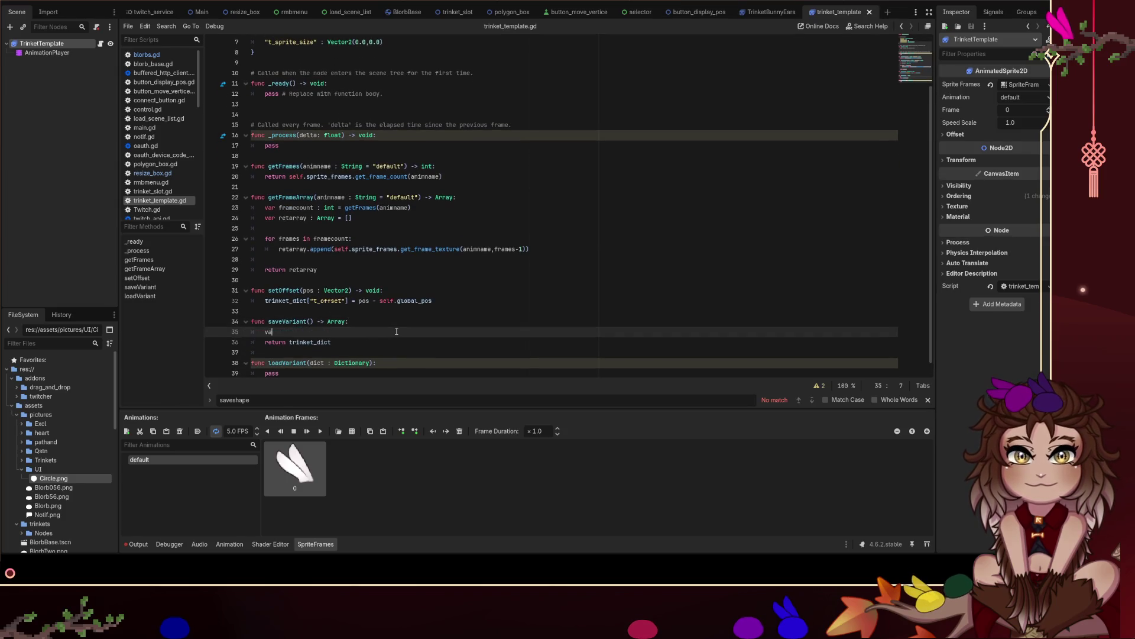
text(r retArray : Array)
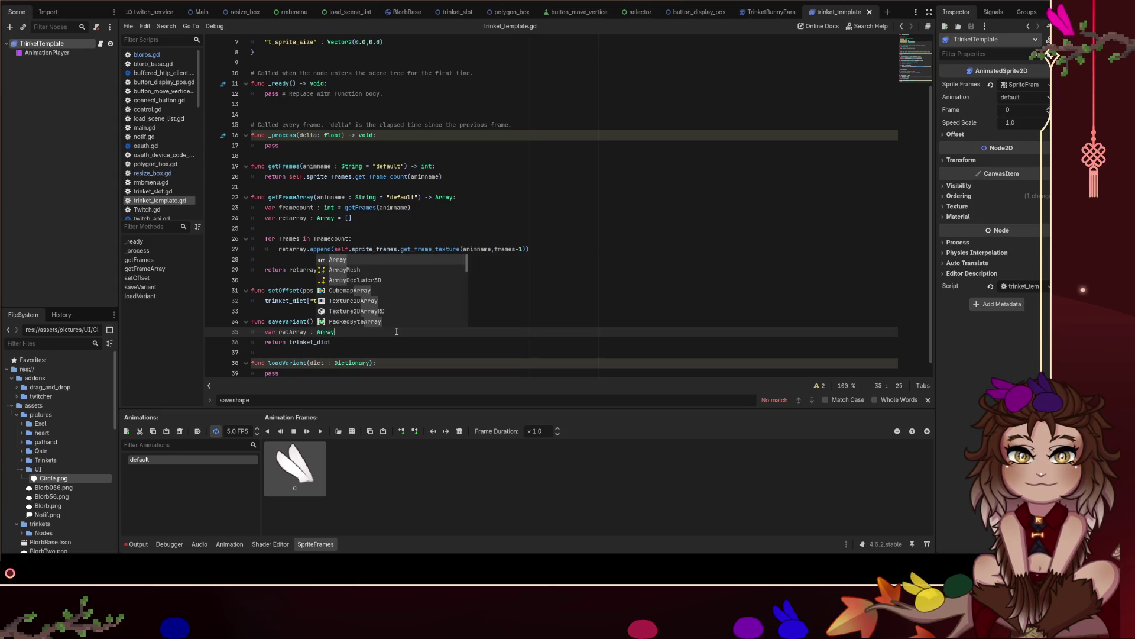
Change the declaration to var retDict = { and add a "t_offset" key inside the braces.
key(BackSpace)
key(BackSpace)
key(BackSpace)
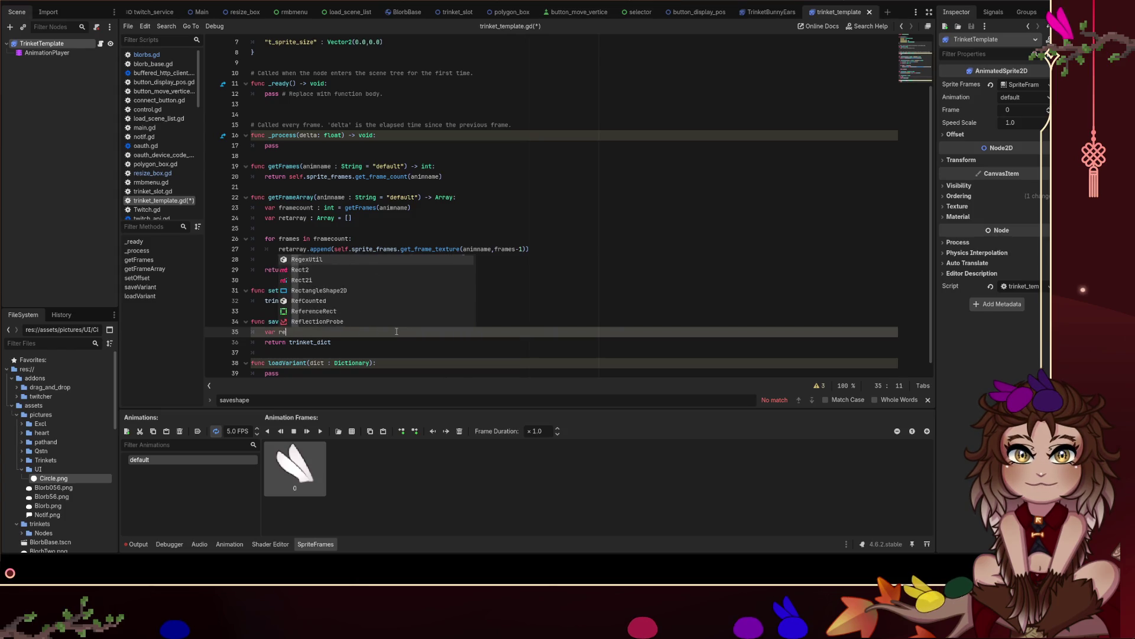
text(Dict =)
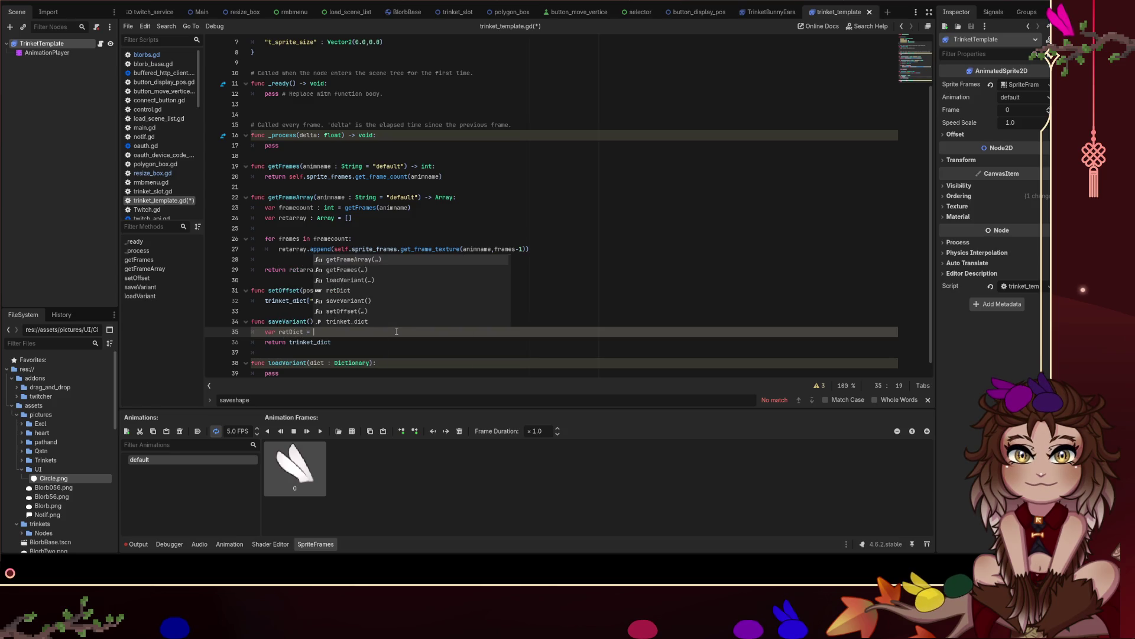
key(BackSpace)
key(BackSpace)
text(: Dictionary)
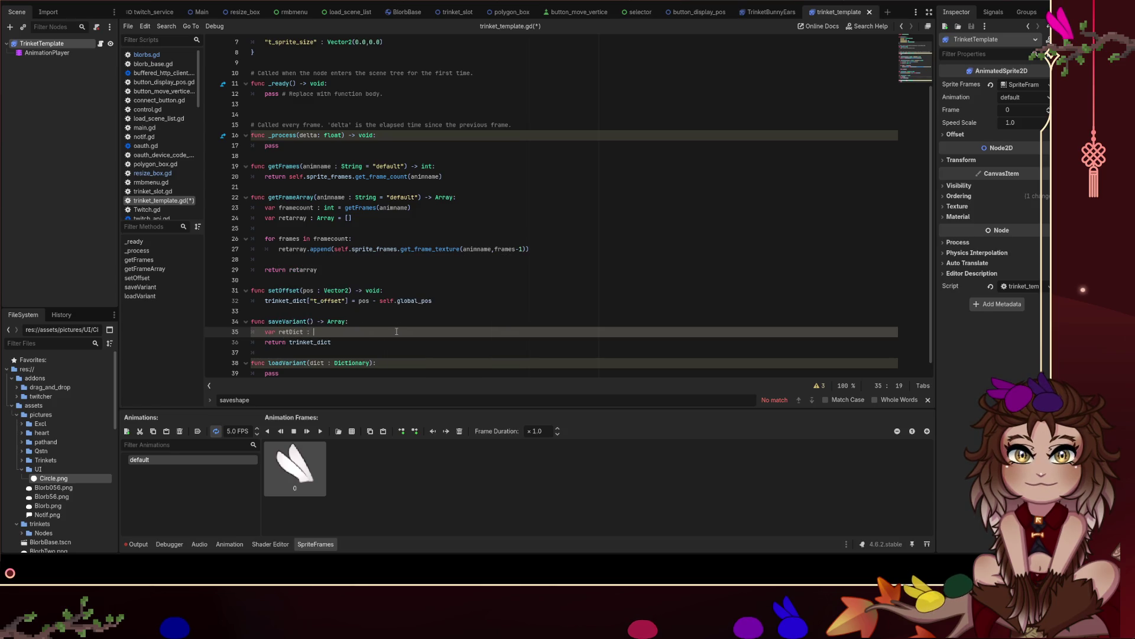
key(Return)
text(re)
key(BackSpace)
key(BackSpace)
key(BackSpace)
key(BackSpace)
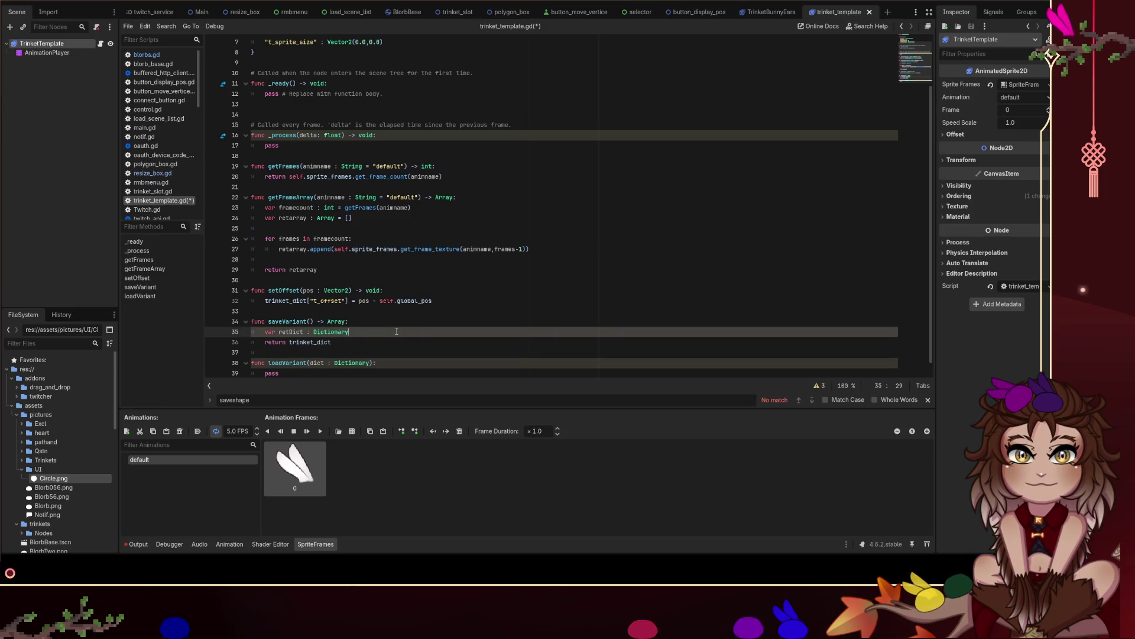
text({)
key(Return)
key(Up)
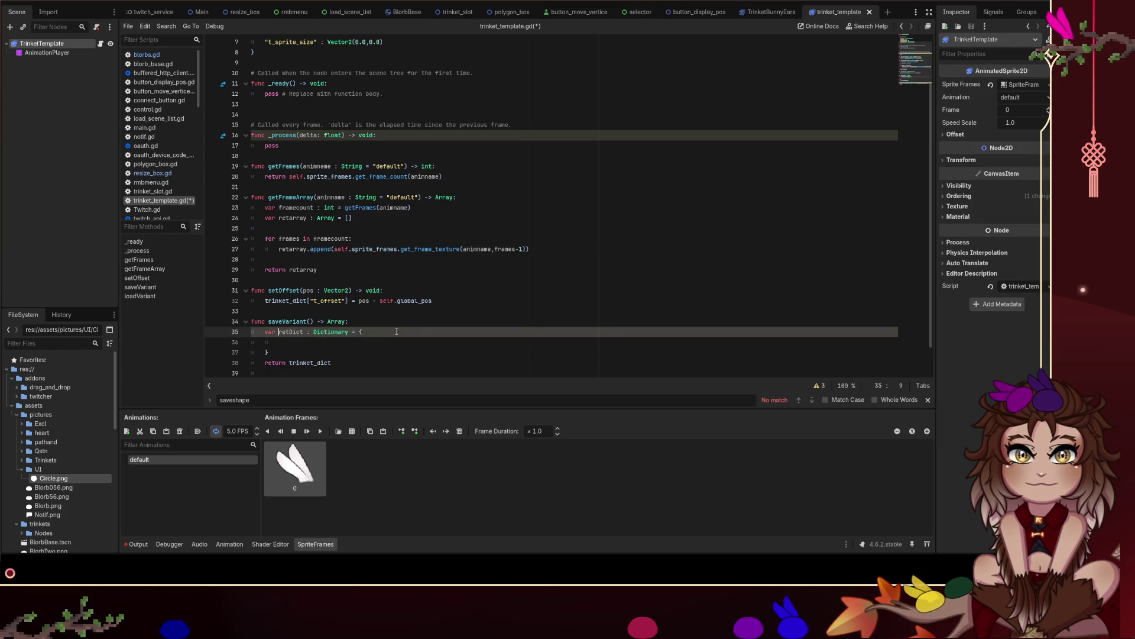
key(Right)
key(ctrl+shift+Right)
key(ctrl+shift+Right)
key(Delete)
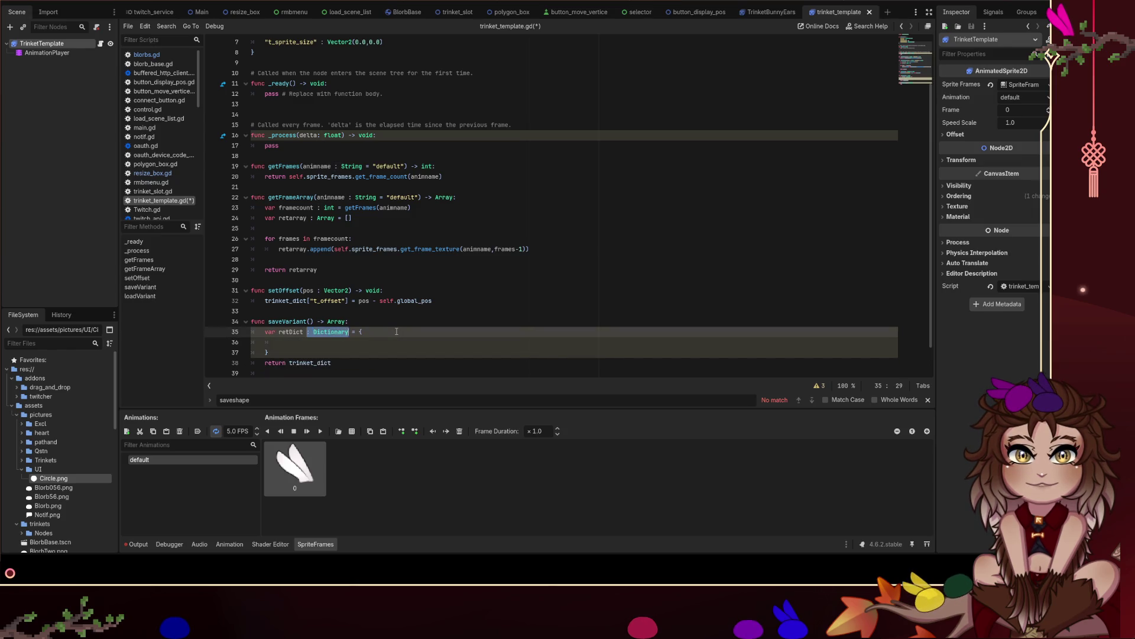
key(Delete)
key(Down)
scroll(396, 331, up, 2)
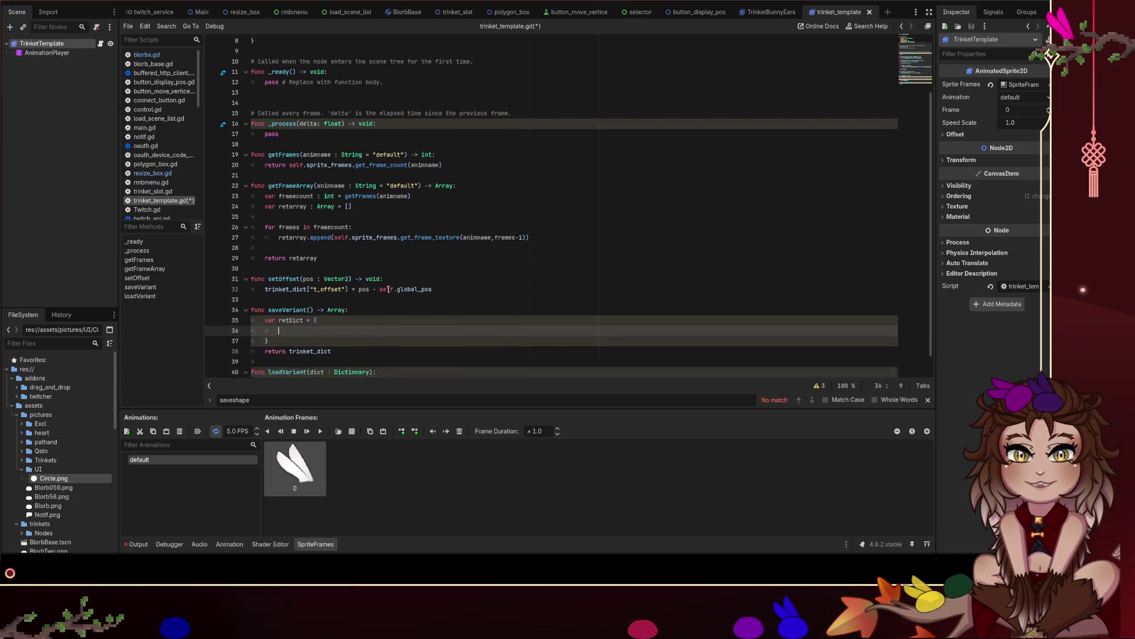
text(t_o)
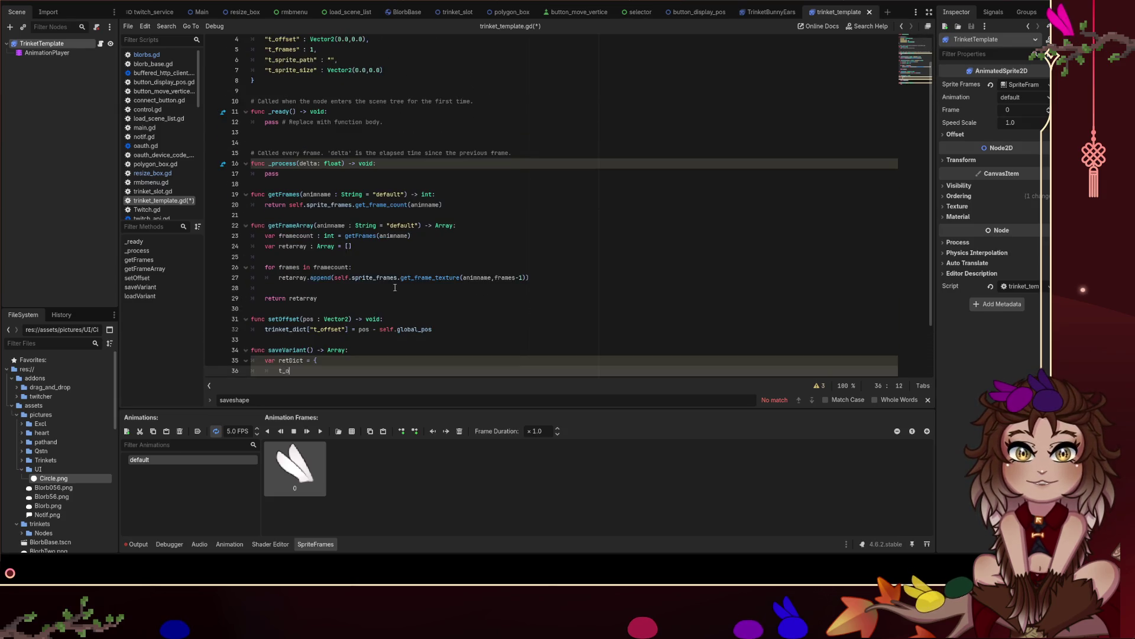
text(ffset")
key(End)
text(")
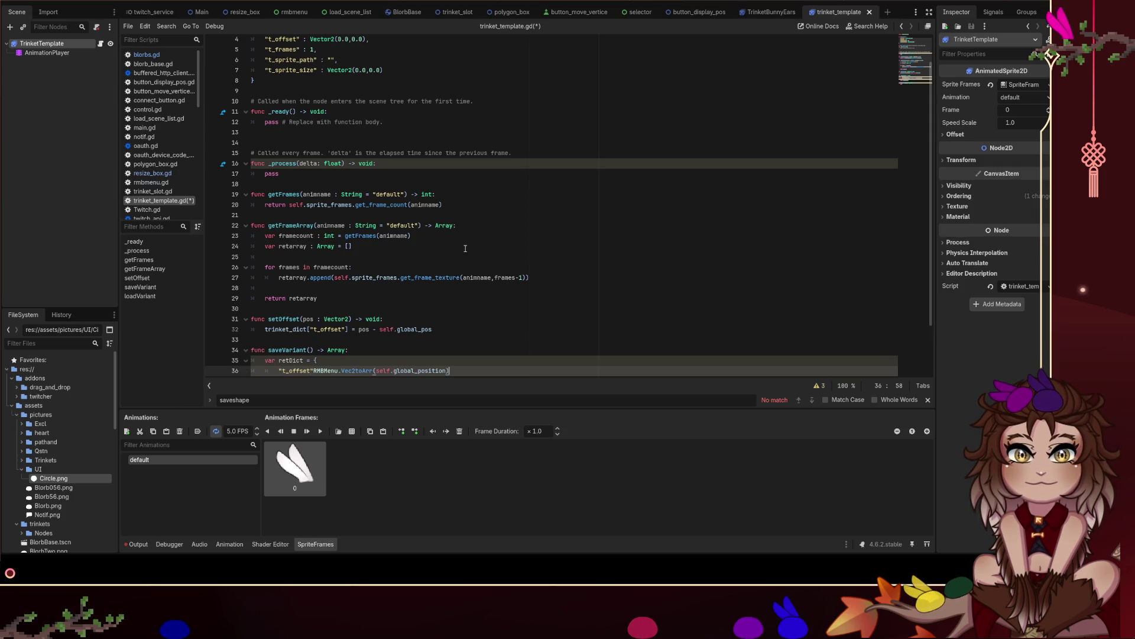
Above saveVariant, paste the #RMBMenu.Vec2toArr(...) comment and a copy renamed to Arr2toVec.
scroll(355, 288, down, 2)
click(317, 282)
key(Return)
key(ctrl+v)
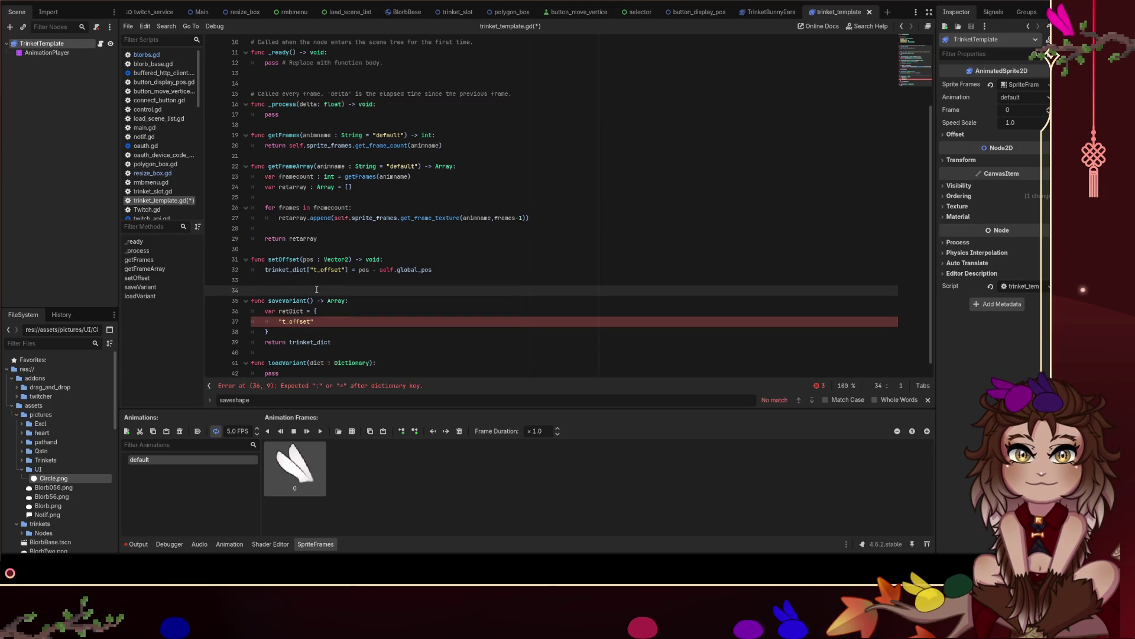
key(Return)
text(#RMBMenu.Vec2toArr(self.global_position))
click(314, 300)
double_click(313, 300)
text(Arr2t)
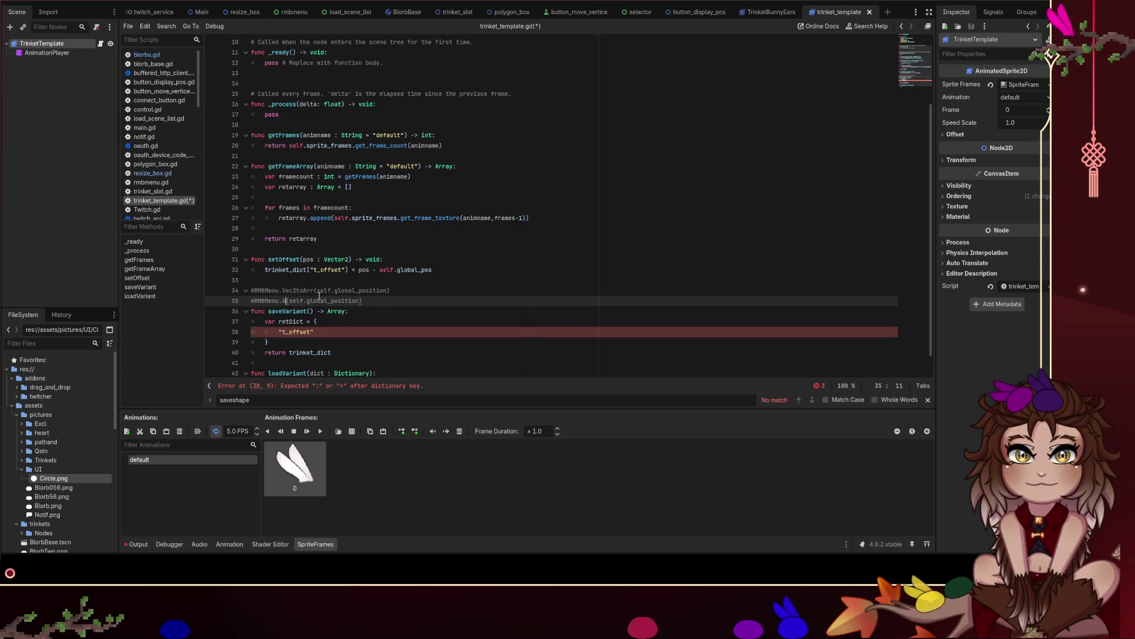
text(oVec)
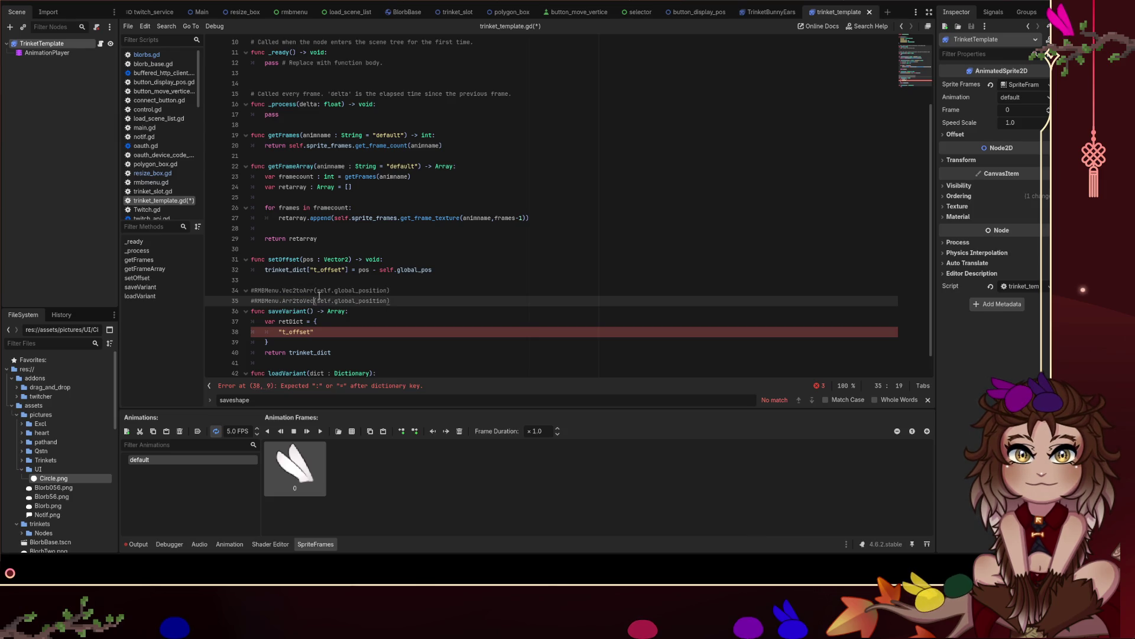
scroll(395, 248, up, 3)
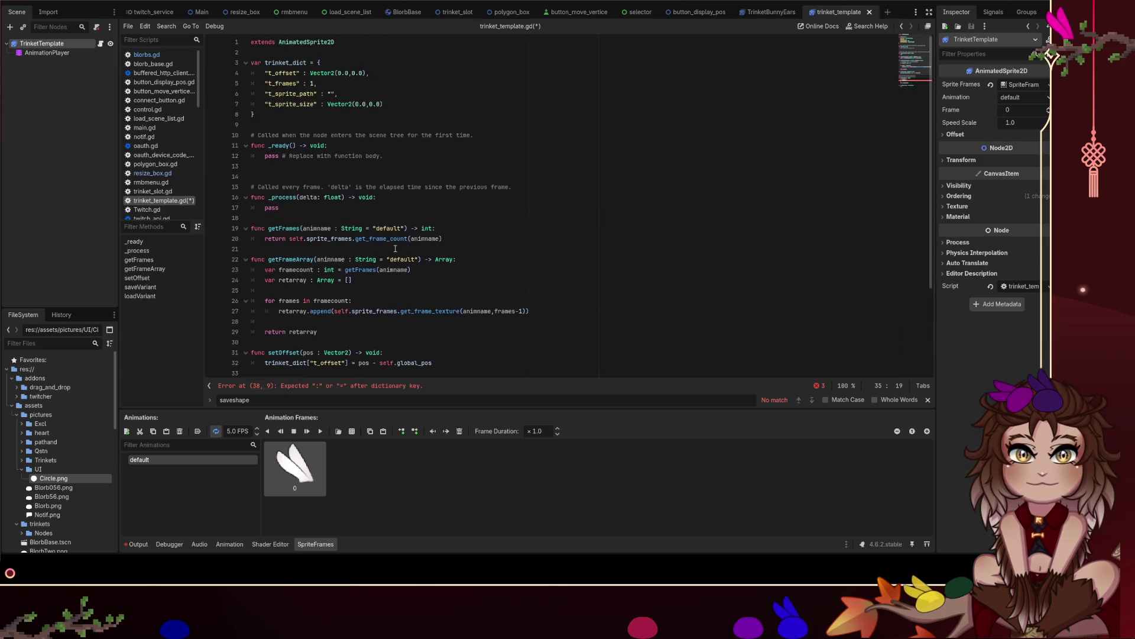
Replace retDict's t_offset line with trinket_dict's four entries (t_offset, t_frames, t_sprite_path, t_sprite_size), indented.
drag(409, 101, 251, 73)
key(ctrl+c)
scroll(408, 222, down, 4)
triple_click(347, 309)
key(ctrl+v)
click(368, 303)
key(Down)
key(Home)
key(Tab)
key(Down)
key(Tab)
key(Down)
key(Tab)
key(Down)
key(Tab)
key(Down)
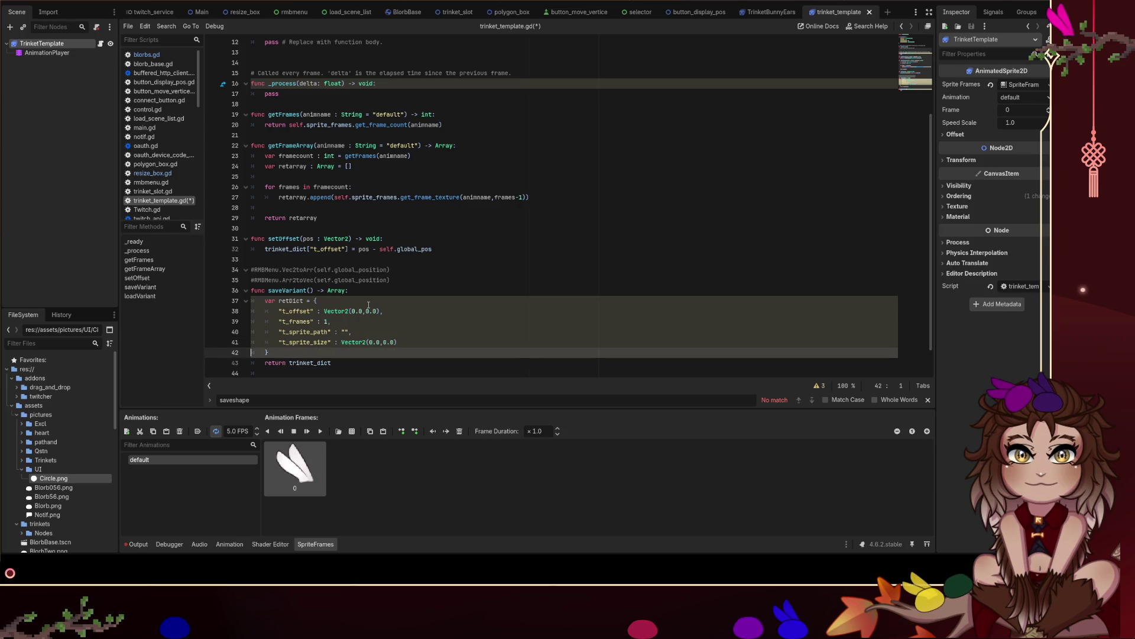
scroll(385, 301, down, 1)
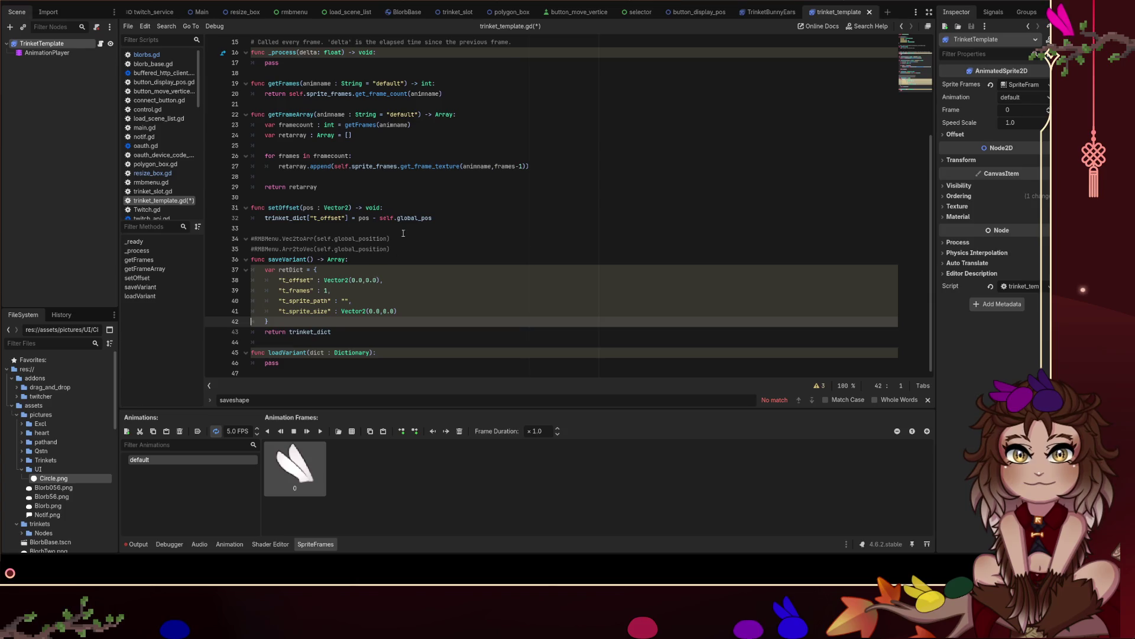
Paste getFrames as retDict's t_frames value and add () so it calls getFrames().
double_click(280, 85)
key(ctrl+c)
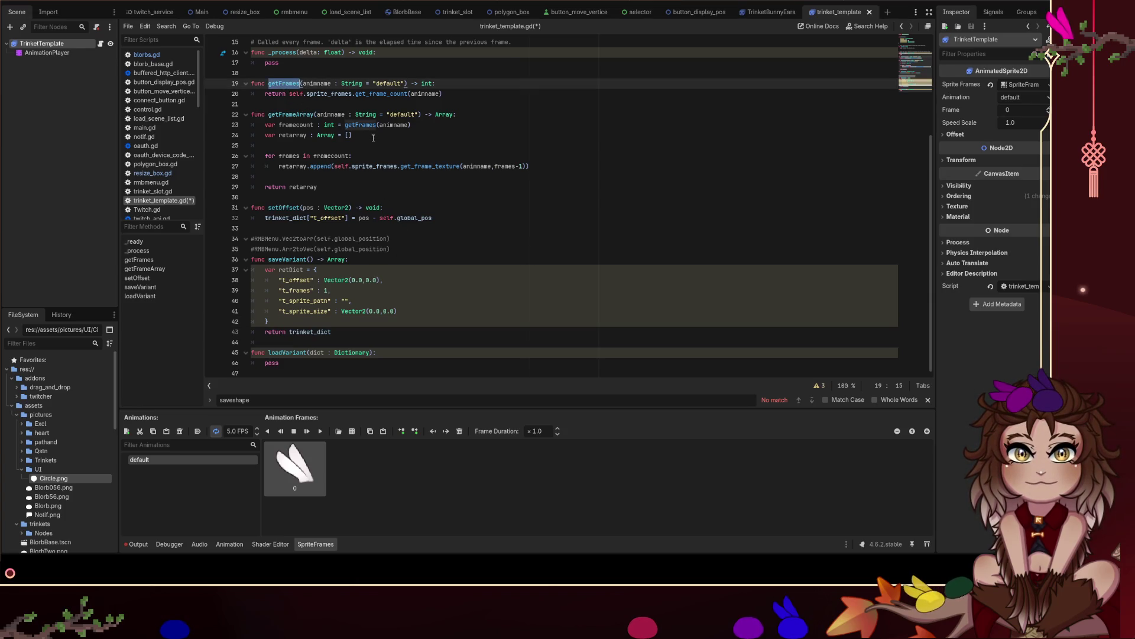
click(326, 290)
key(ctrl+v)
text(()
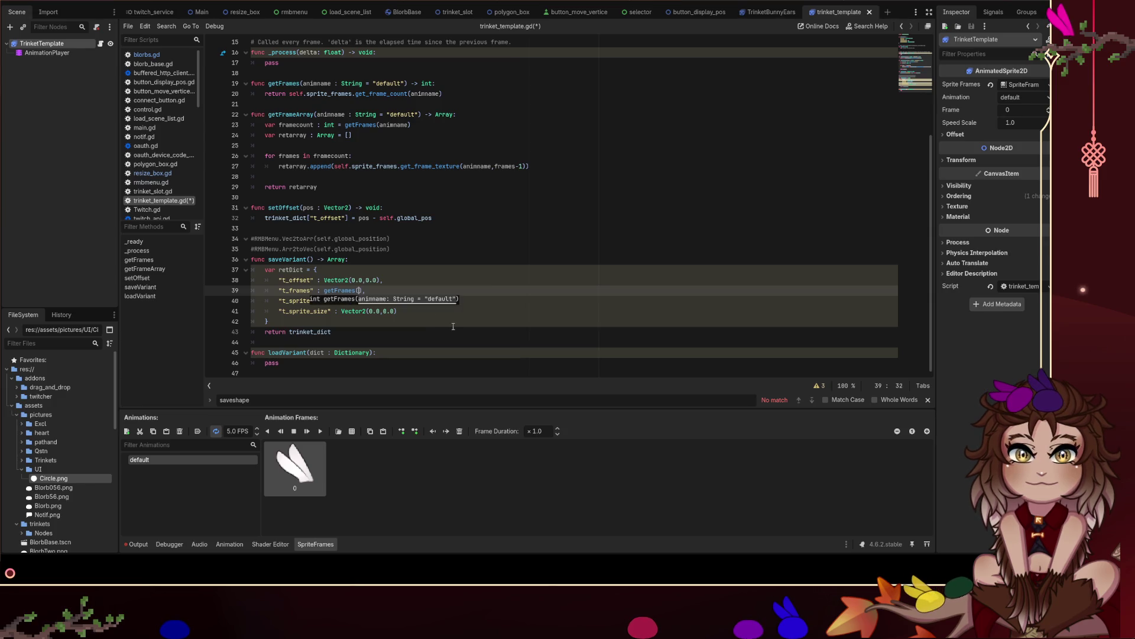
key(End)
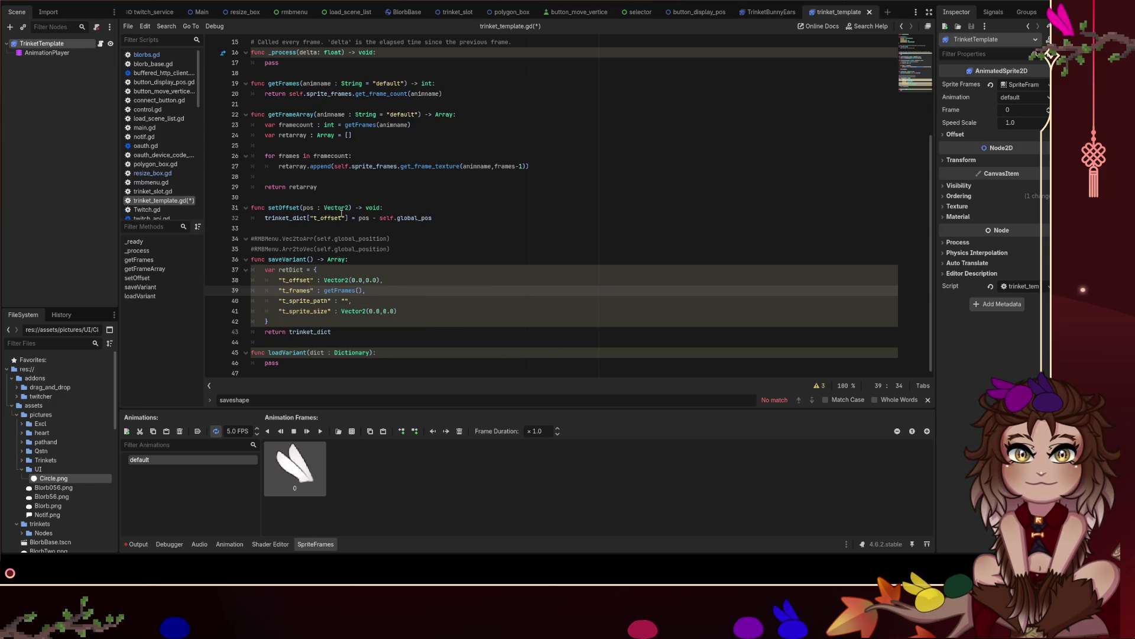
double_click(293, 113)
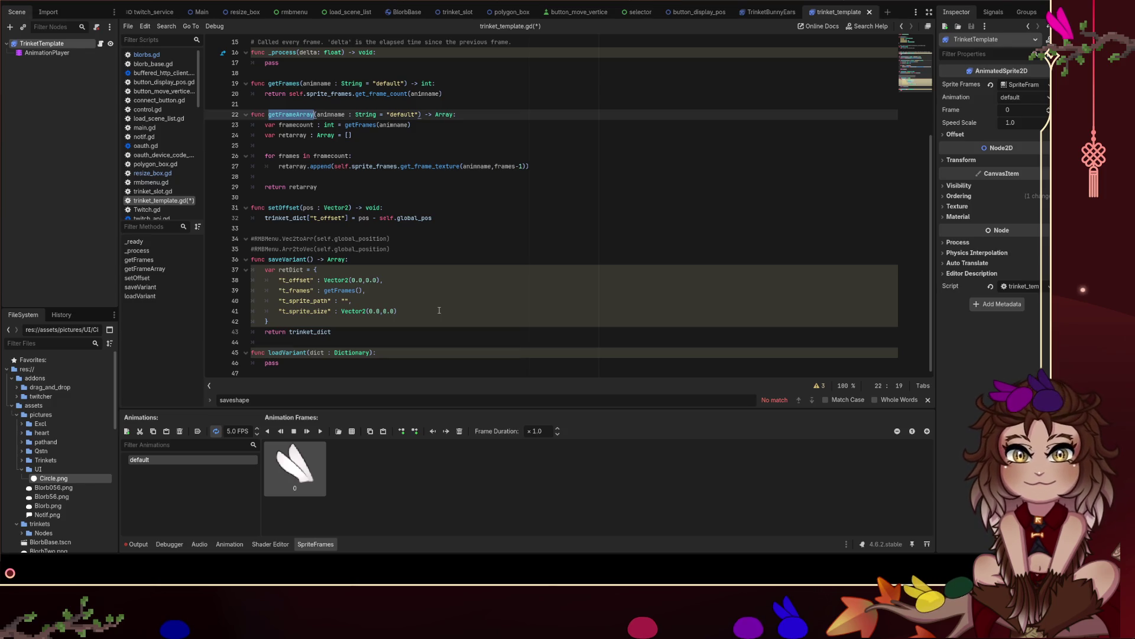
scroll(438, 302, up, 1)
scroll(437, 293, down, 1)
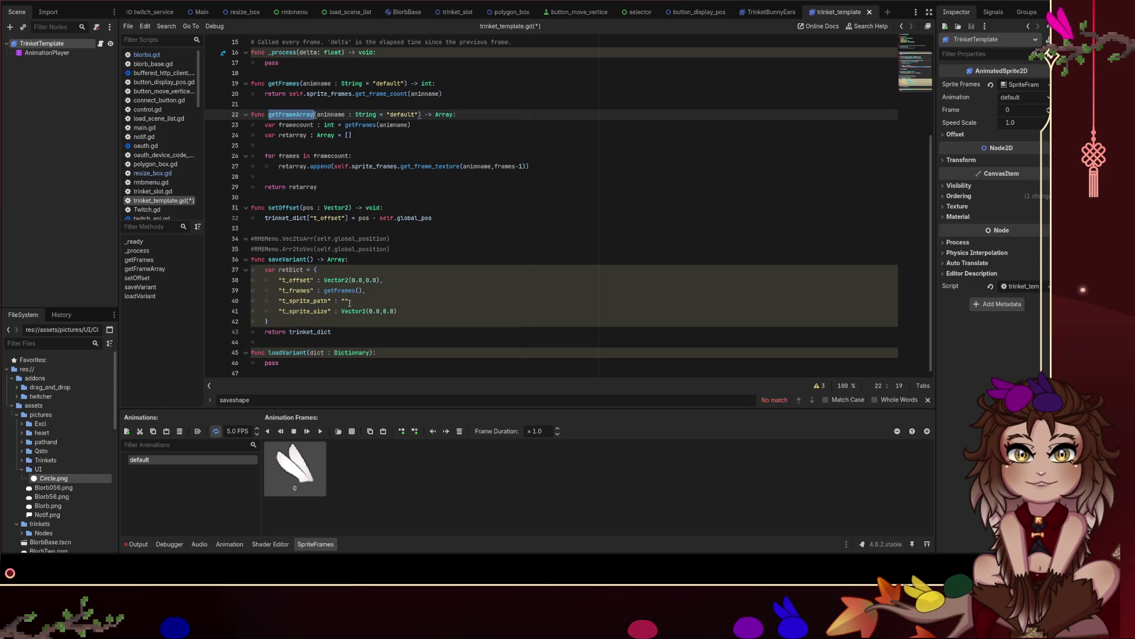
scroll(350, 303, up, 5)
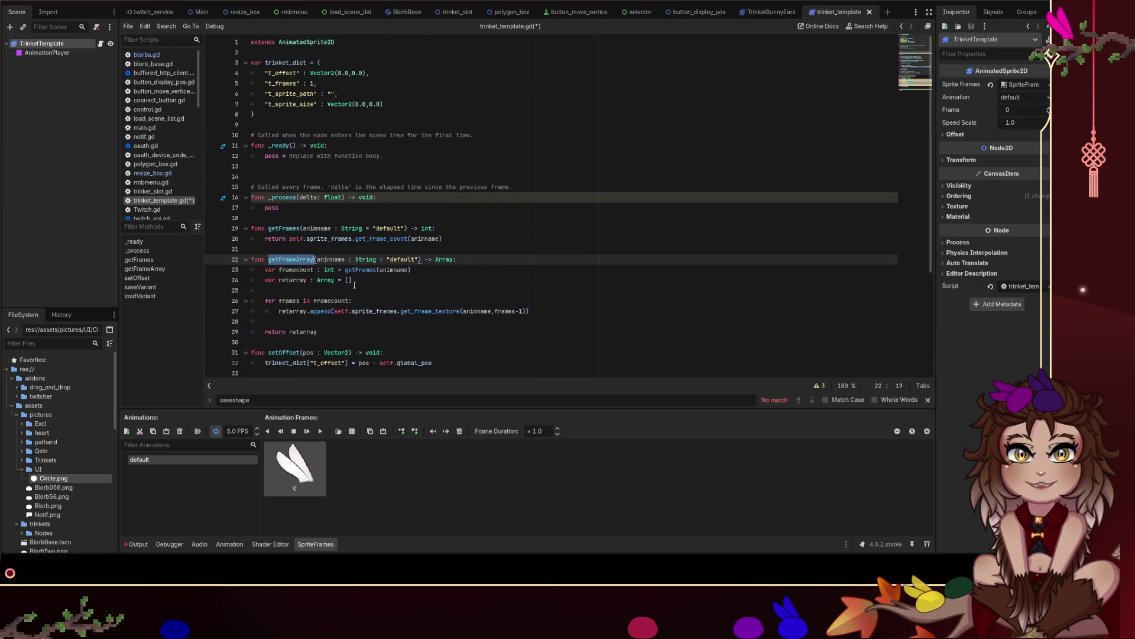
Rename trinket_dict's "t_sprite_path" key to "t_sprite_array" with value [], and save the script.
click(334, 94)
key(BackSpace)
key(BackSpace)
text(Array)
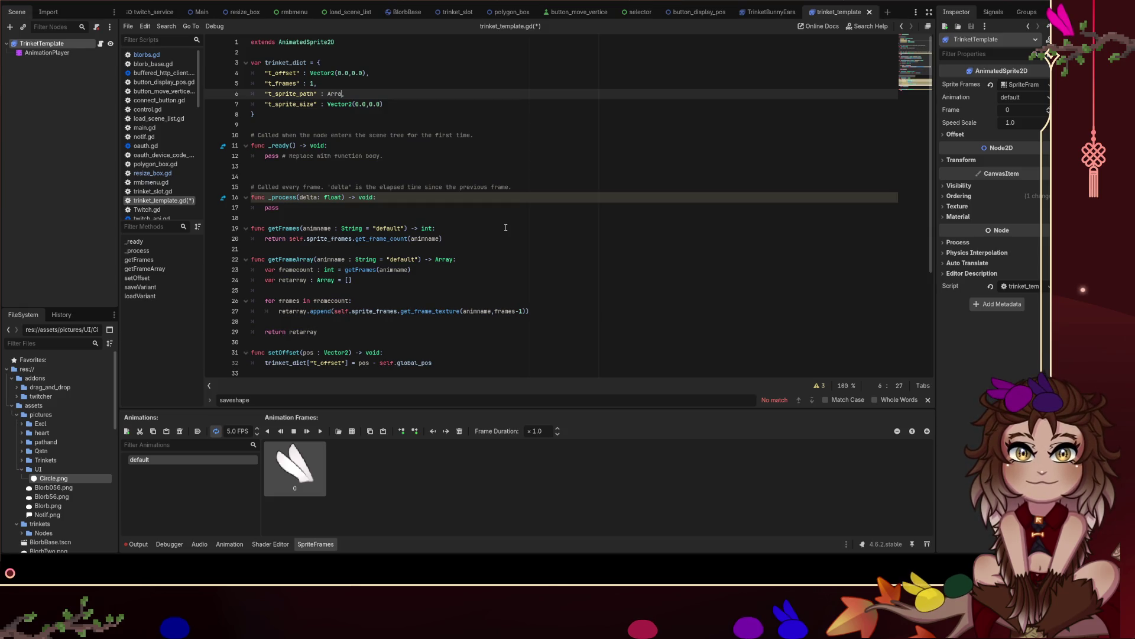
key(Left)
key(Left)
key(Left)
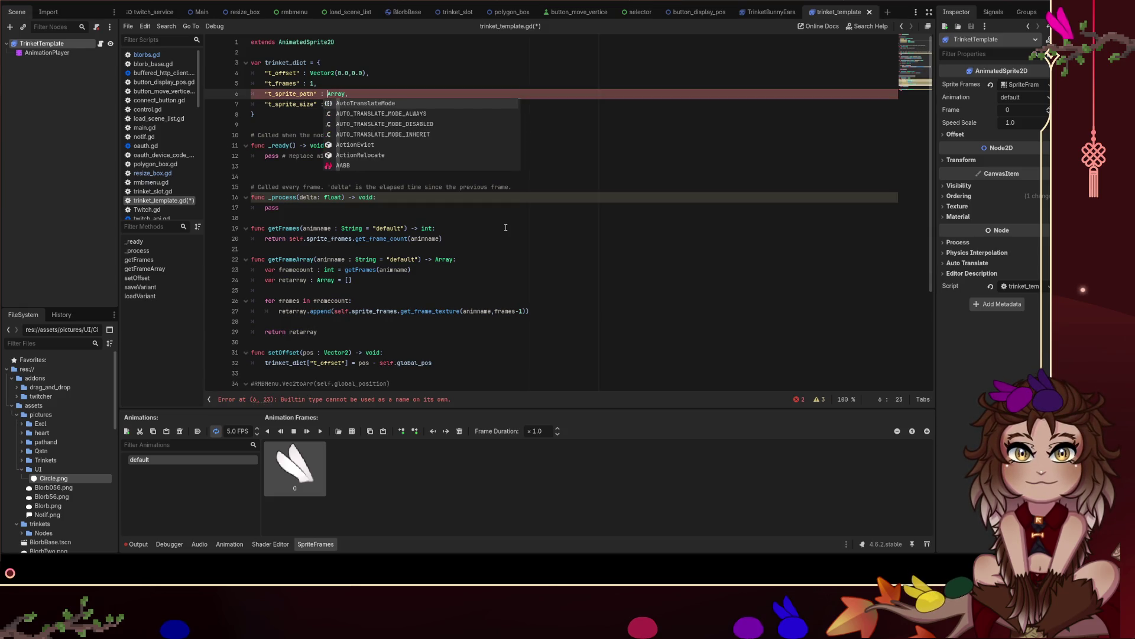
key(BackSpace)
key(BackSpace)
key(BackSpace)
text(array)
key(ctrl+Right)
key(BackSpace)
key(BackSpace)
key(BackSpace)
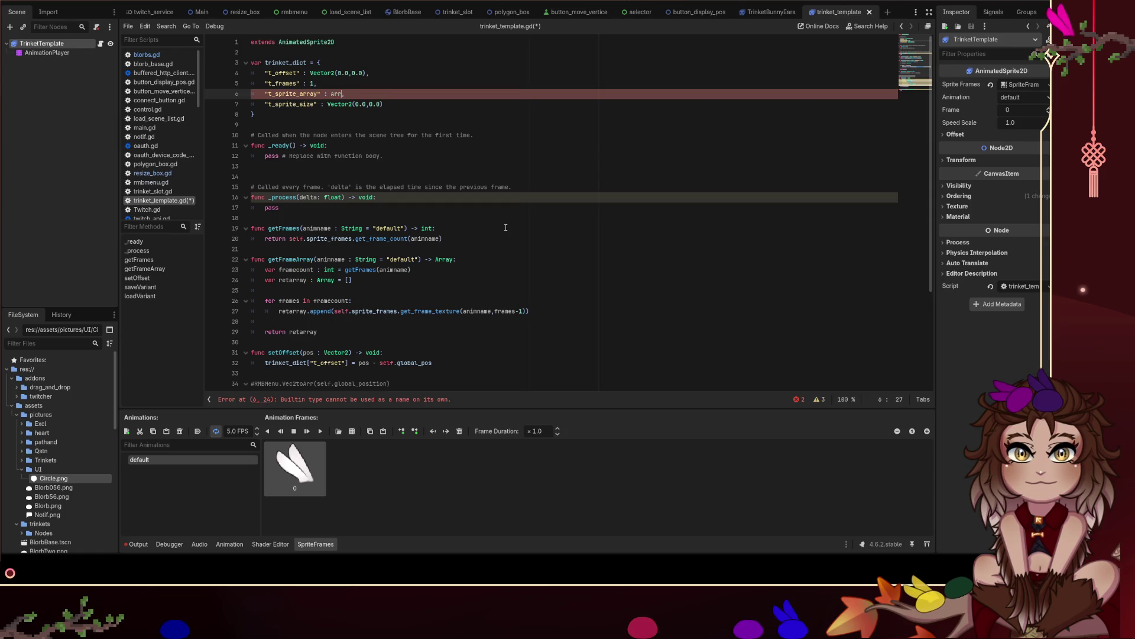
text([],)
key(ctrl+s)
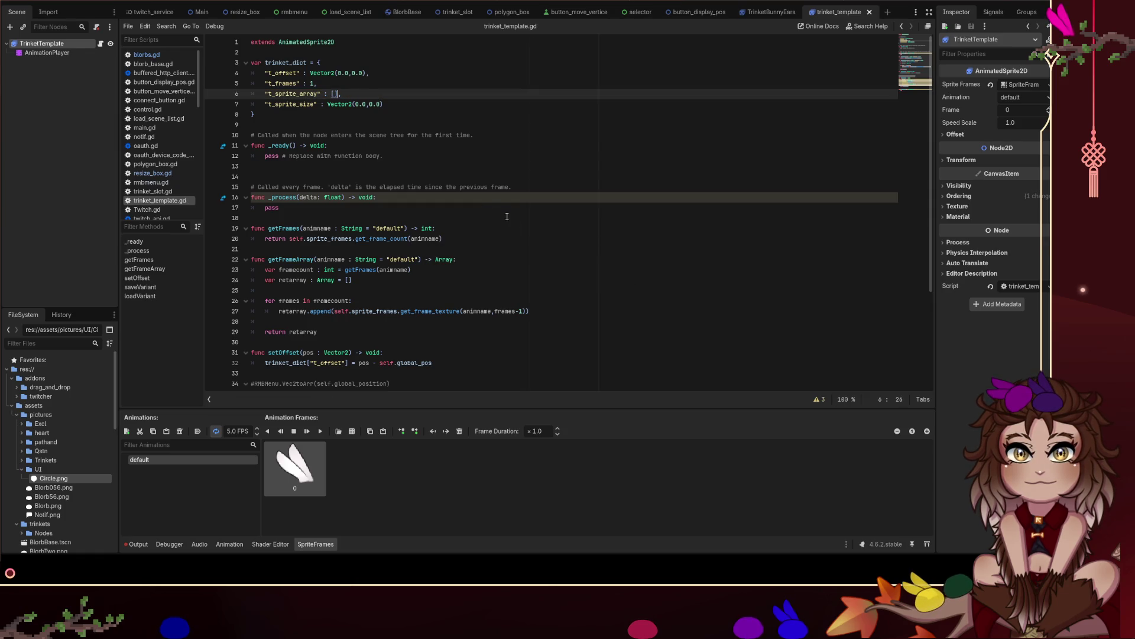
scroll(497, 230, down, 4)
click(365, 314)
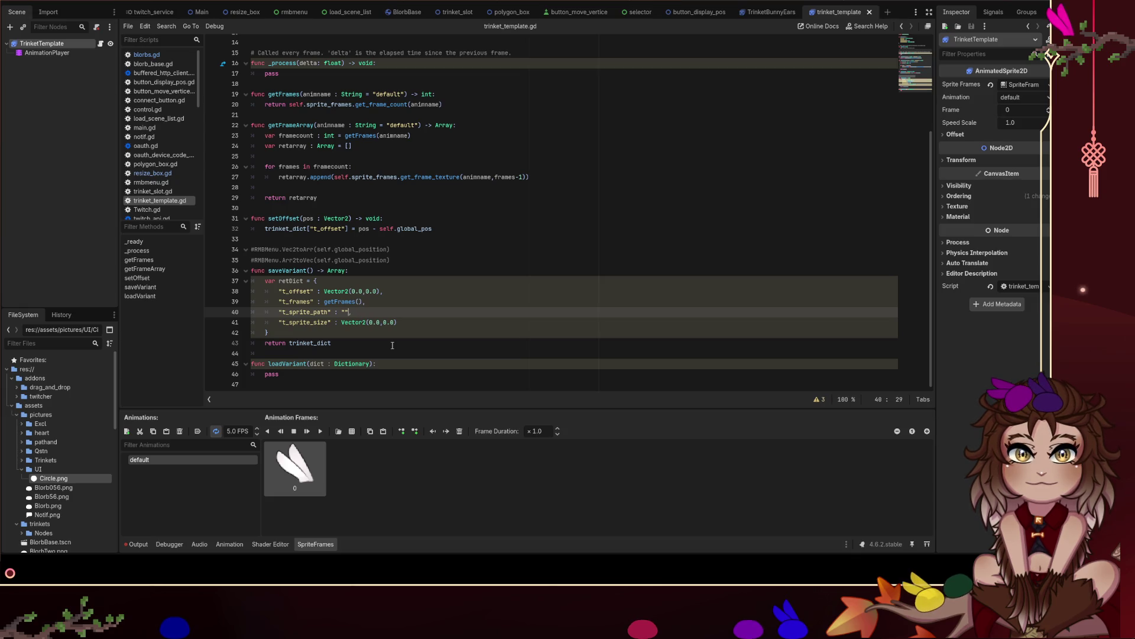
Replace the empty string in retDict's t_sprite_path with getFrameArray() via autocomplete.
key(BackSpace)
key(BackSpace)
text(getFrame)
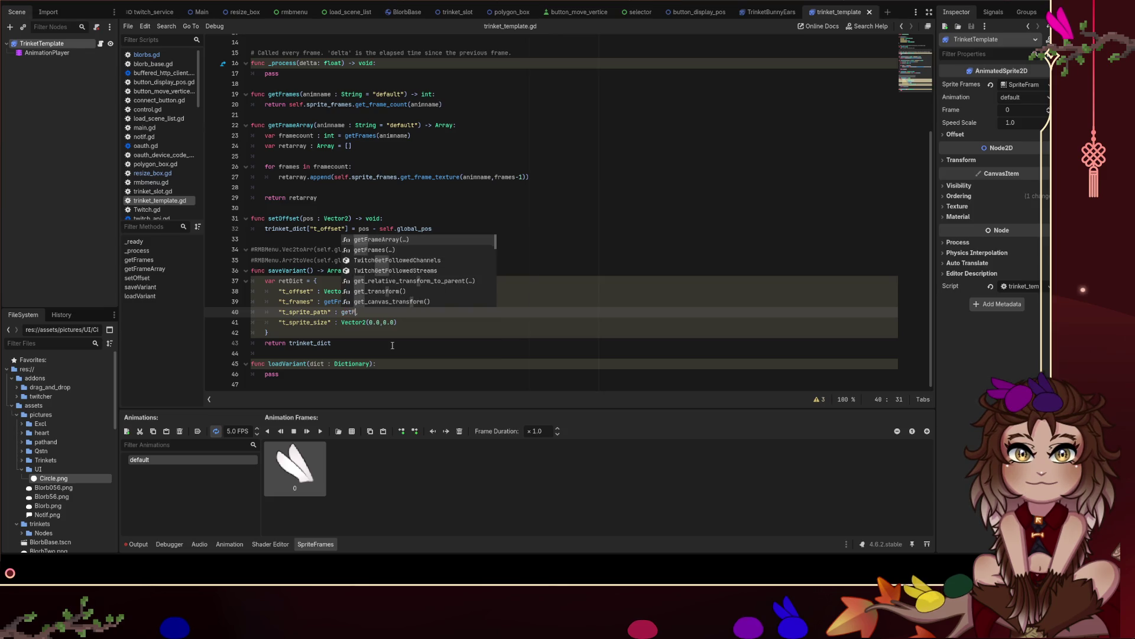
text(Array)
key(Return)
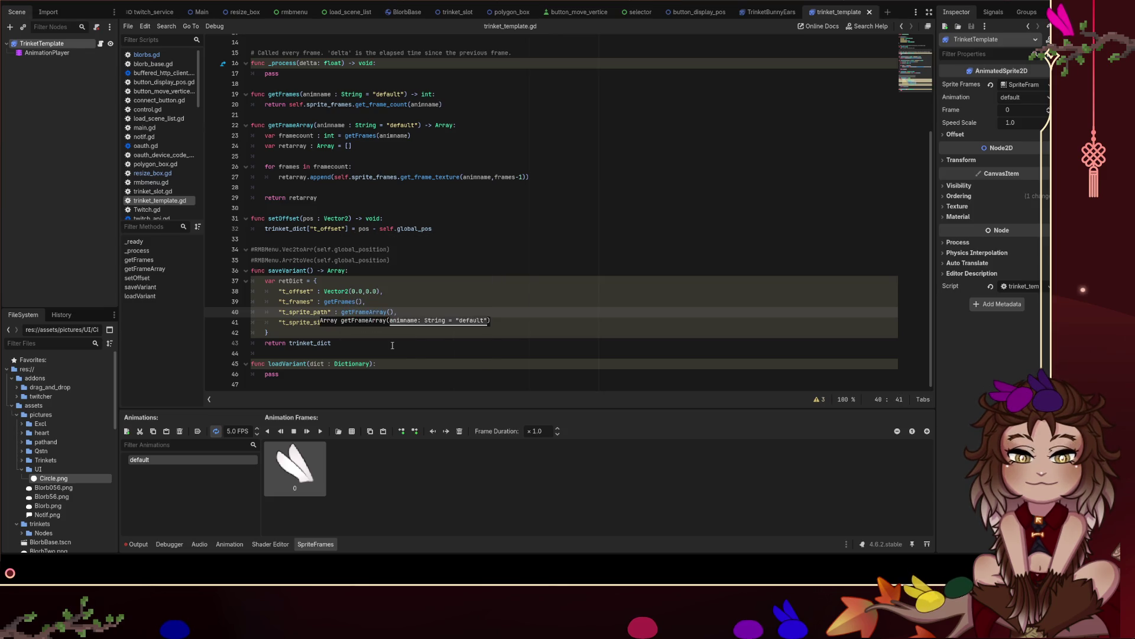
key(Down)
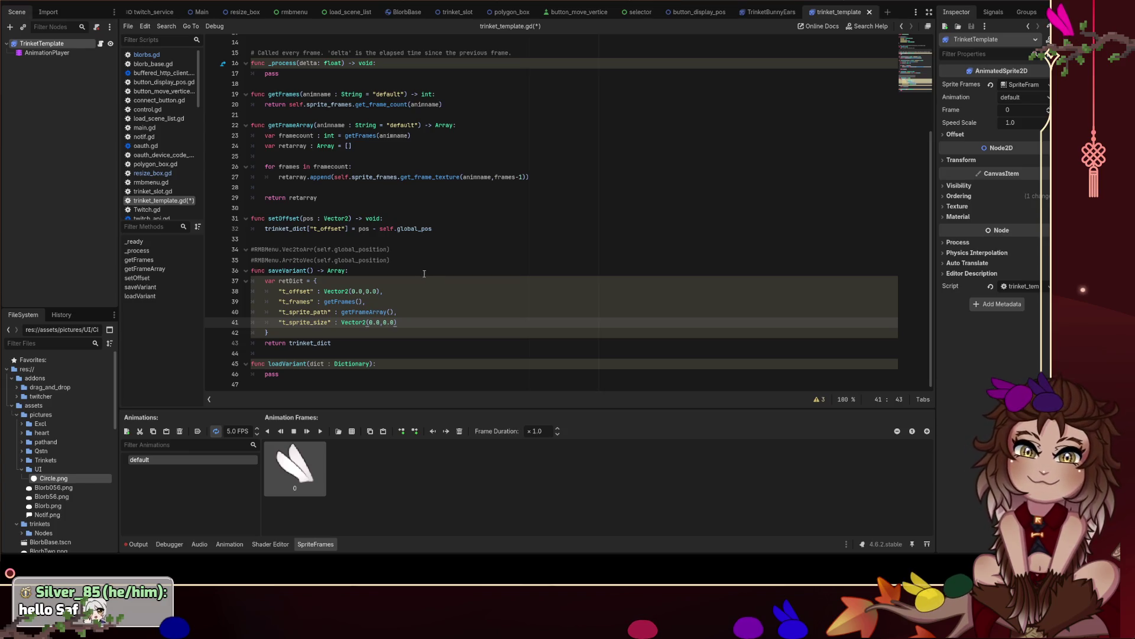
drag(404, 321, 341, 321)
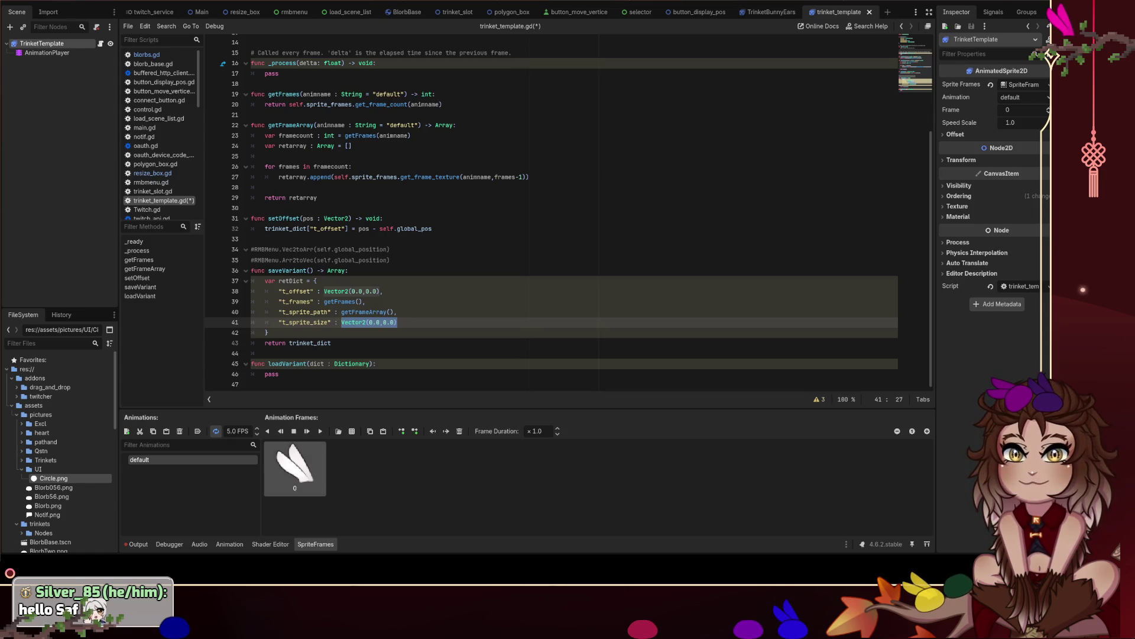
Replace the t_offset default on line 38 with RMBMenu.Vec2toArr(setOffset()).
click(429, 318)
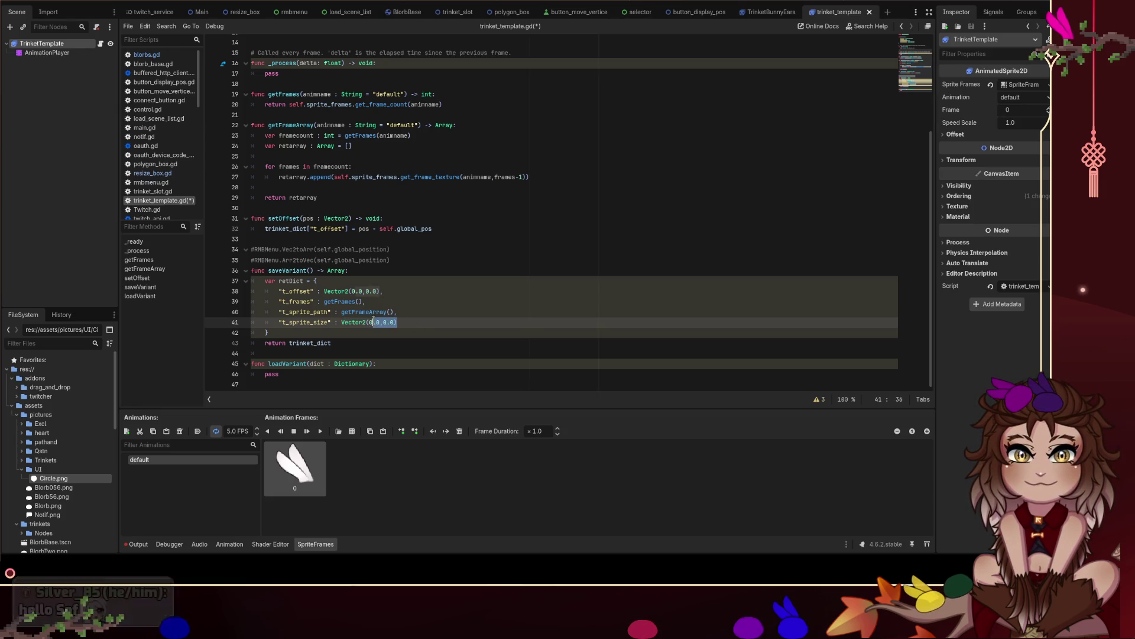
drag(379, 291, 323, 291)
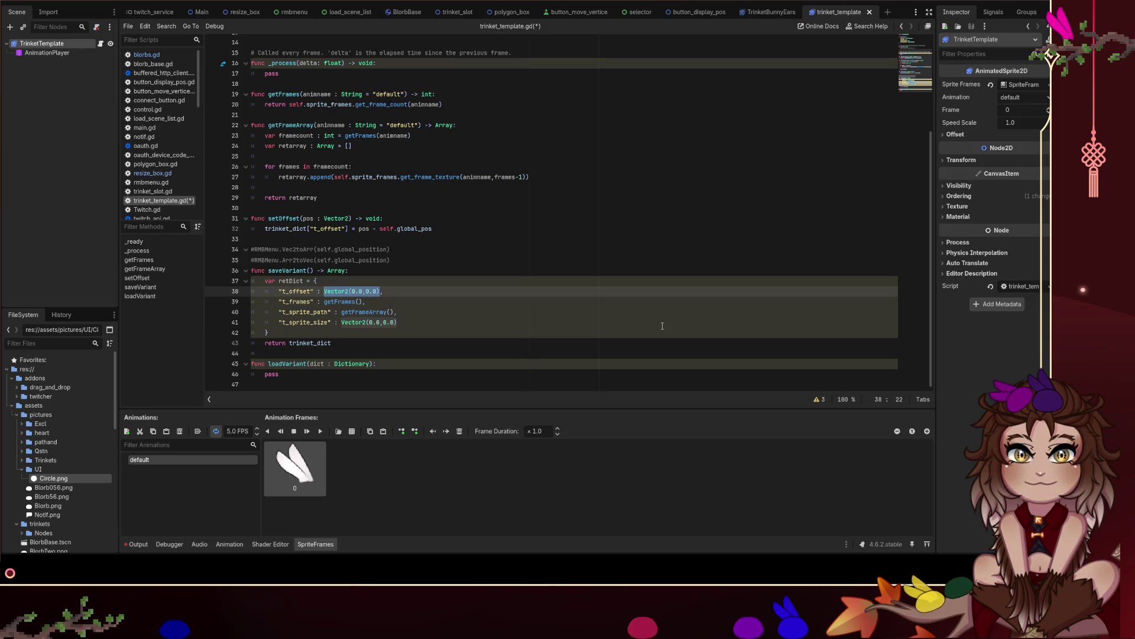
text(setOffset()
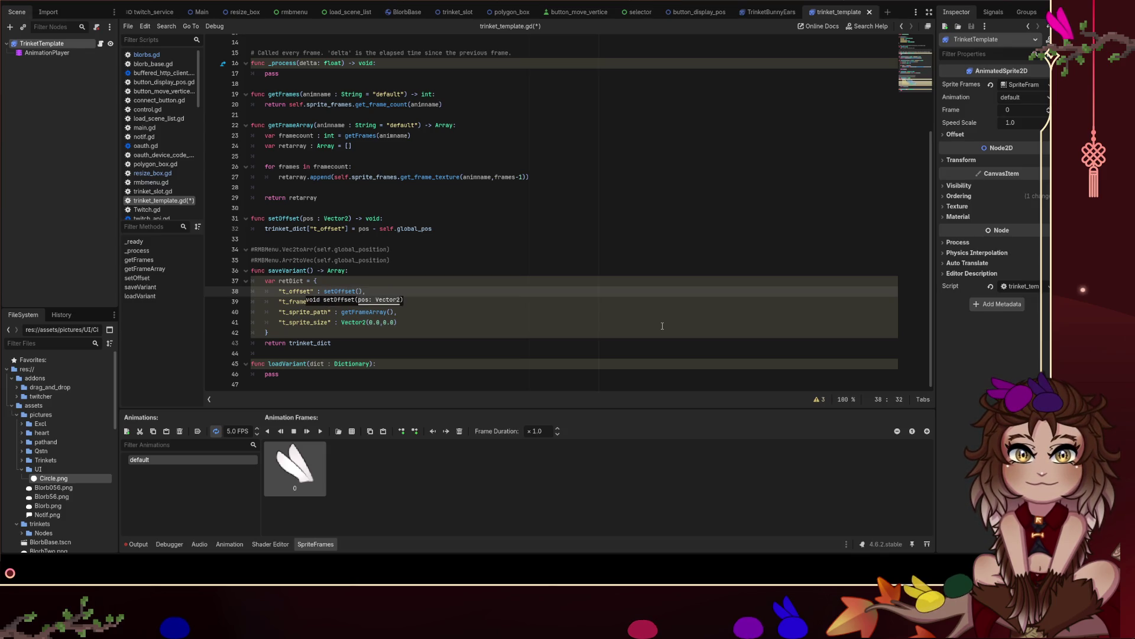
text())
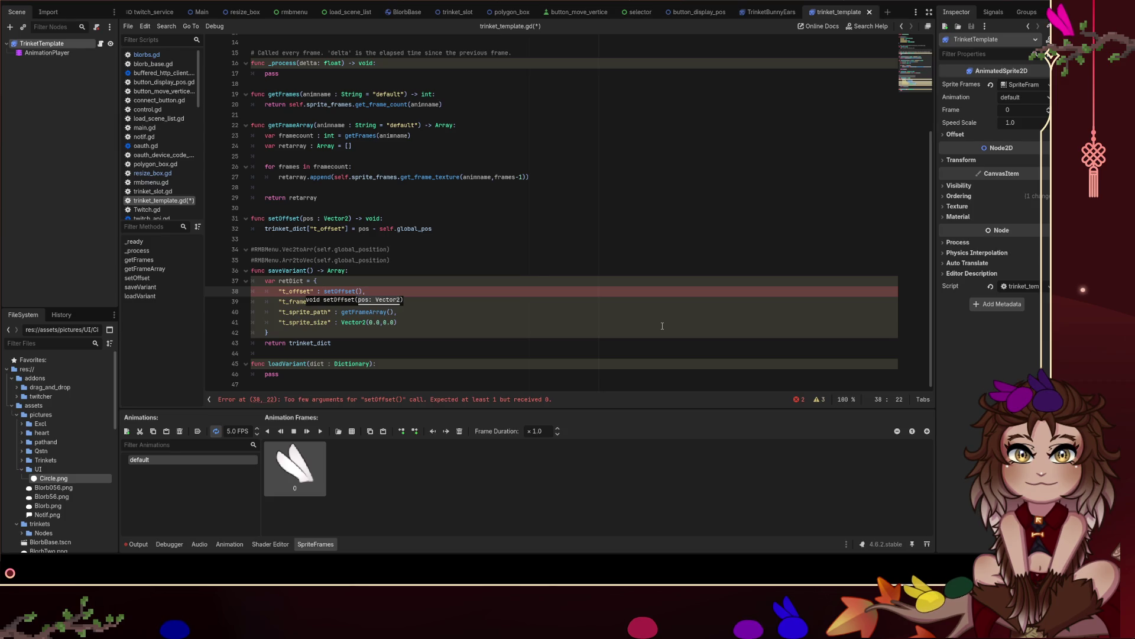
text(RMBMenu.Vec2)
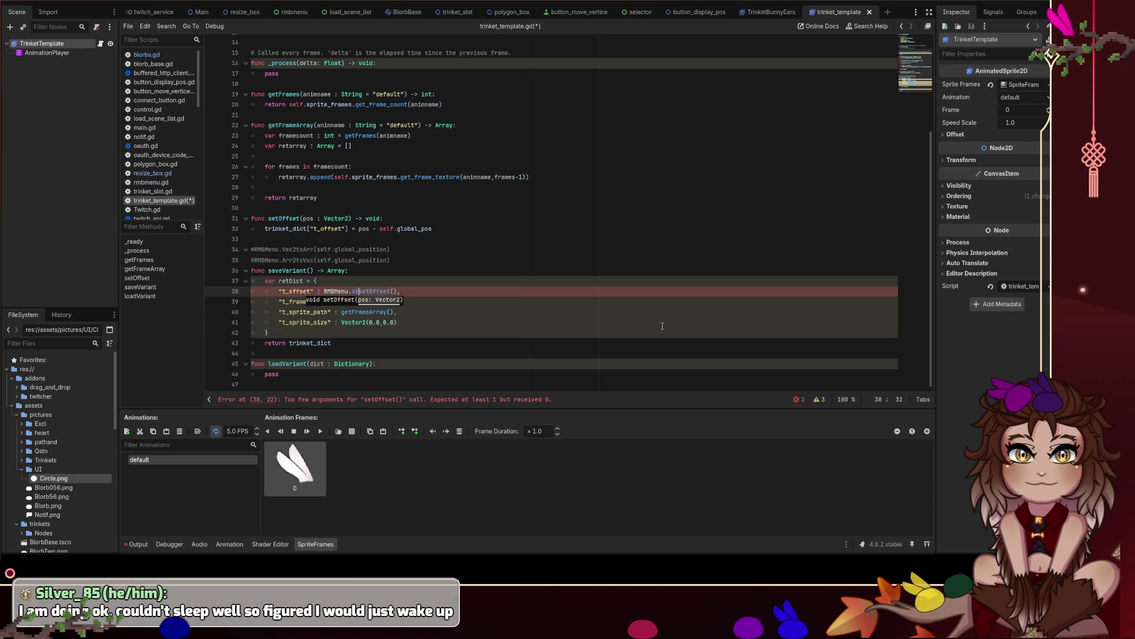
text(toArr()
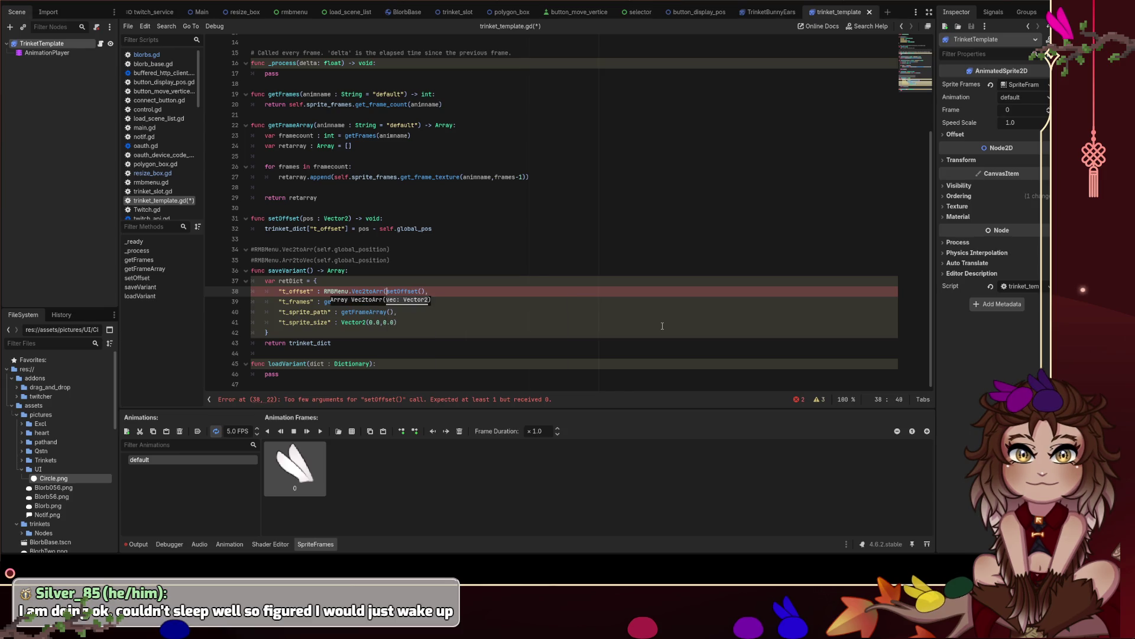
text()))
key(End)
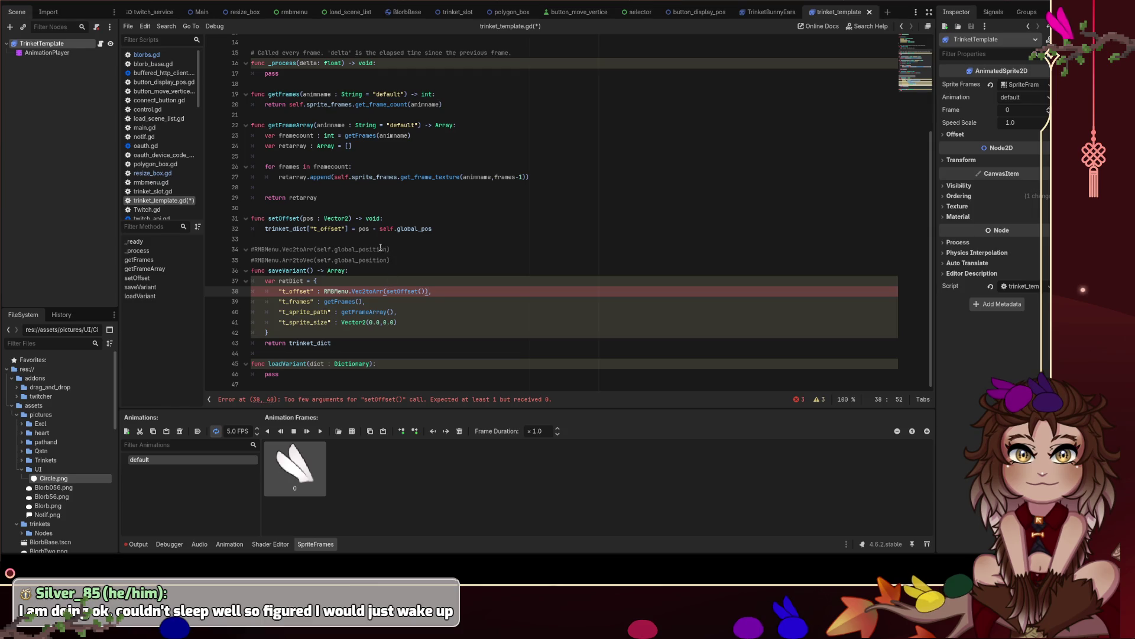
Jump to the setOffset function definition to review its body.
ctrl+click(402, 291)
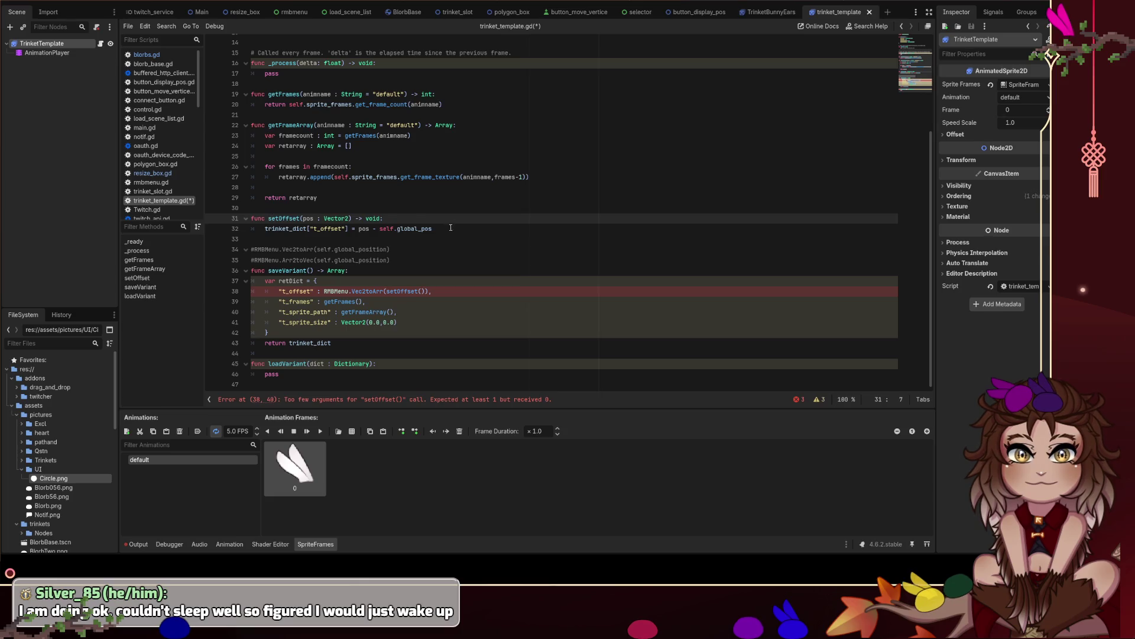
drag(432, 229, 227, 220)
click(269, 238)
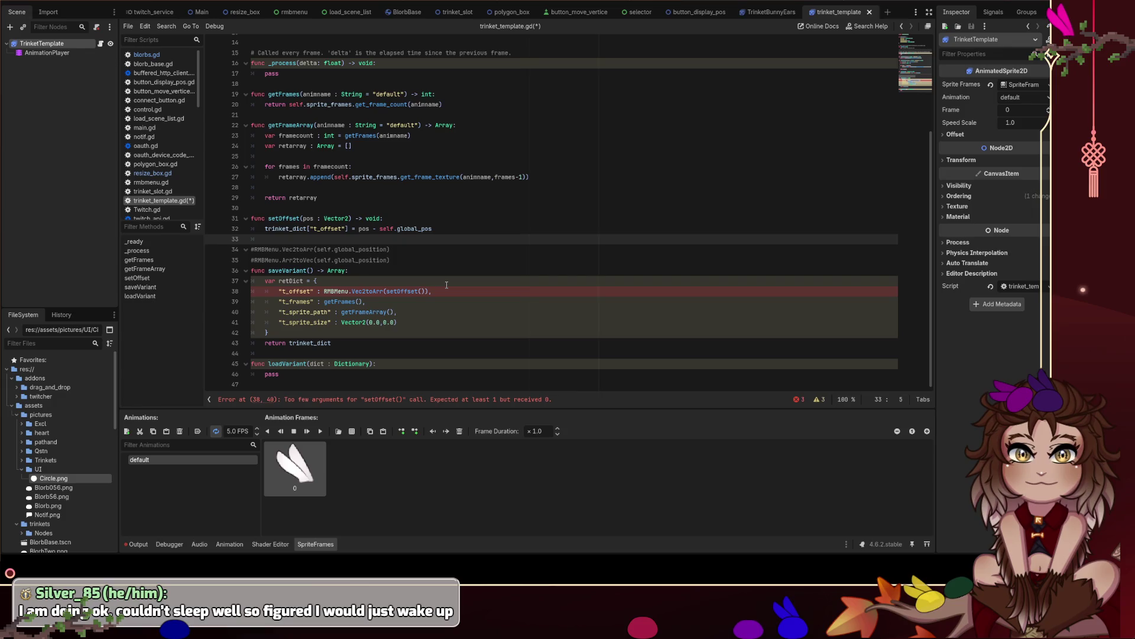
Make setOffset return trinket_dict["t_offset"] with a Vector2 return type.
key(Tab)
text(return )
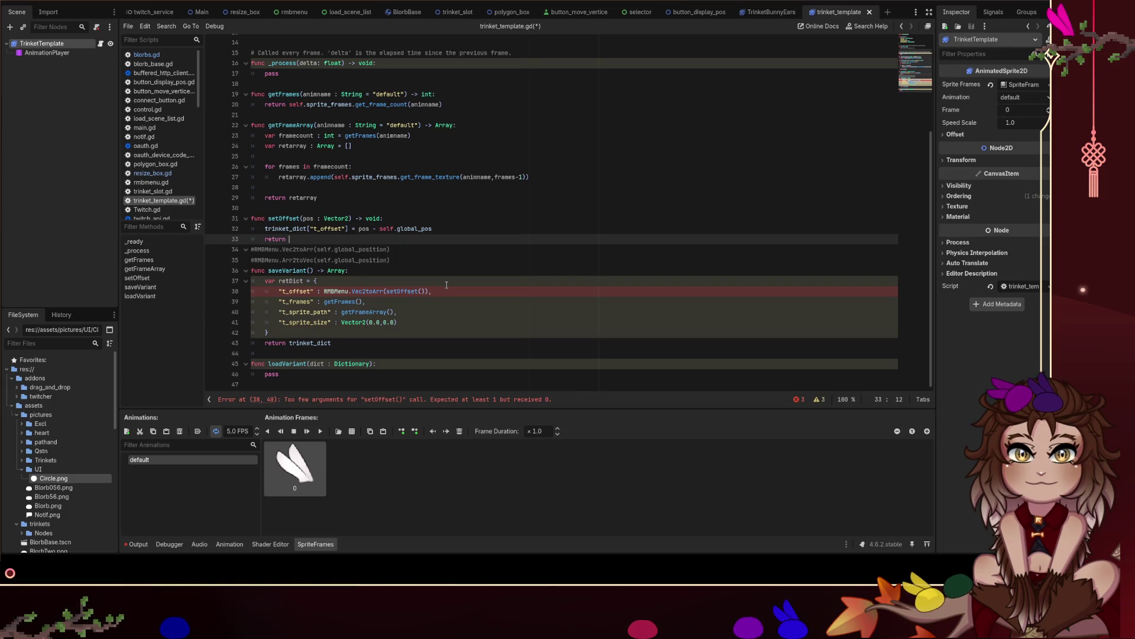
text(trinet_)
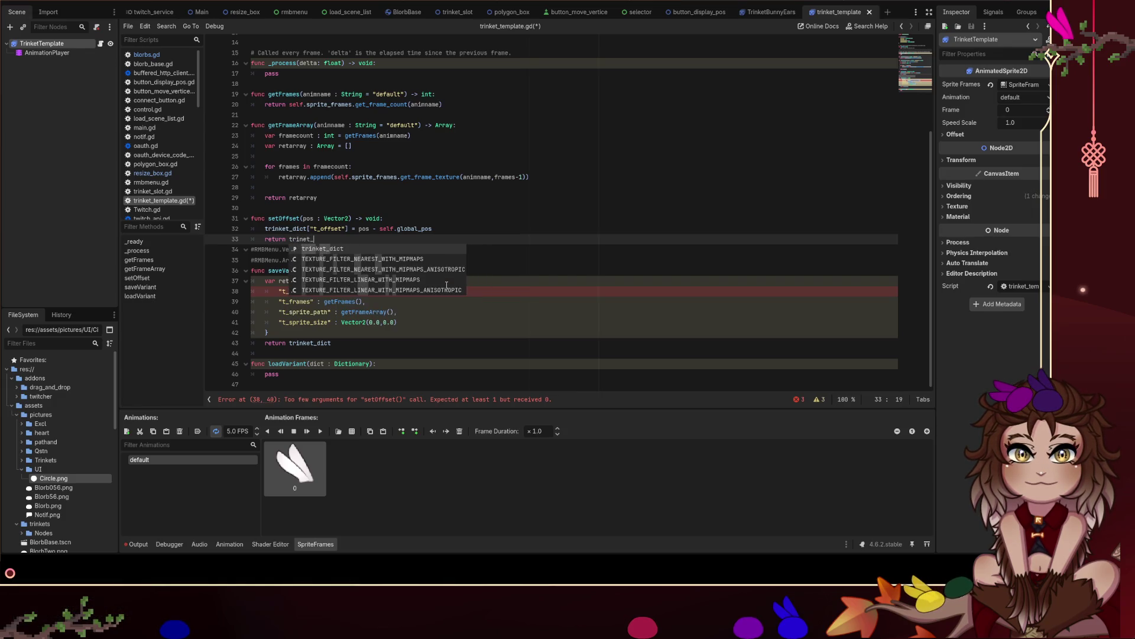
text(dict["t_offset)
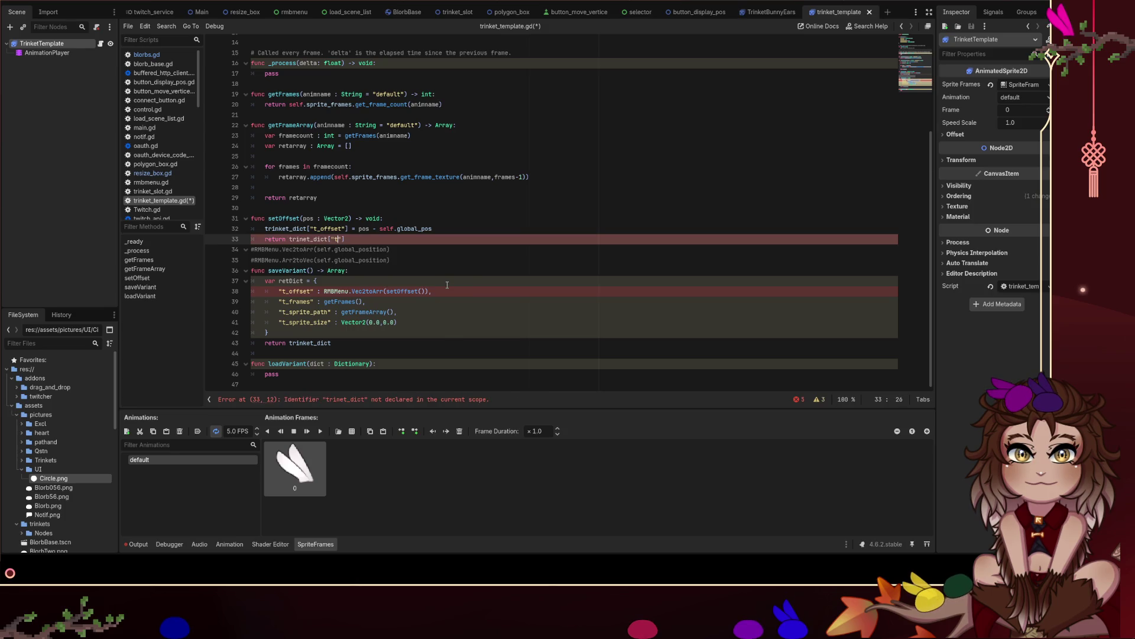
key(Up)
key(Up)
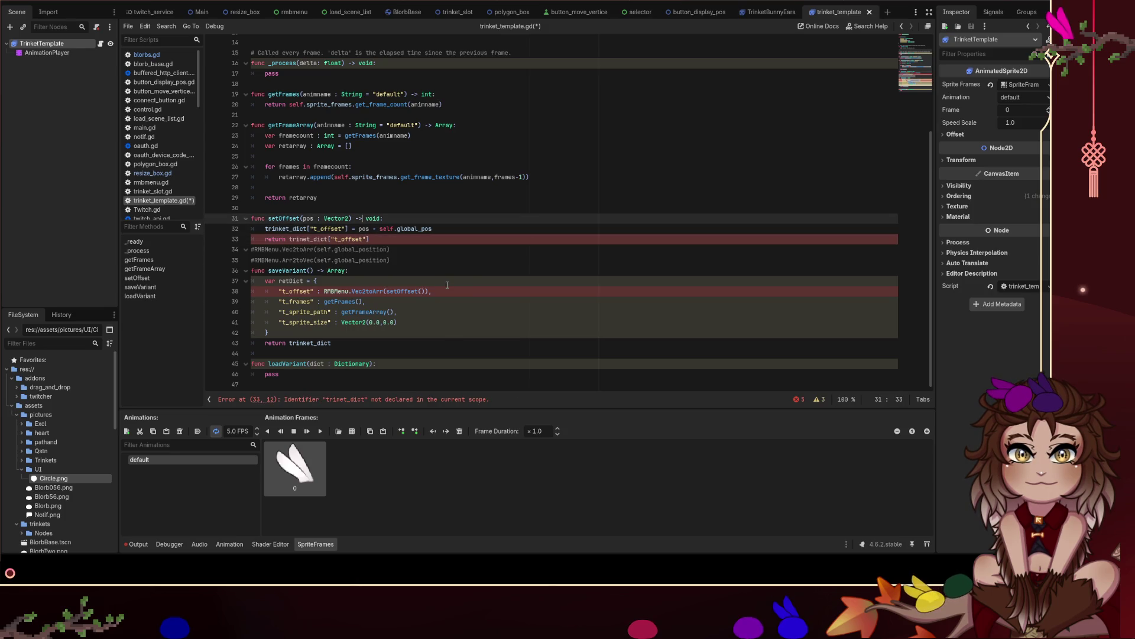
key(Right)
key(Right)
key(BackSpace)
key(BackSpace)
key(BackSpace)
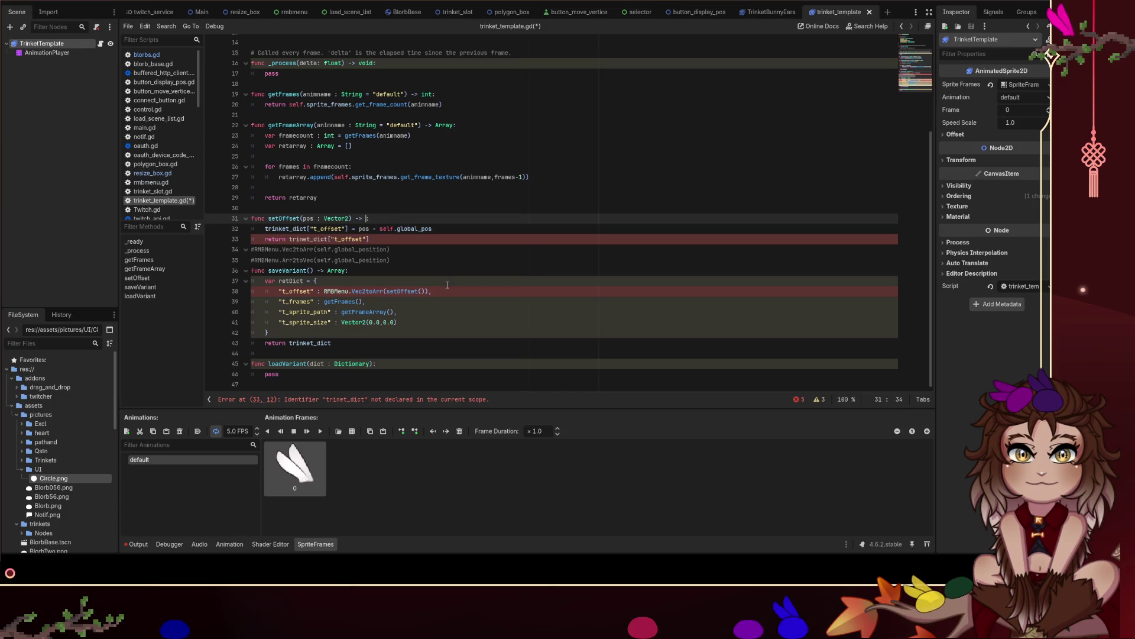
text(Vectorr)
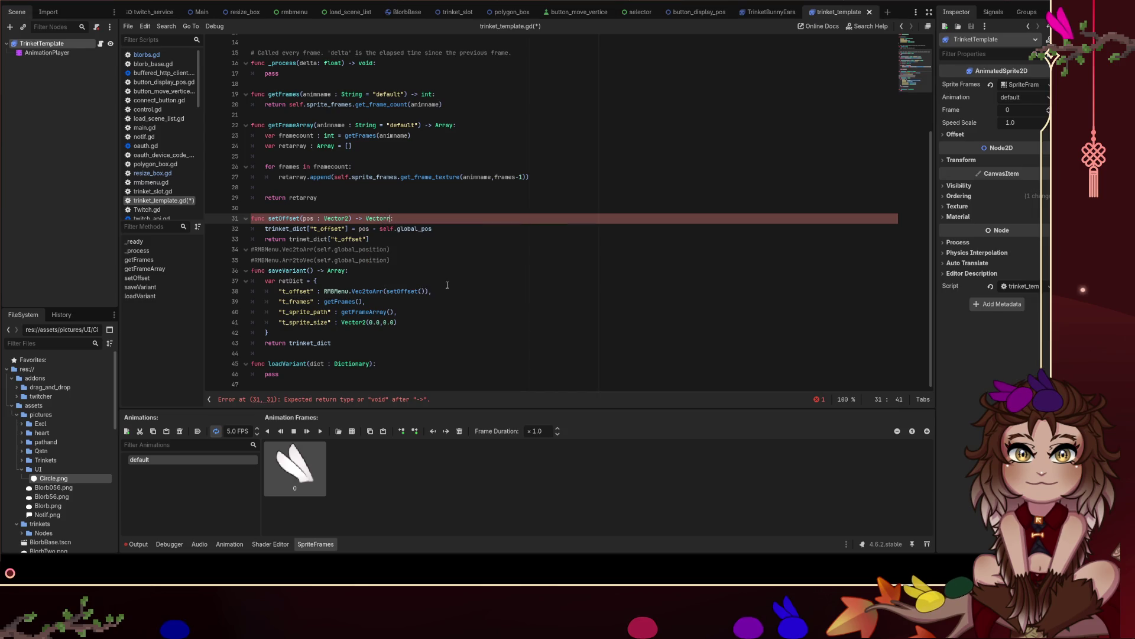
key(BackSpace)
text(2)
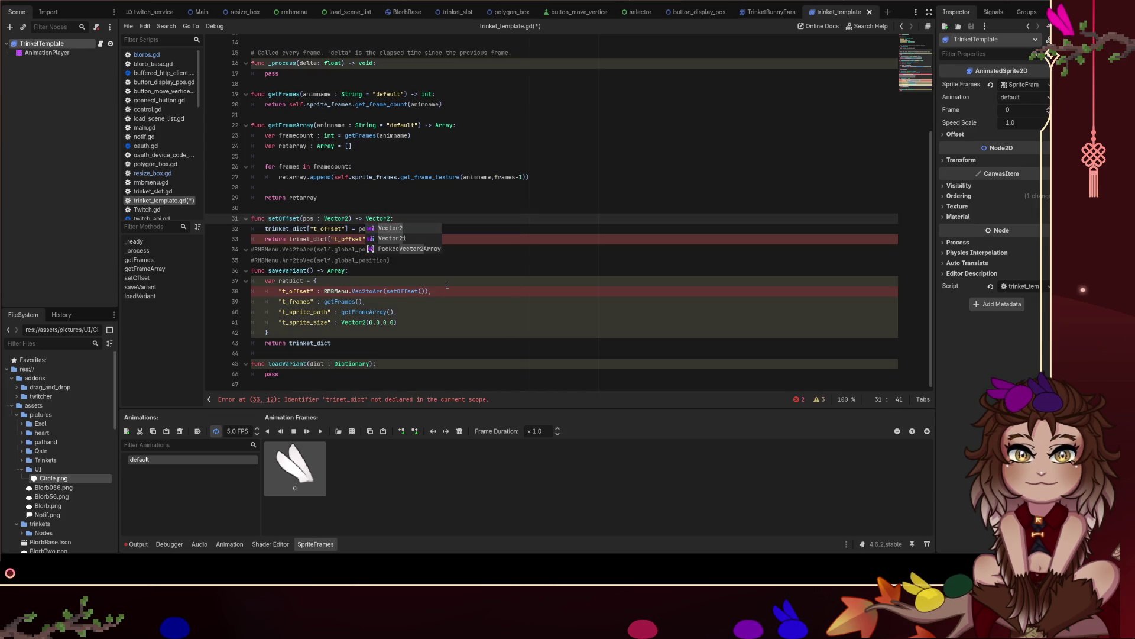
Revert setOffset to a void return type and remove the added return line.
key(BackSpace)
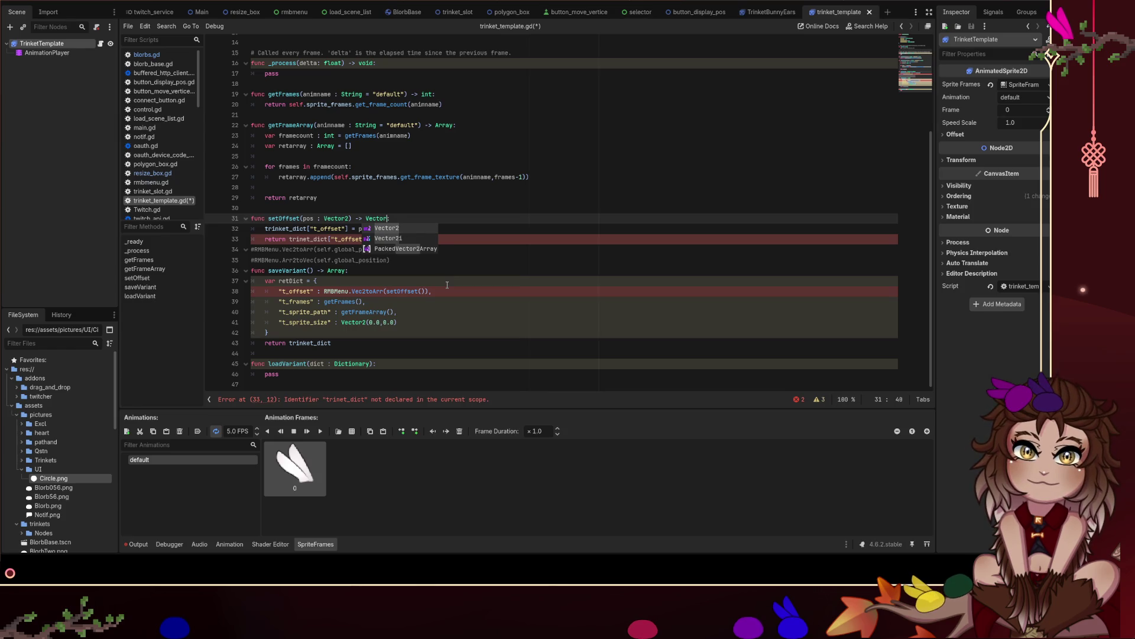
key(BackSpace)
key(BackSpace)
key(BackSpace)
text(void:)
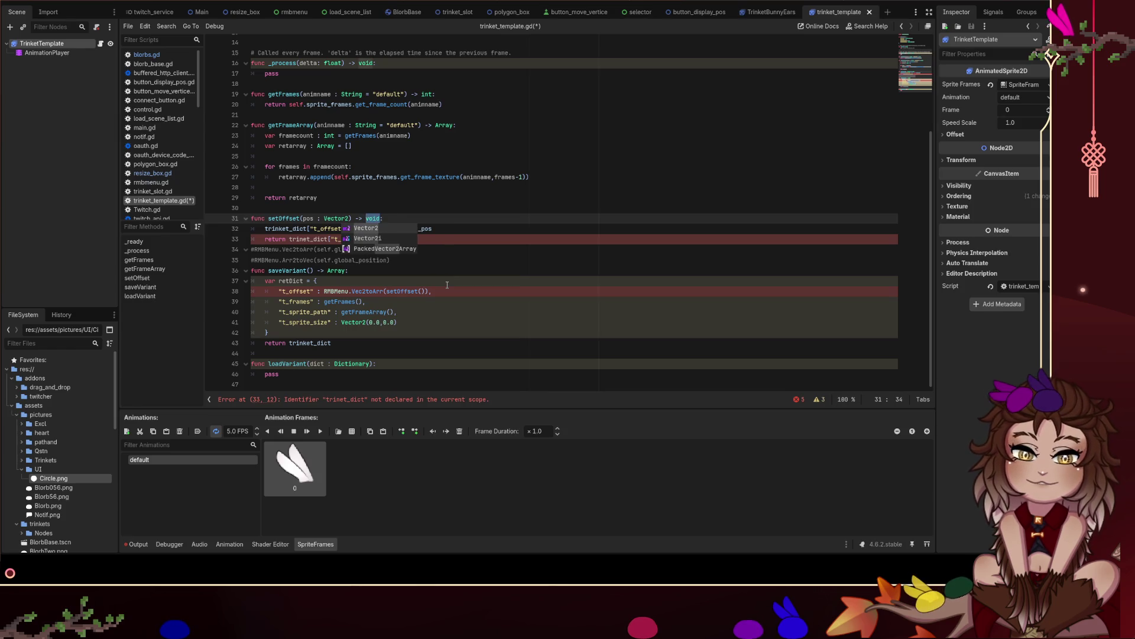
click(480, 177)
click(402, 239)
key(BackSpace)
key(BackSpace)
key(BackSpace)
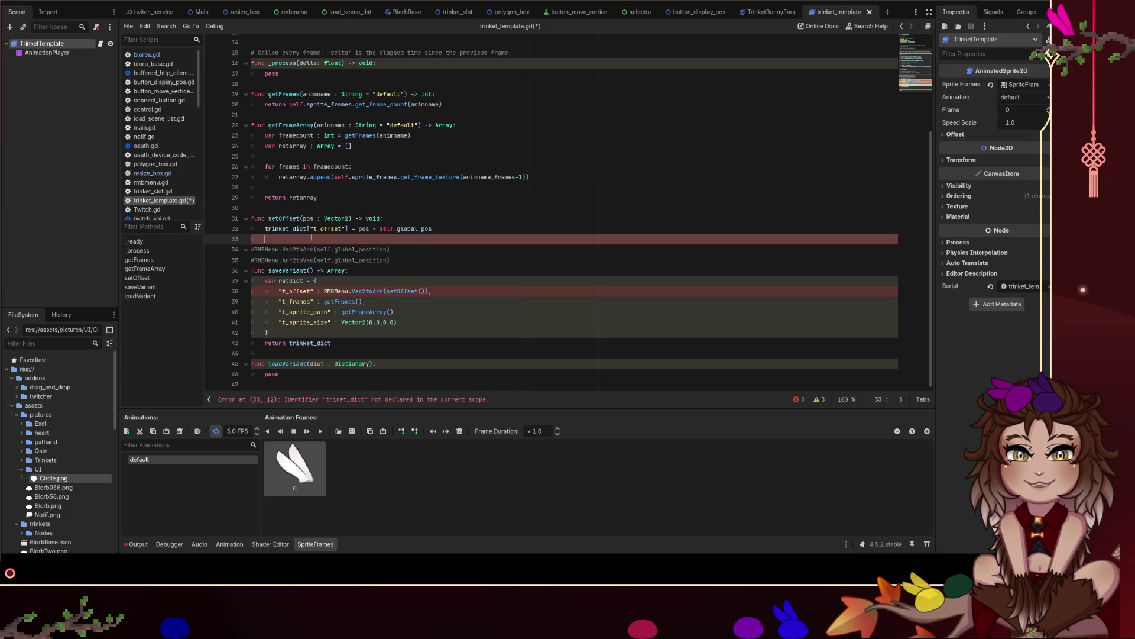
Copy trinket_dict["t_offset"] from line 32 and paste it over setOffset() on line 38.
drag(350, 229, 263, 232)
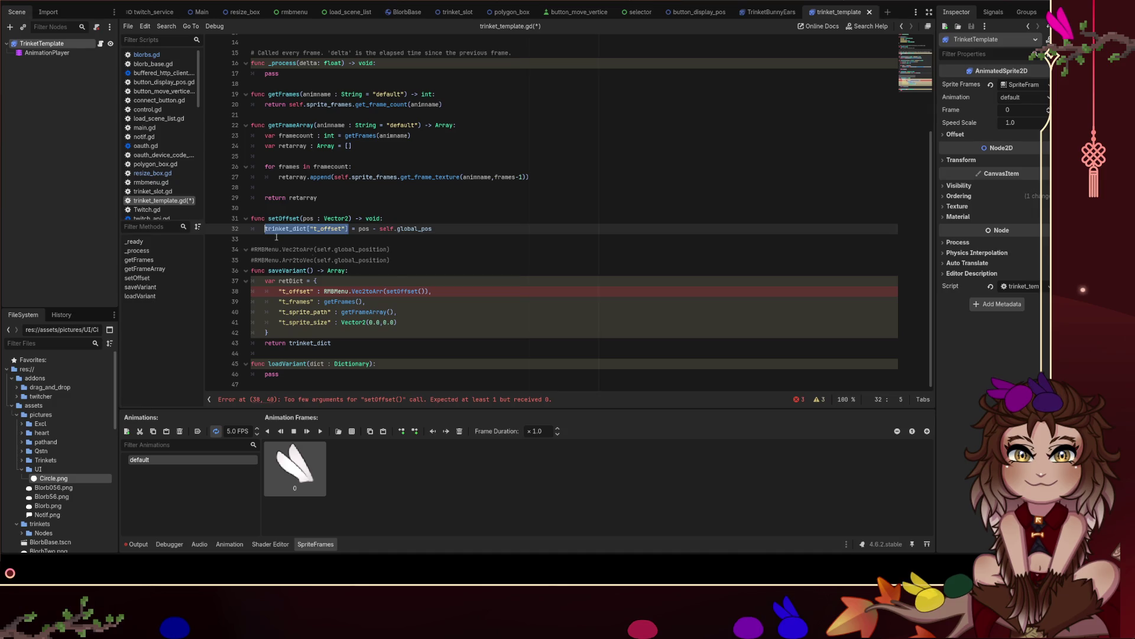
click(408, 291)
key(Right)
key(Right)
key(Right)
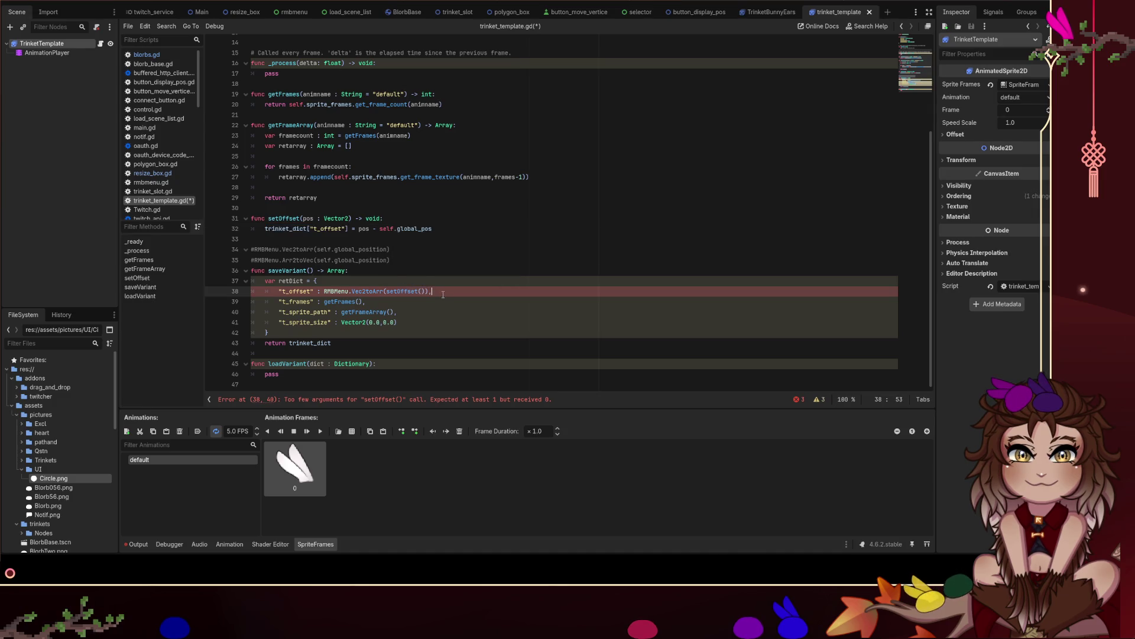
drag(426, 290, 386, 291)
text(trinket_dict["t_offset"])
click(513, 264)
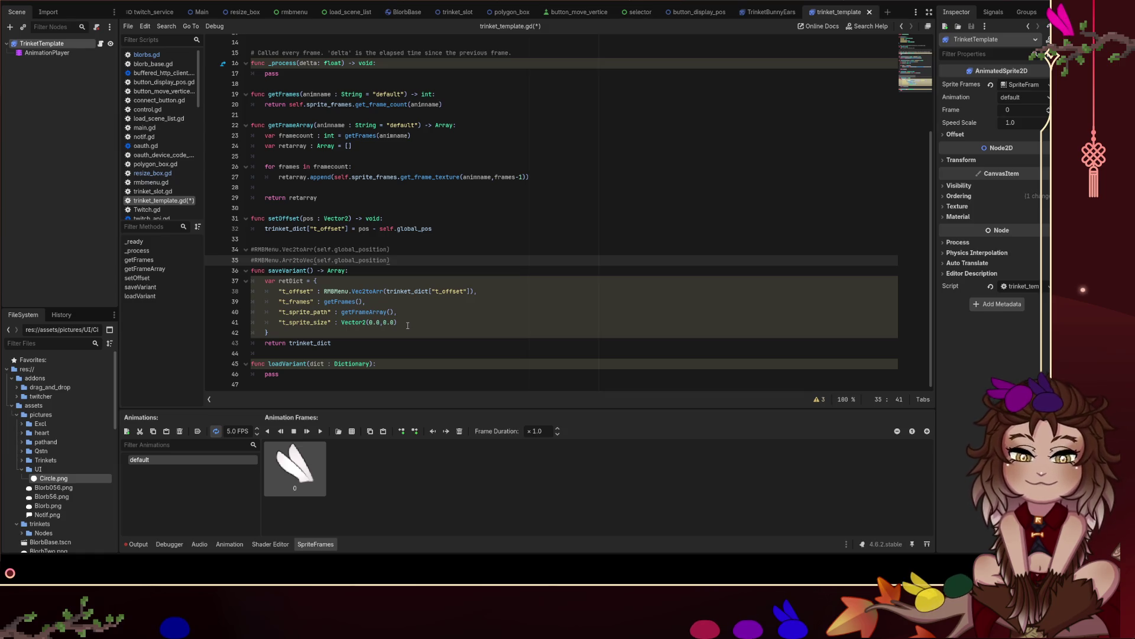
drag(407, 323, 341, 322)
Enter self.size on line 41 and check the node's Transform Scale in the Inspector.
text(self.size)
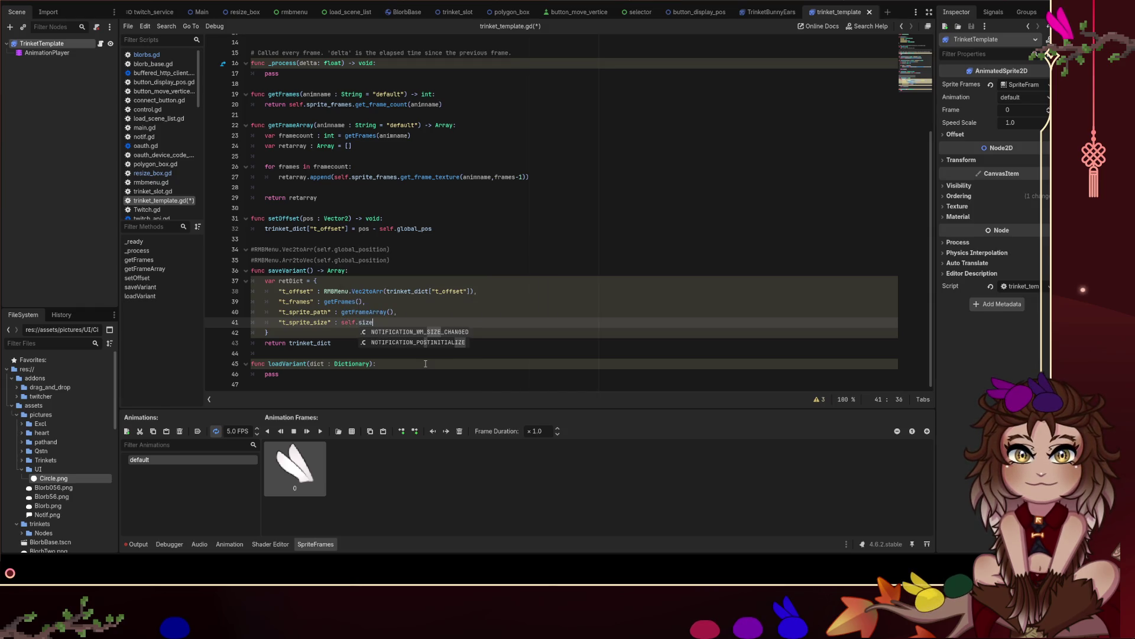
key(Escape)
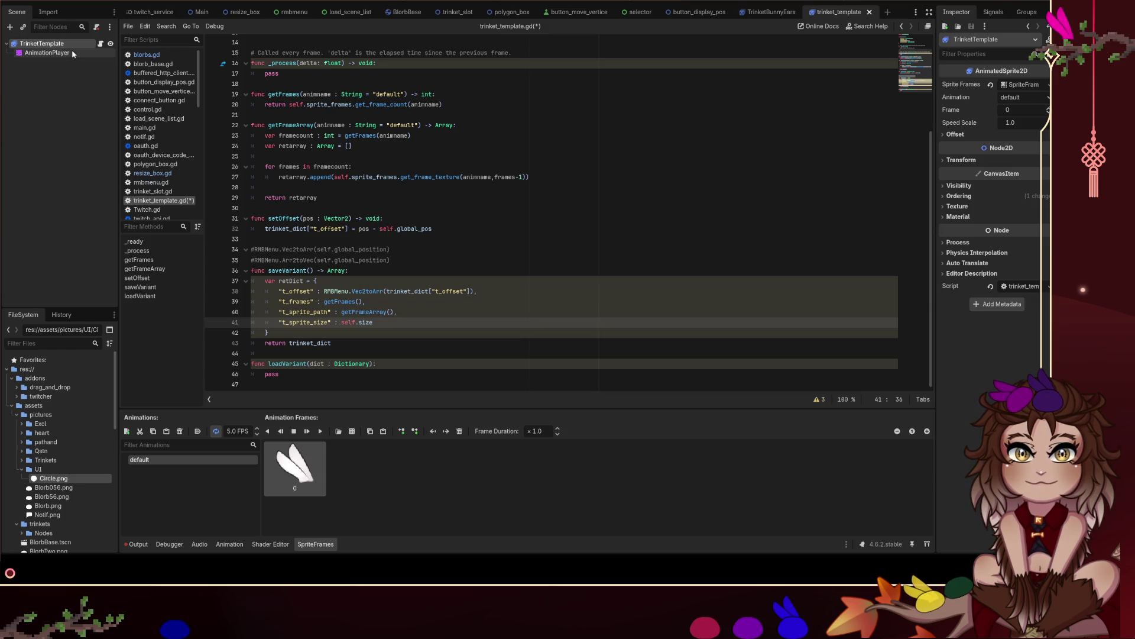
click(47, 53)
click(41, 43)
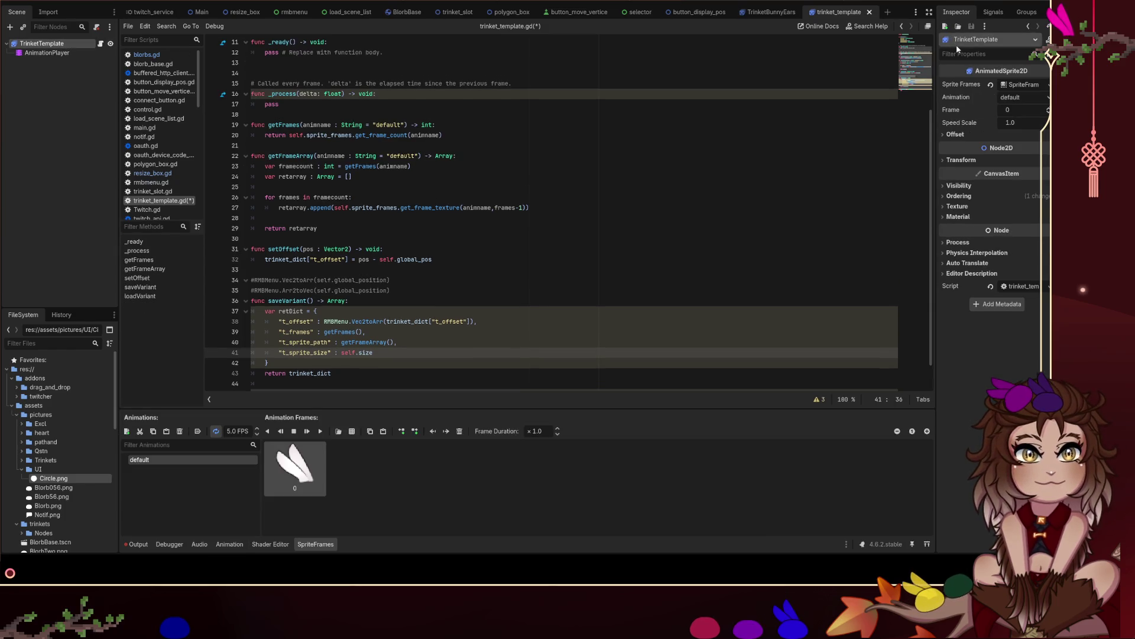
click(970, 135)
click(973, 135)
click(962, 160)
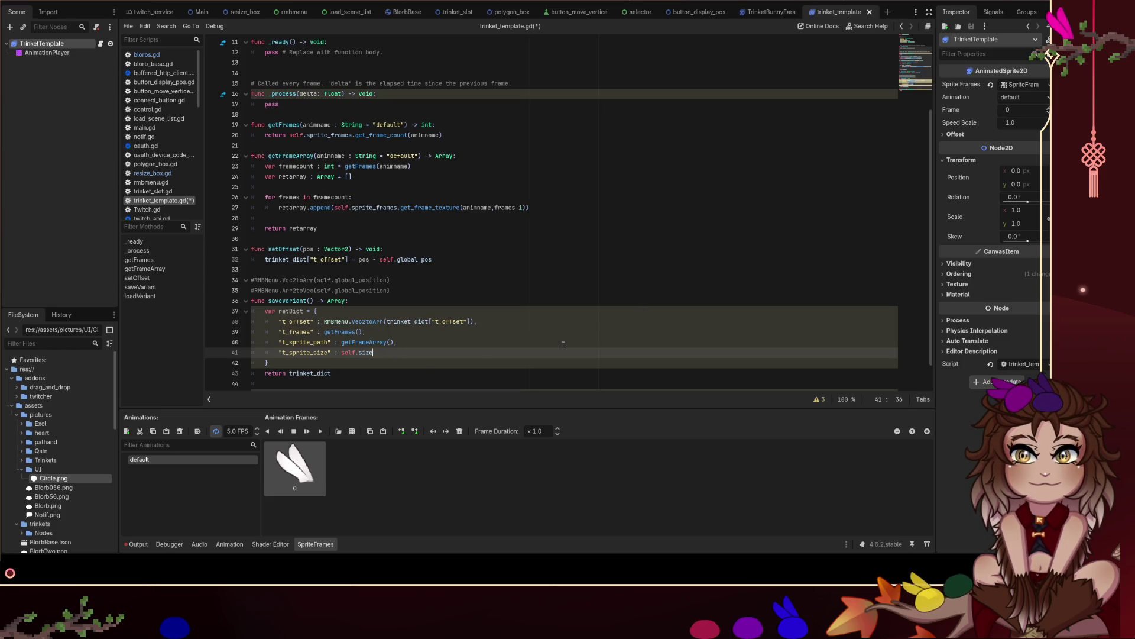
Change line 41 to RMBMenu.Vec2toArr(self.scale) and save trinket_template.gd.
key(BackSpace)
key(BackSpace)
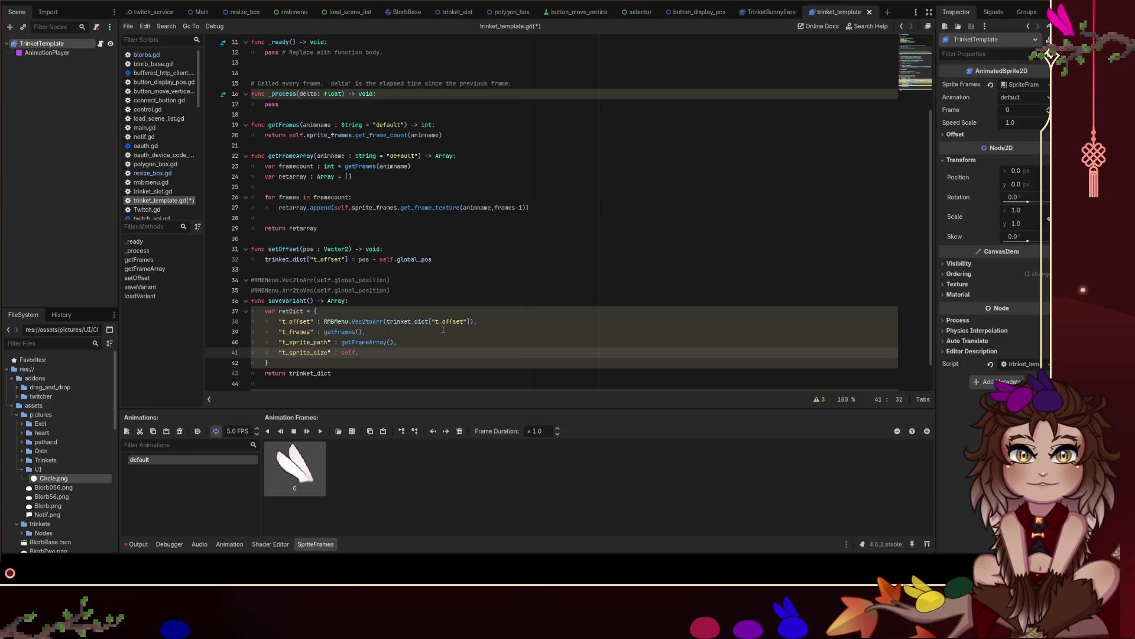
drag(387, 321, 324, 321)
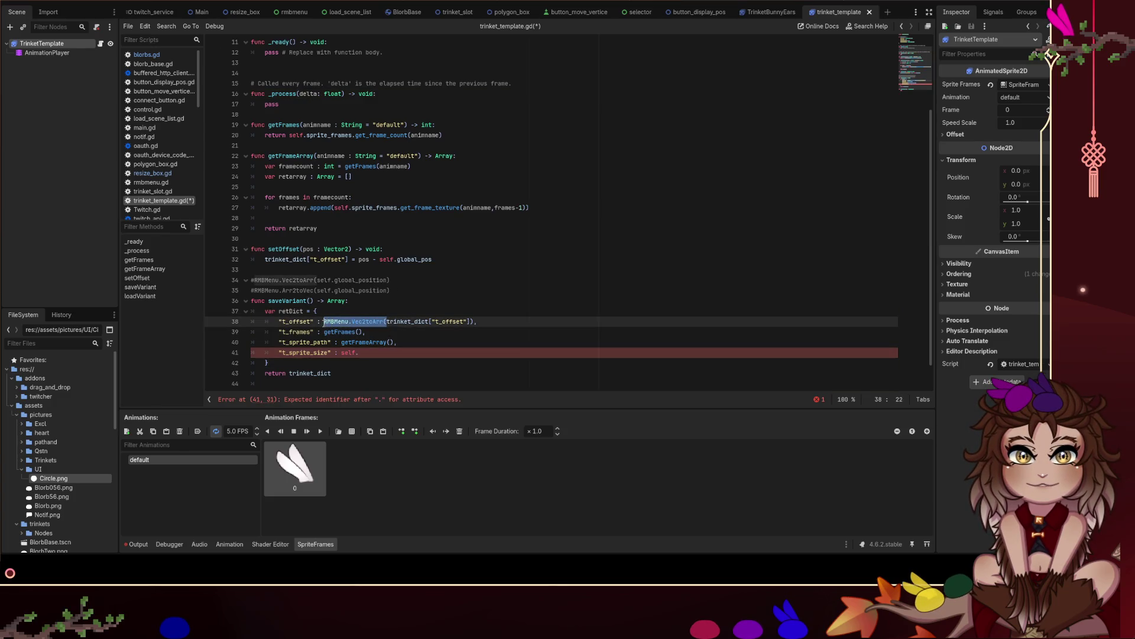
key(ctrl+c)
click(342, 353)
key(ctrl+v)
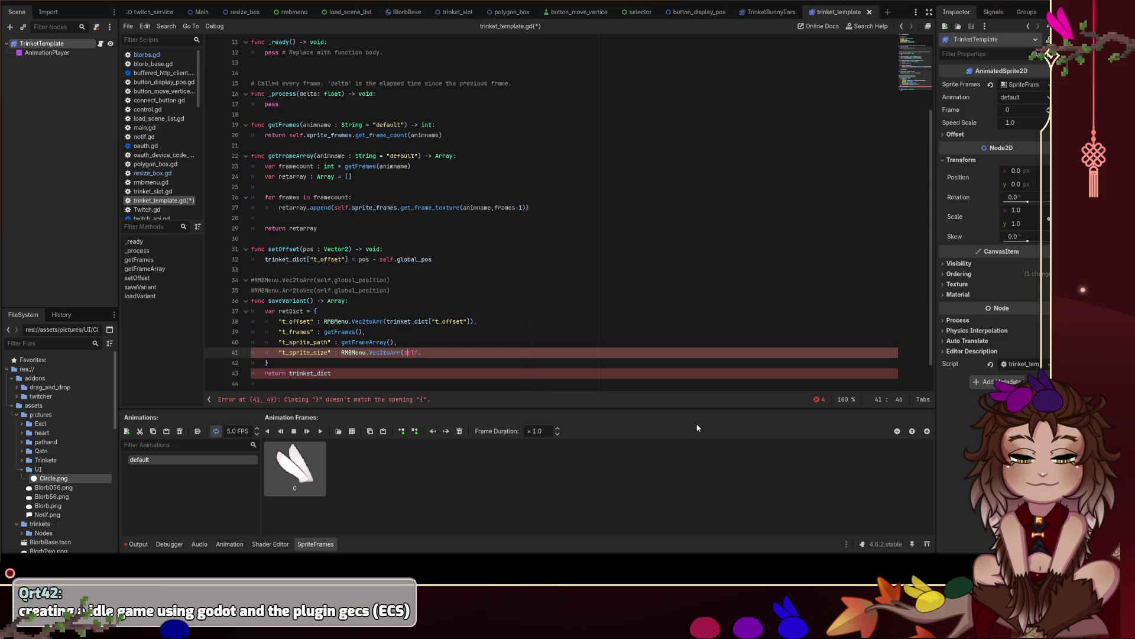
text(scale))
key(Up)
key(ctrl+s)
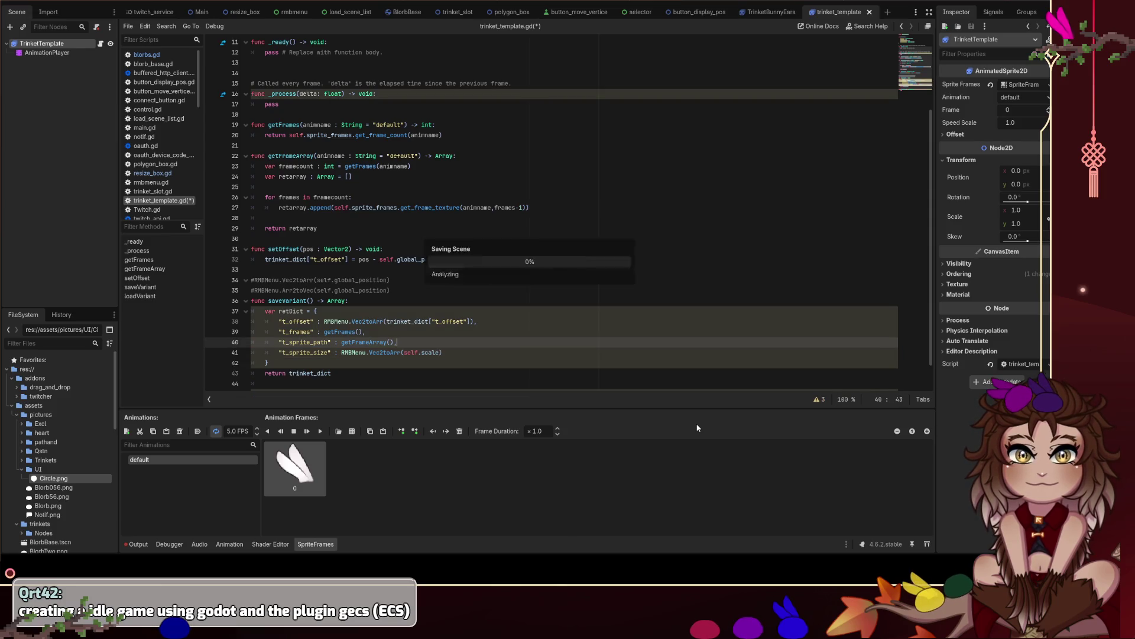
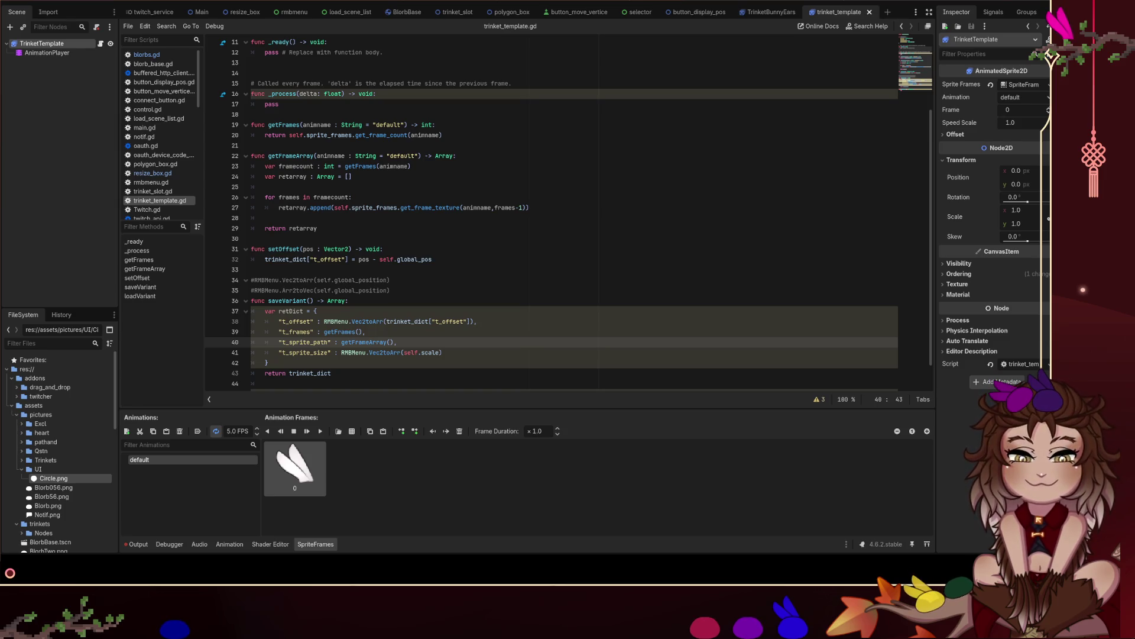
Replace trinket_dict with retDict on saveVariant's return line.
click(406, 362)
scroll(415, 318, down, 1)
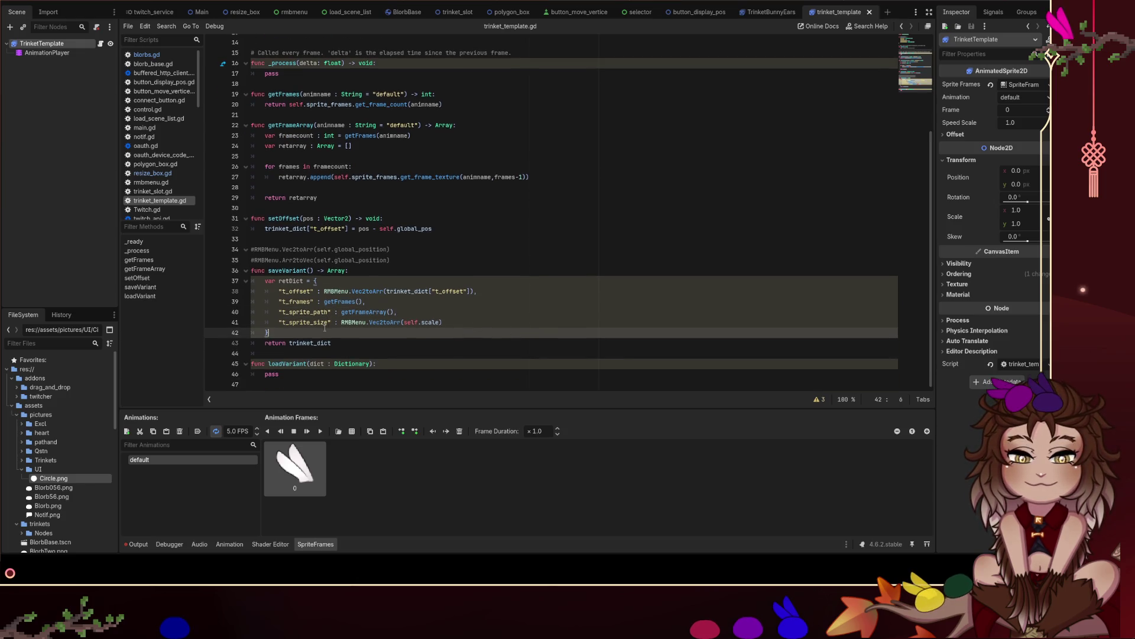
double_click(290, 281)
key(ctrl+c)
double_click(310, 343)
key(ctrl+v)
click(458, 323)
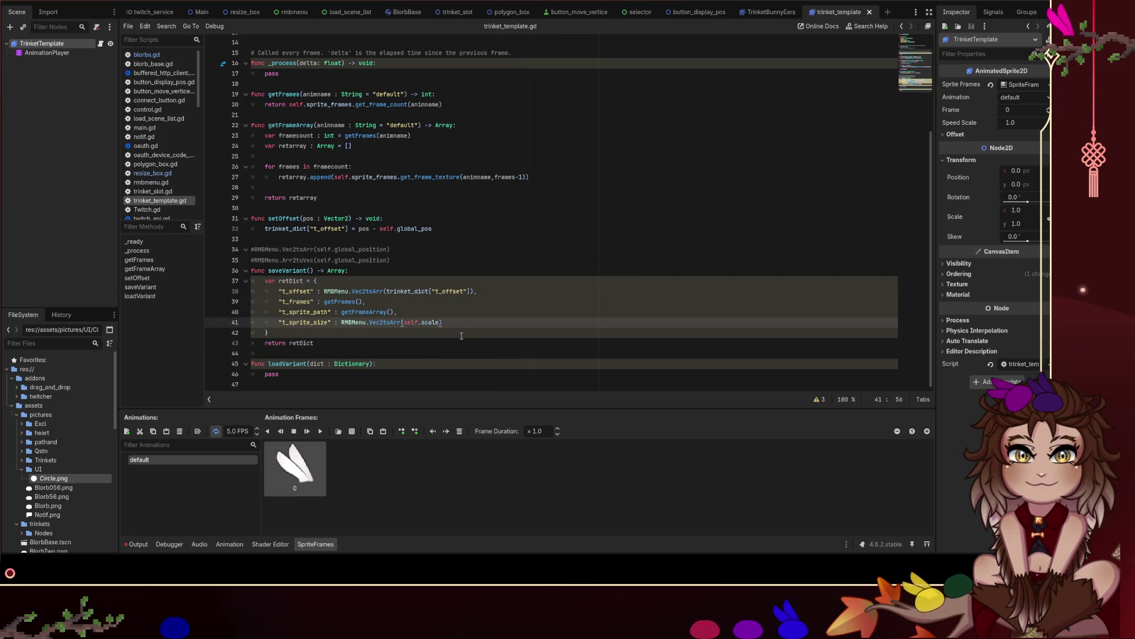
click(462, 335)
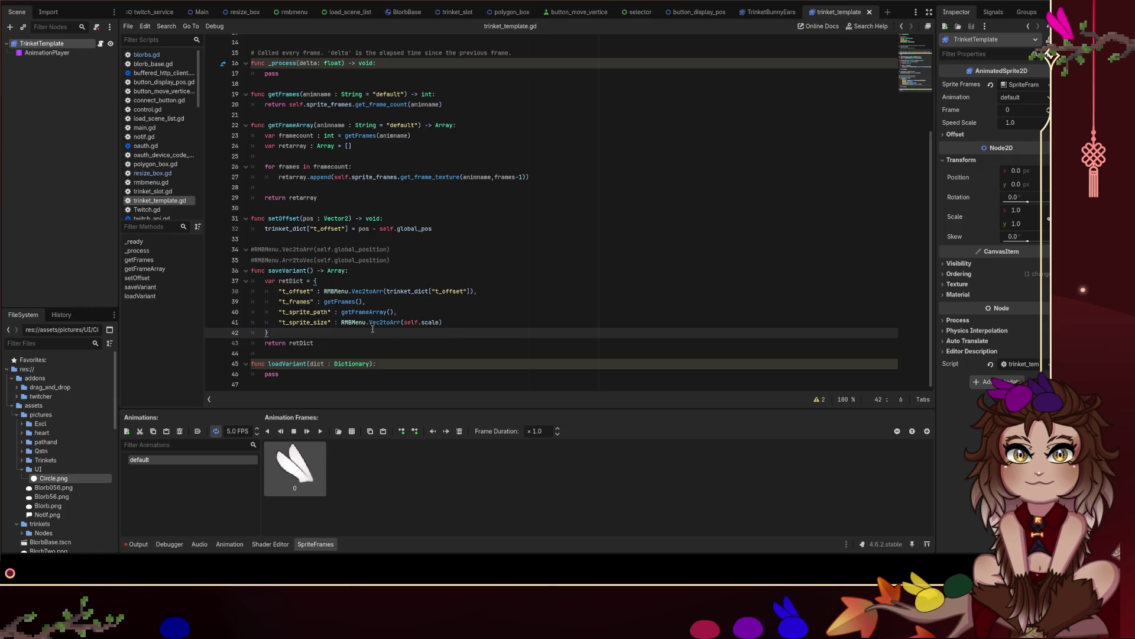
Select the retDict dictionary block, then the pass placeholder in loadVariant.
drag(323, 328, 252, 281)
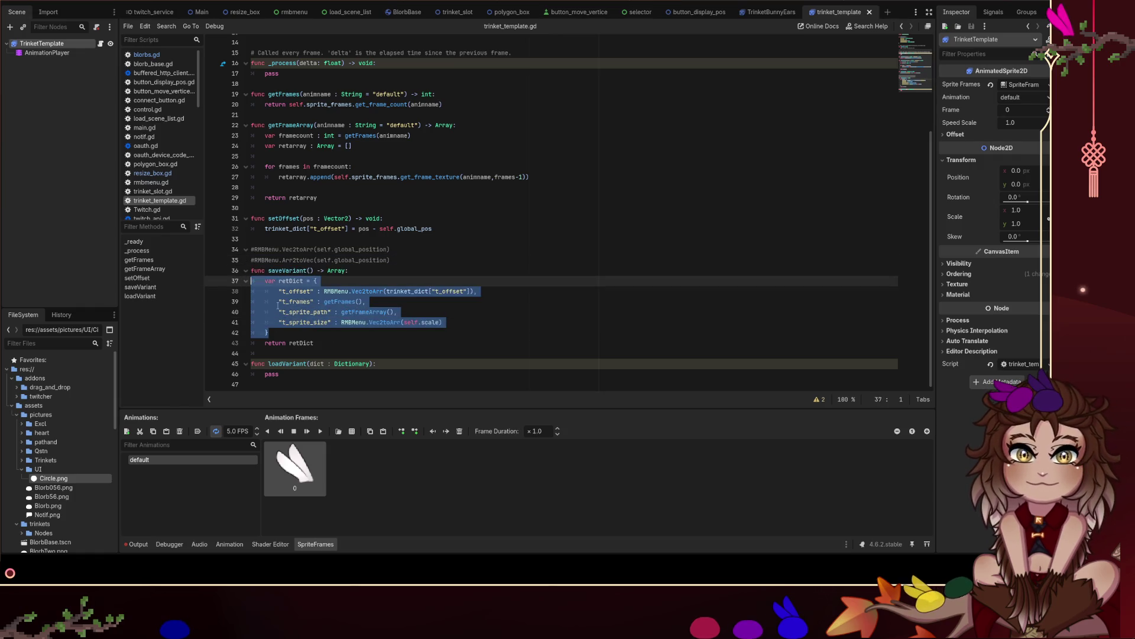
drag(283, 374, 253, 374)
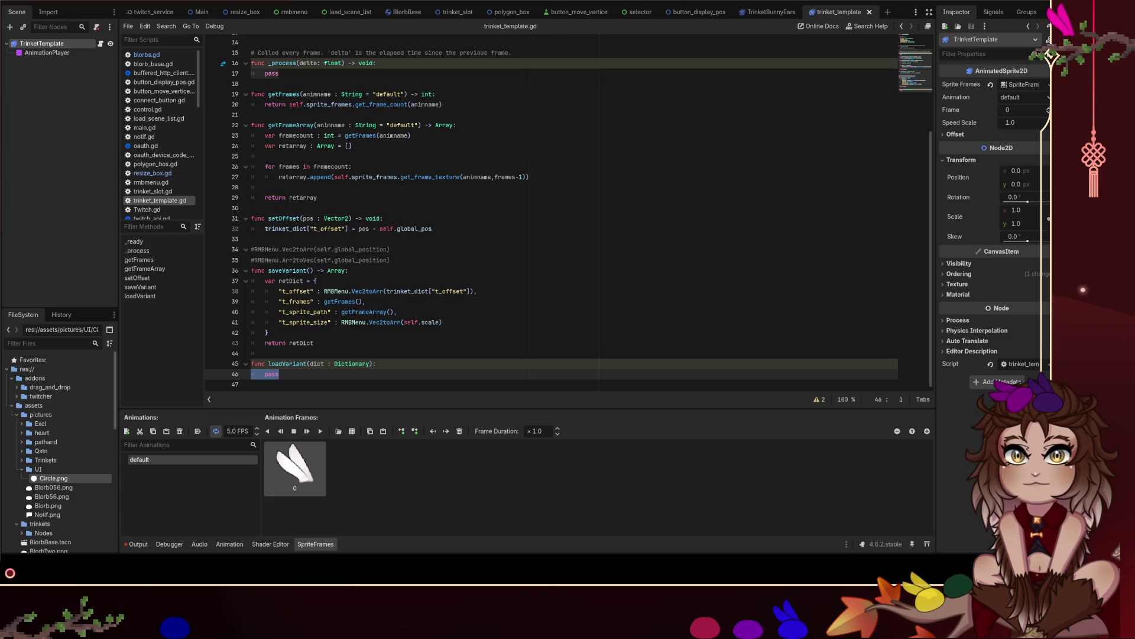
click(256, 383)
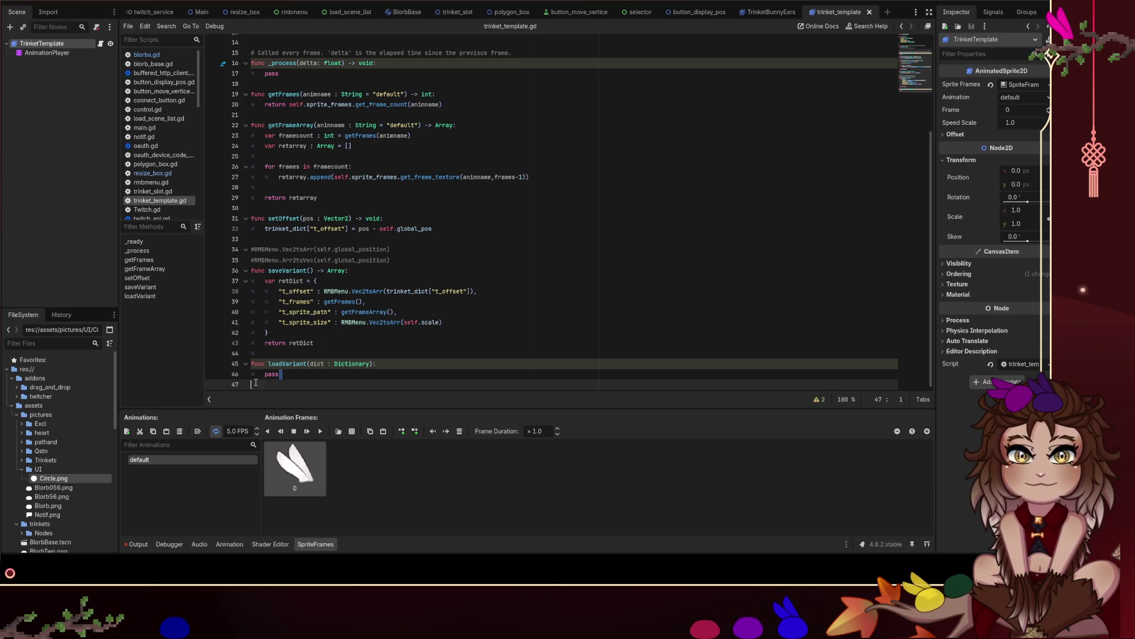
drag(256, 382, 235, 374)
Paste the dictionary block over pass and change both Vec2toArr calls to ArrtoVec2.
key(ctrl+v)
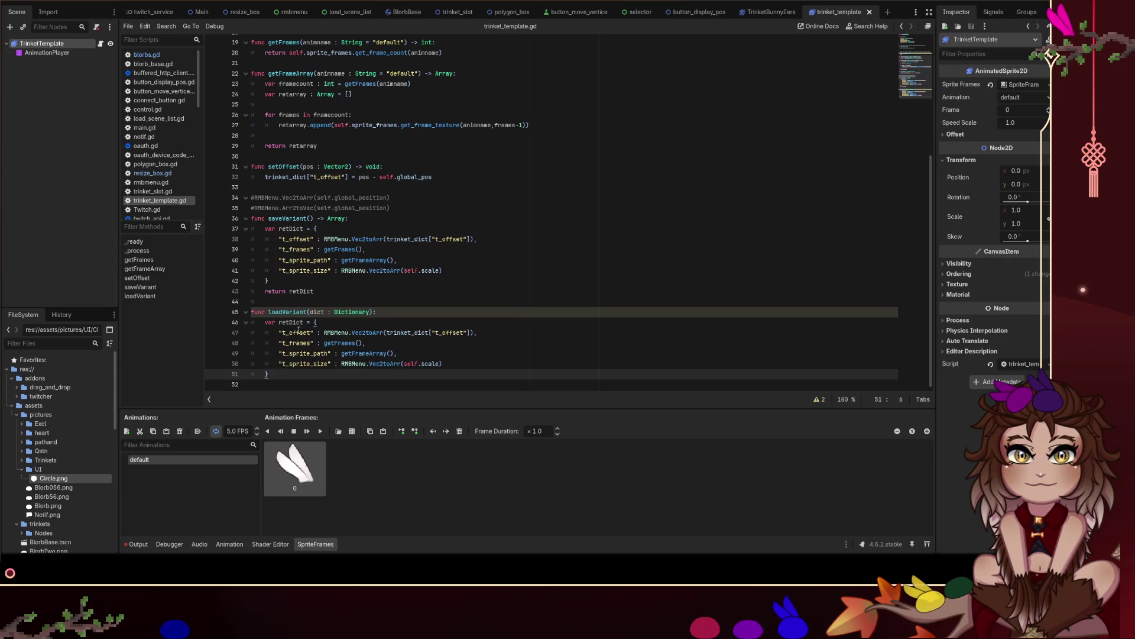
double_click(367, 332)
text(Arr)
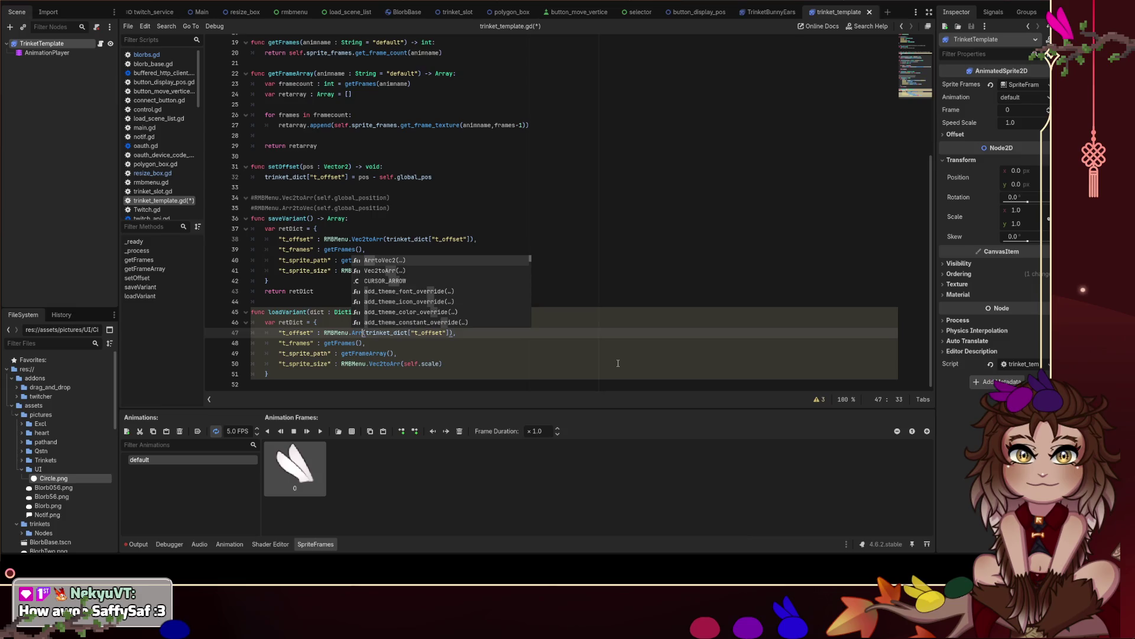
key(Return)
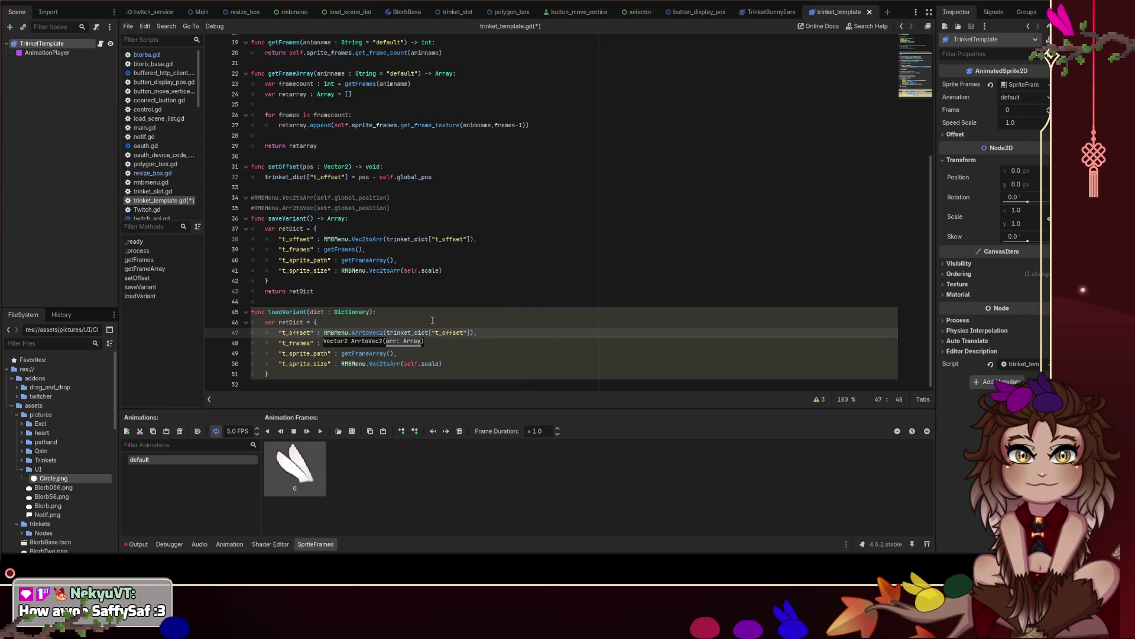
click(389, 363)
double_click(390, 363)
key(ctrl+v)
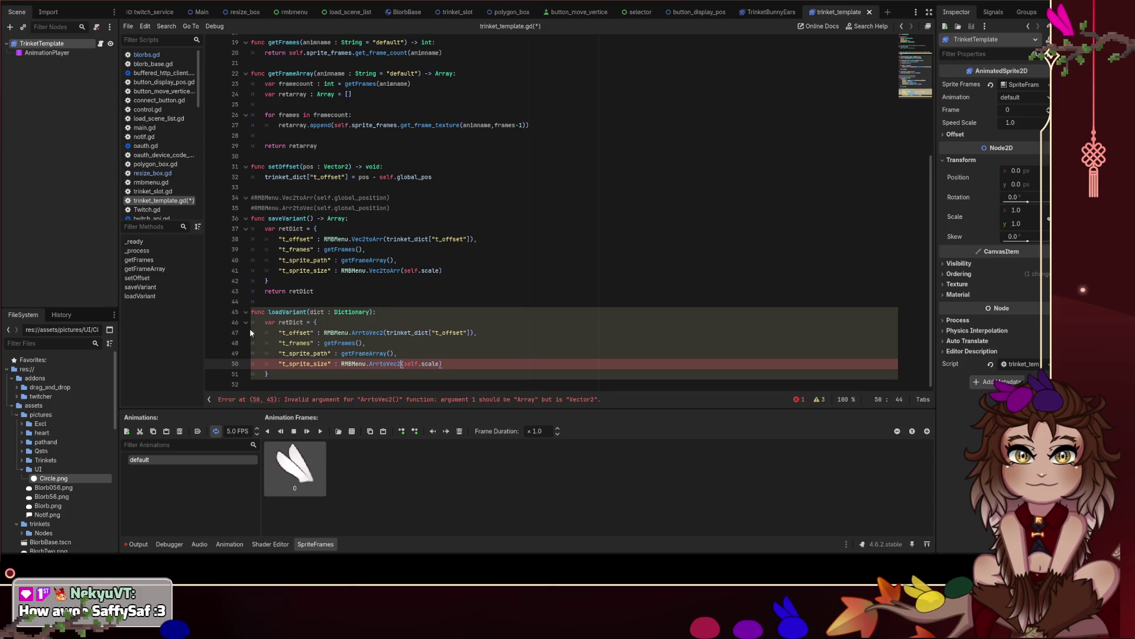
Turn the 'var retDict' declaration into trinket_dict in loadVariant.
double_click(317, 312)
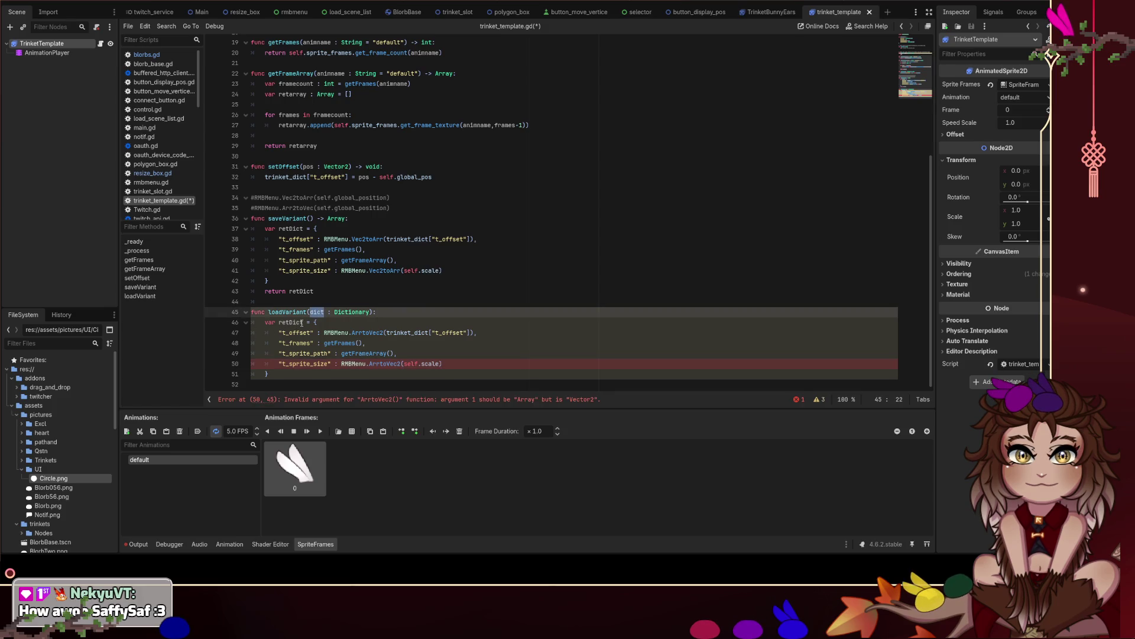
drag(319, 321, 265, 323)
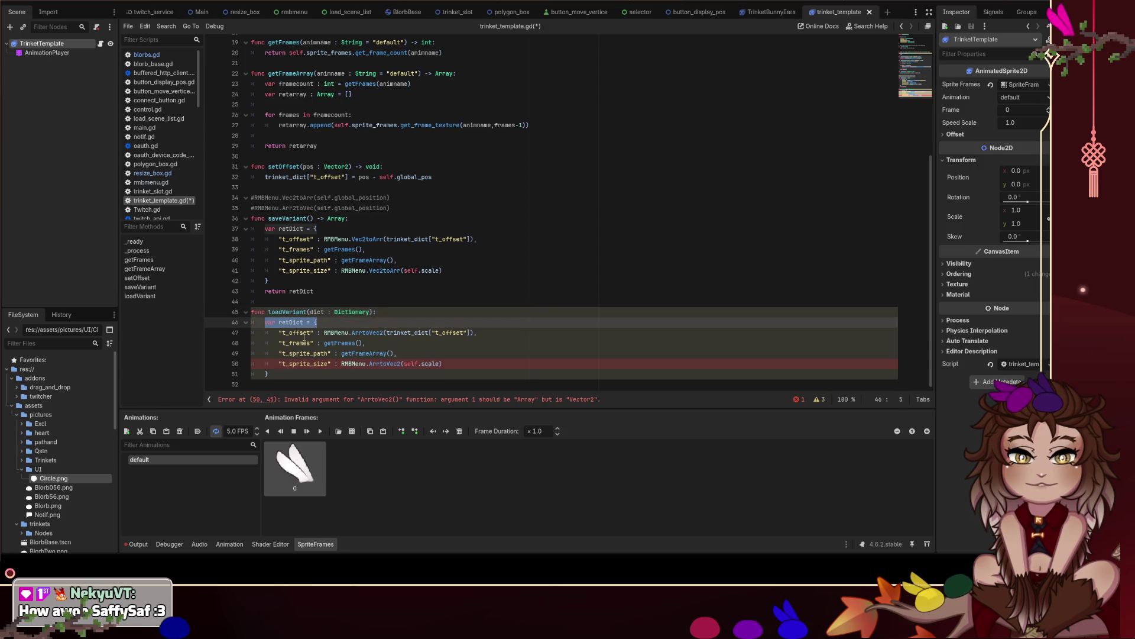
scroll(318, 272, up, 5)
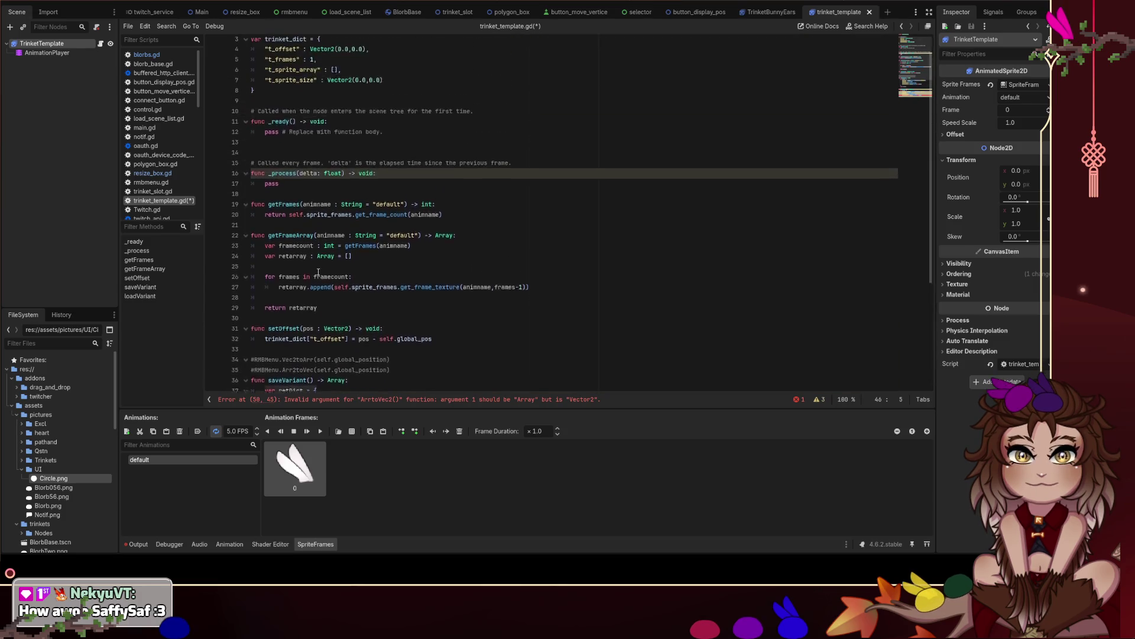
double_click(285, 39)
scroll(344, 249, down, 5)
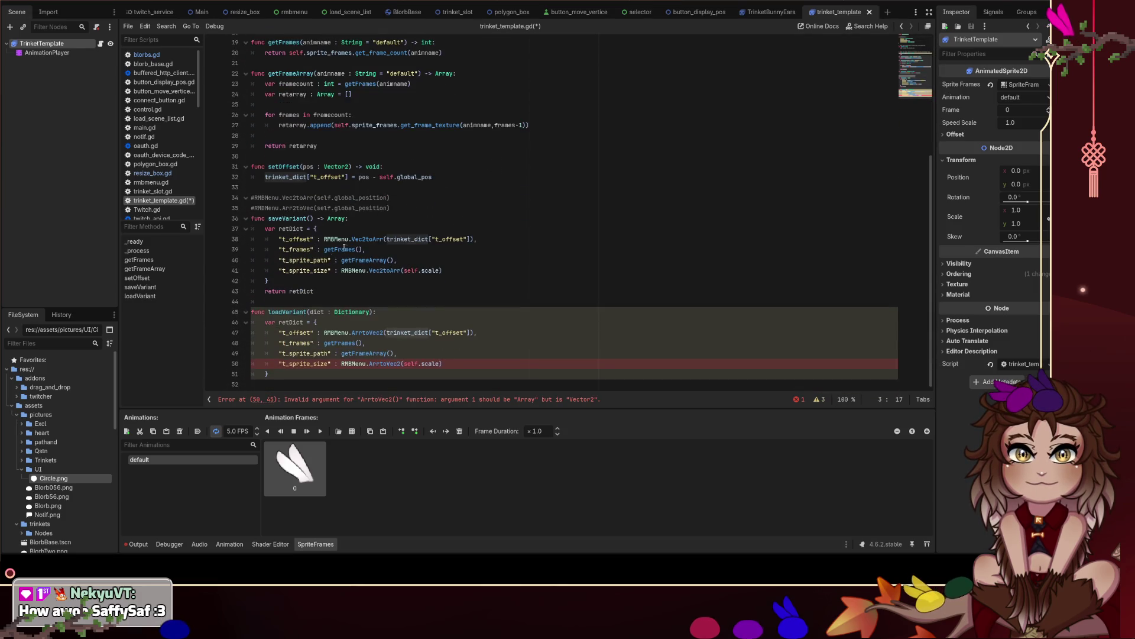
double_click(270, 322)
key(BackSpace)
key(Delete)
double_click(283, 322)
key(ctrl+v)
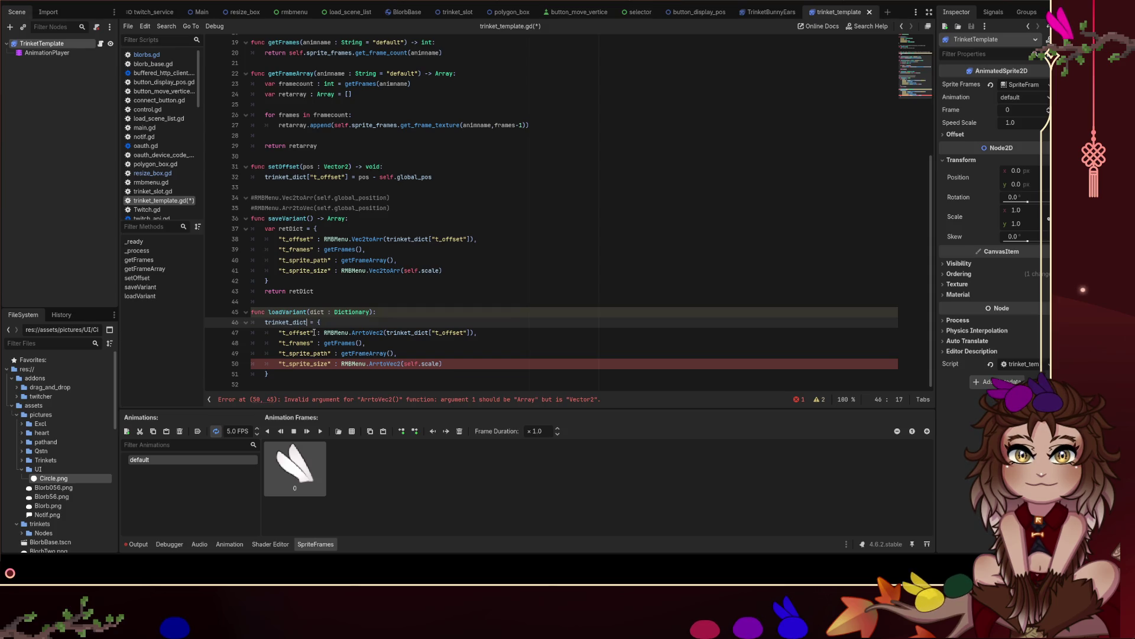
double_click(408, 332)
Use dict for the t_offset lookup and replace self.scale with dict["t_sprite_size"].
text(dict)
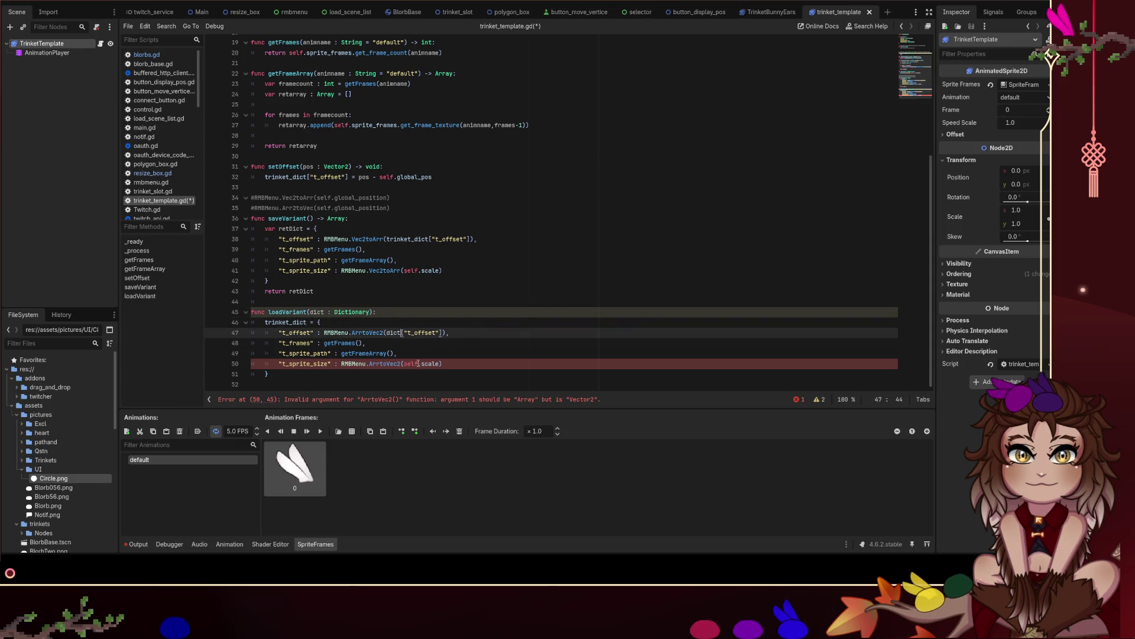
drag(442, 364, 402, 364)
drag(443, 333, 385, 333)
key(ctrl+c)
drag(442, 364, 401, 364)
key(ctrl+v)
key(ctrl+z)
text(dict["t_sprite_size)
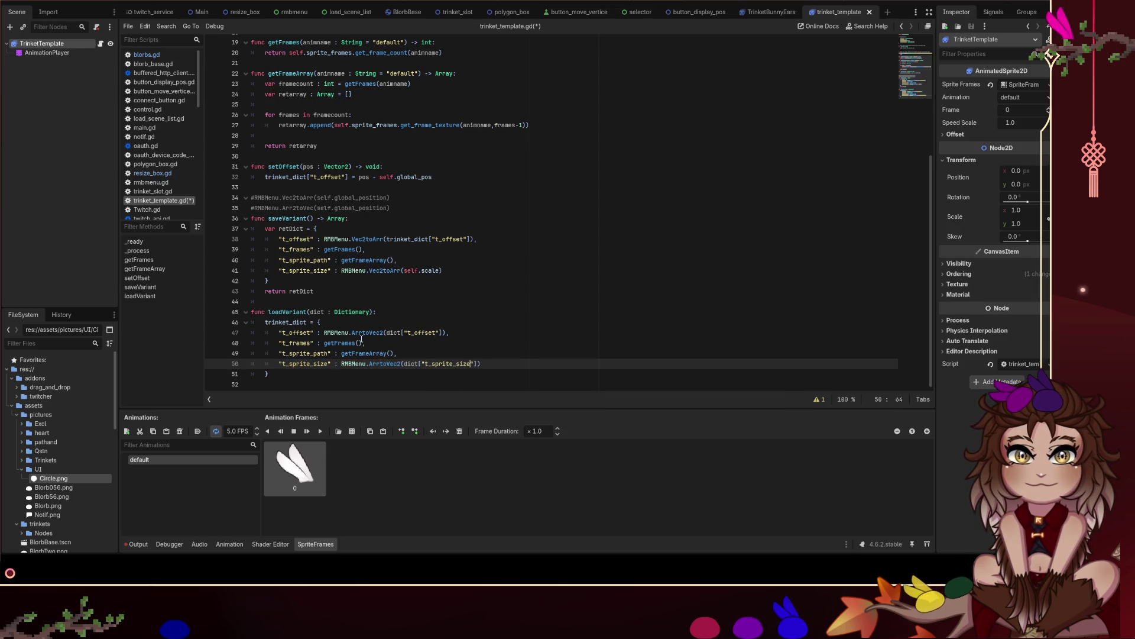
Replace the getFrames() call with a copied dict lookup.
drag(312, 343, 285, 343)
drag(363, 343, 324, 343)
mouse_move(443, 332)
mouse_down()
mouse_move(324, 344)
mouse_move(392, 353)
mouse_up()
key(ctrl+v)
key(ctrl+v)
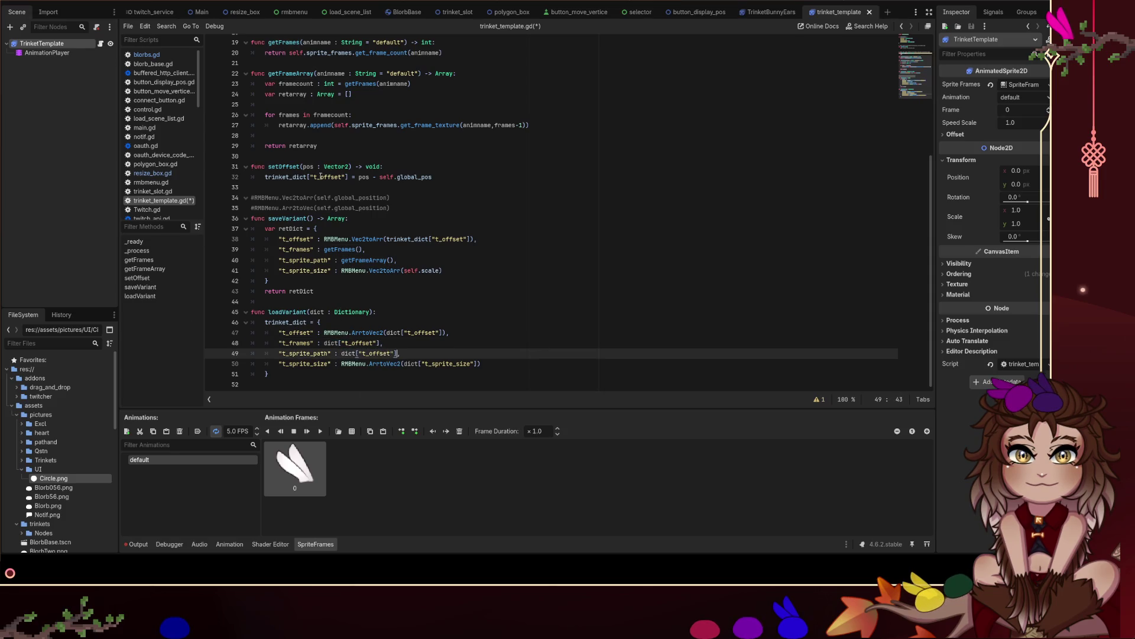
Point the pasted lookups at the t_sprite_path and t_frames keys.
double_click(305, 261)
key(ctrl+c)
double_click(378, 353)
key(ctrl+v)
double_click(296, 343)
key(ctrl+c)
double_click(362, 343)
key(ctrl+v)
click(435, 313)
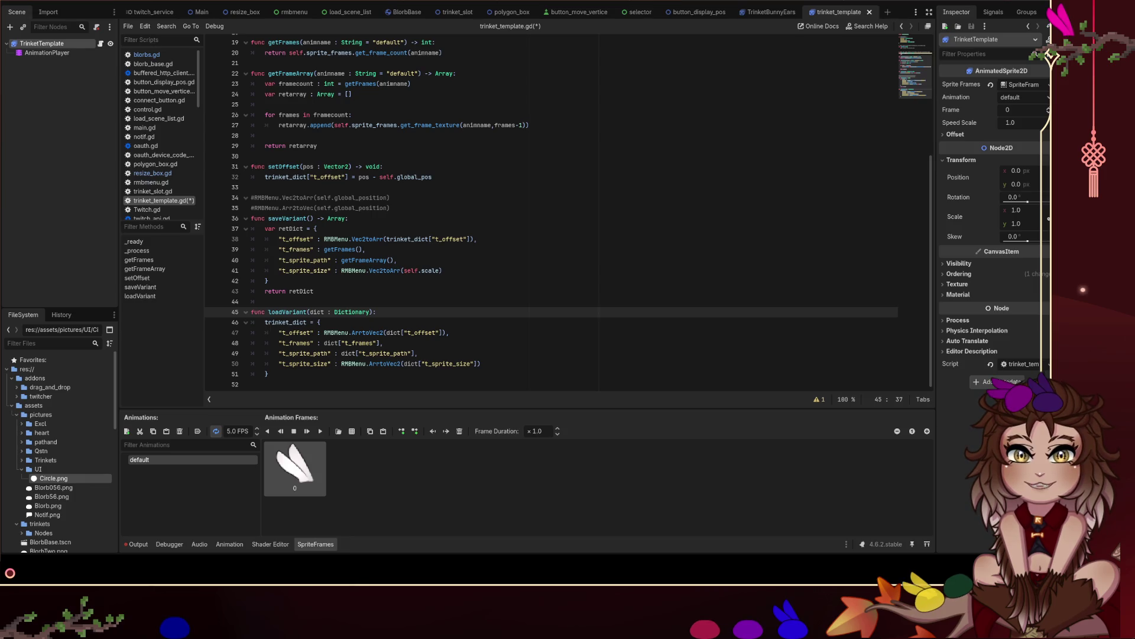
click(341, 283)
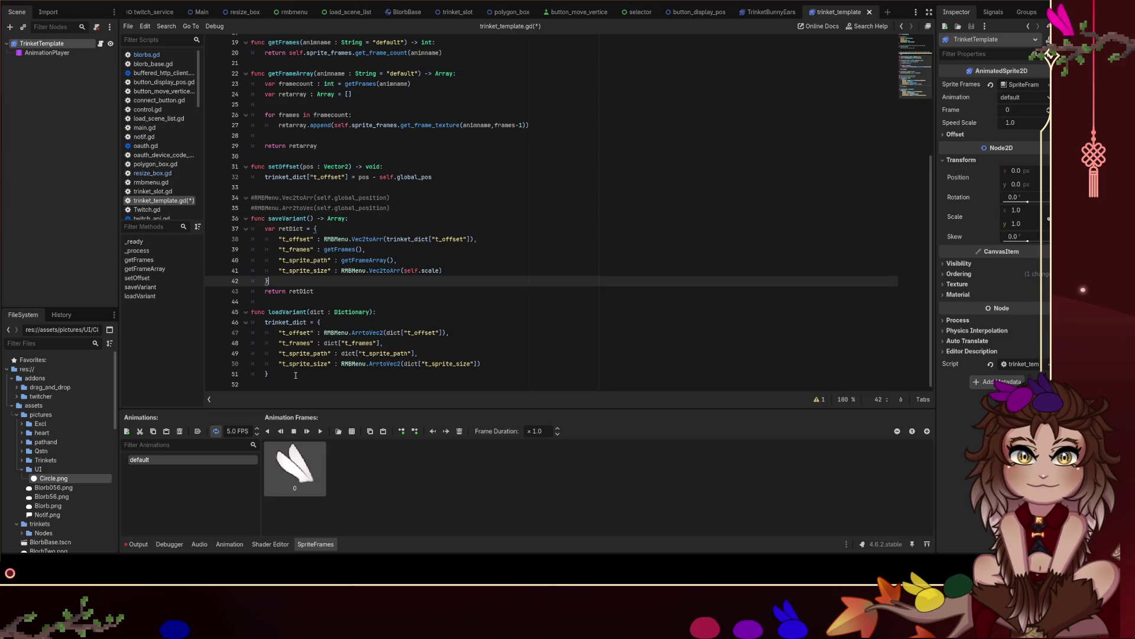
Add 'offset = trinket_dict["t_offset"]' at the end of loadVariant and save.
click(294, 374)
key(Return)
text(self.set)
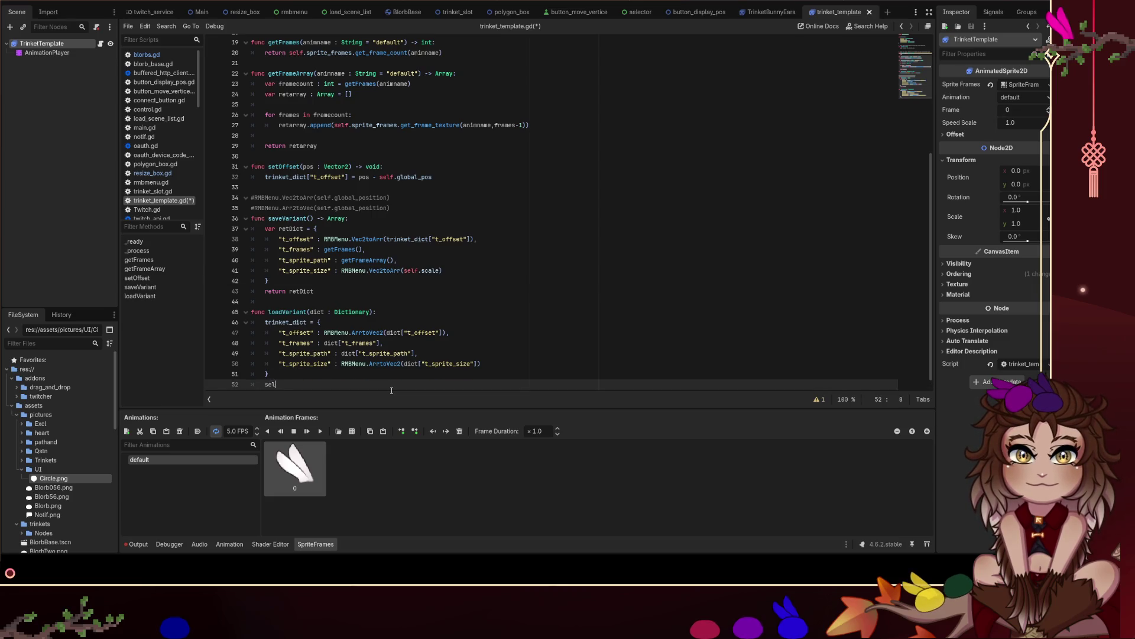
key(Return)
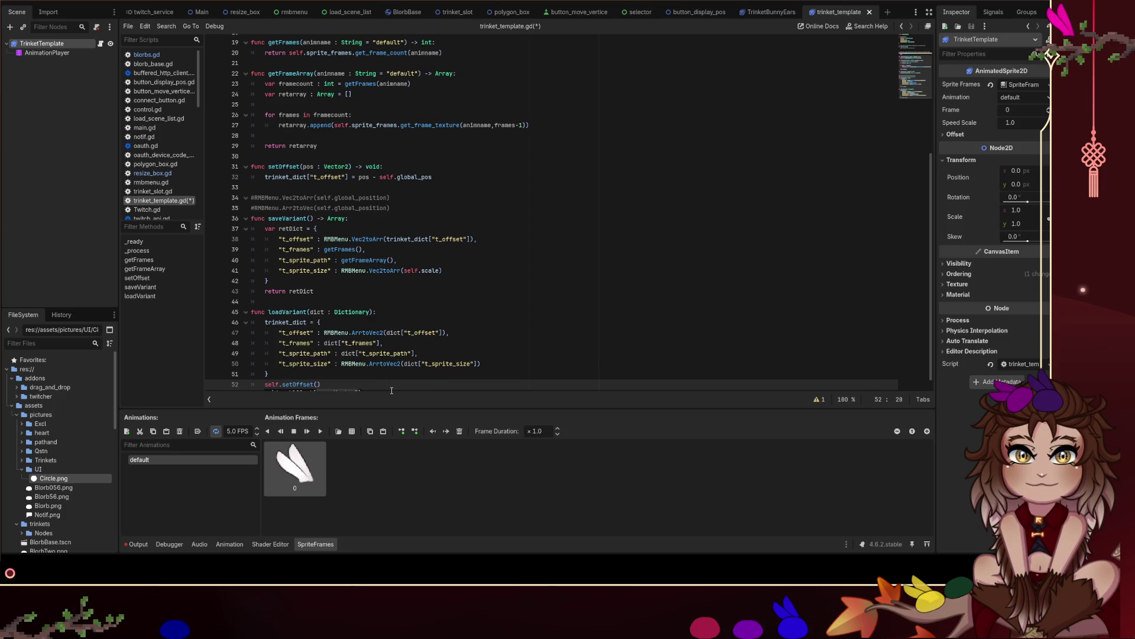
key(BackSpace)
key(BackSpace)
key(BackSpace)
text(of)
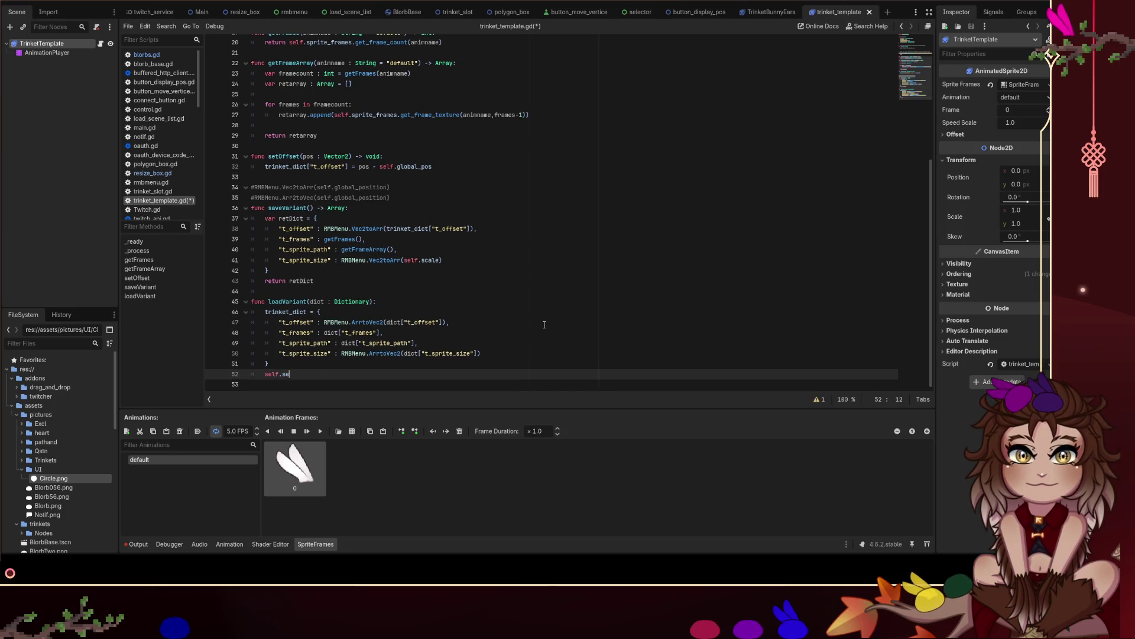
text(fse)
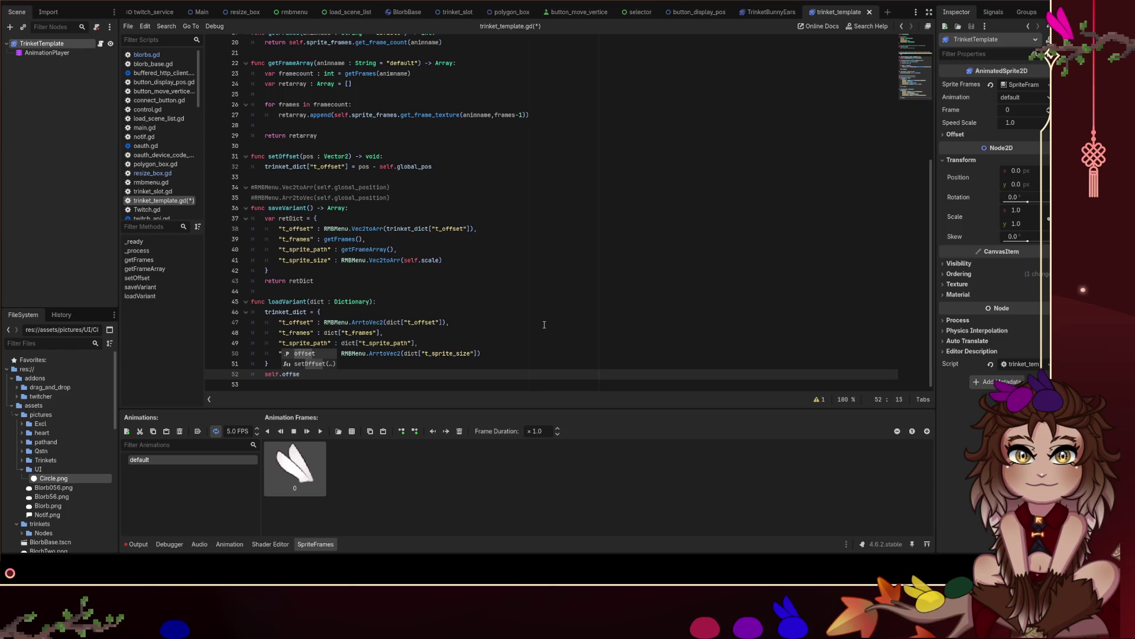
text(t = trink)
key(Return)
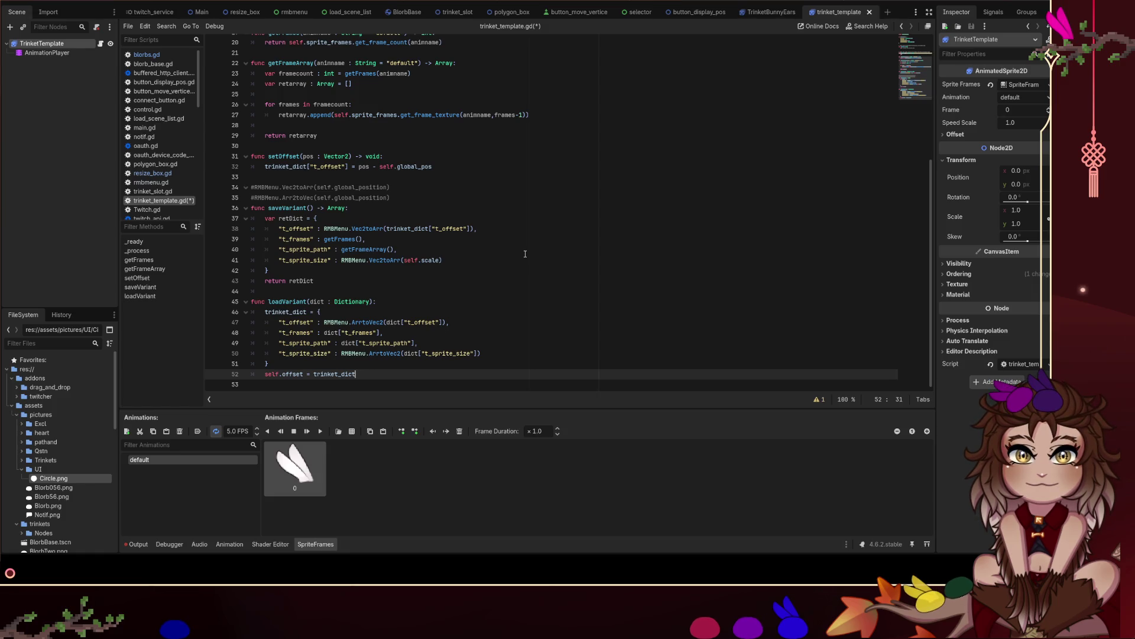
text([)
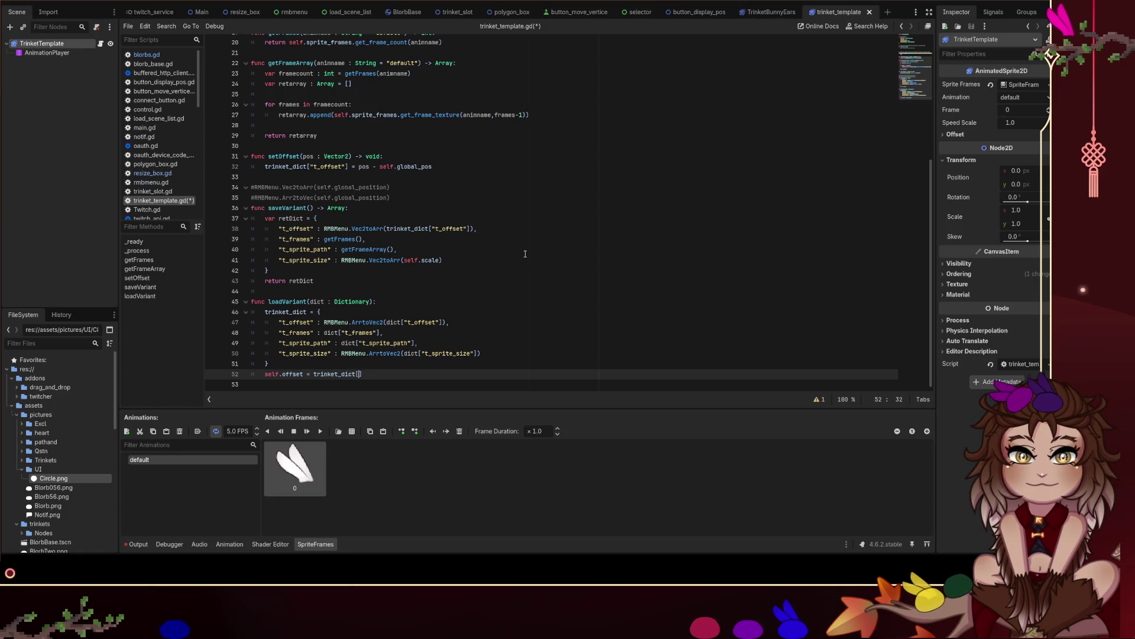
text("t_offset"])
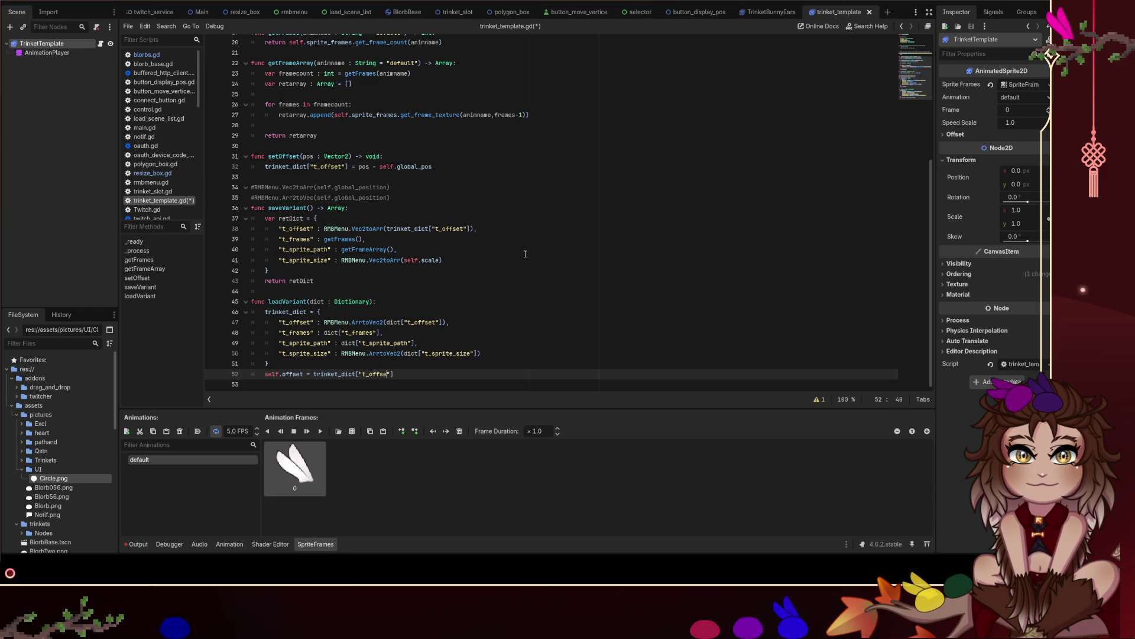
click(452, 353)
key(ctrl+s)
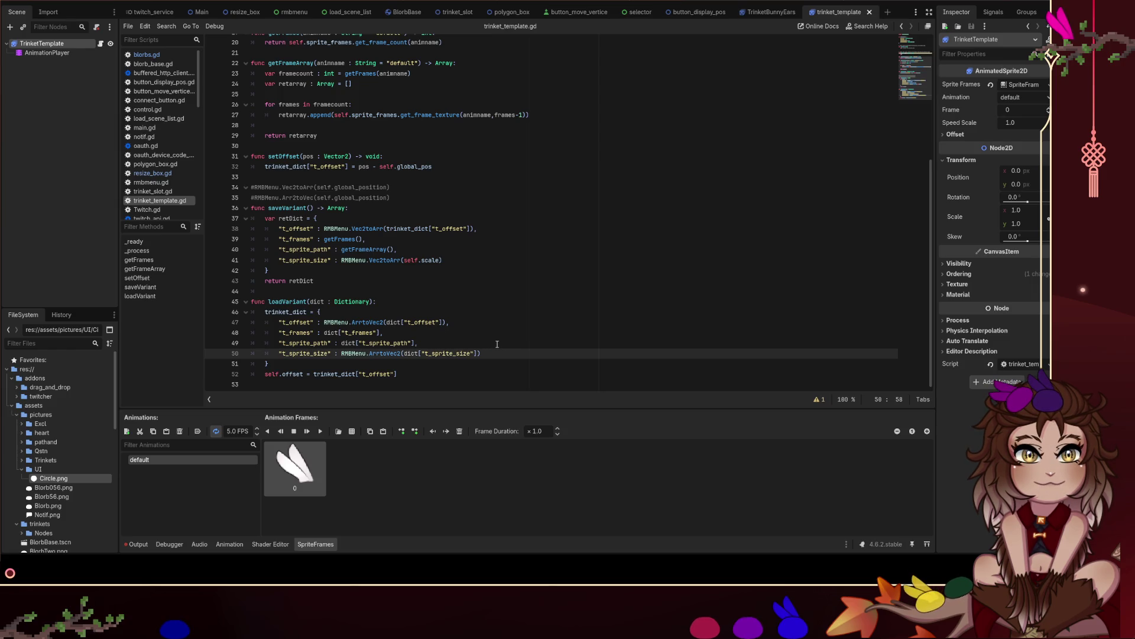
Change that assignment's target from offset to position.
double_click(290, 375)
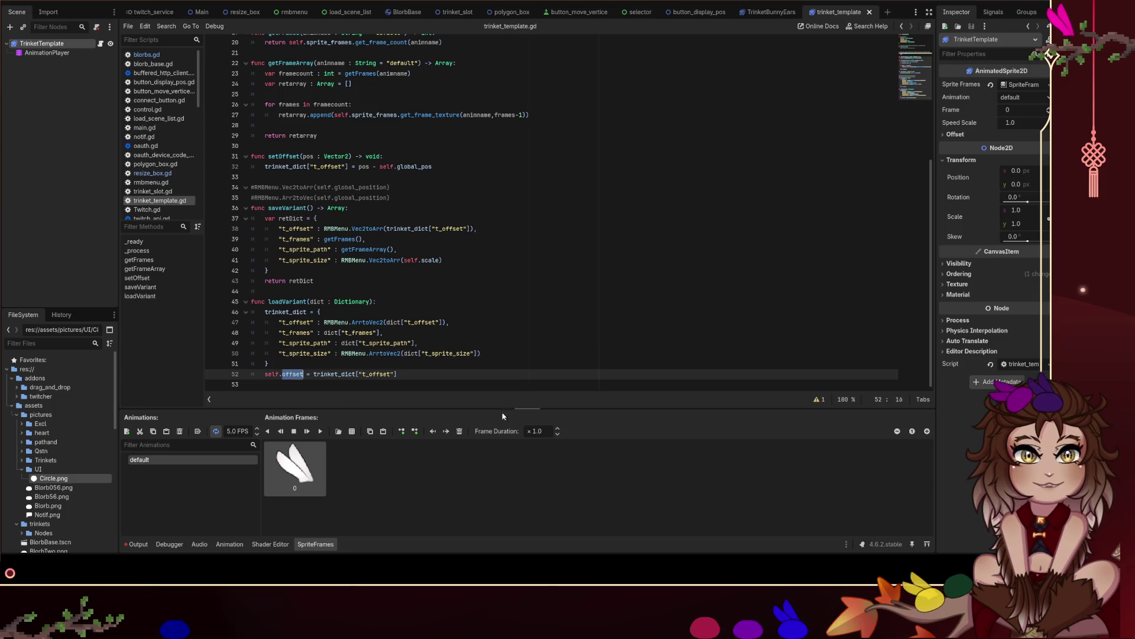
text(position)
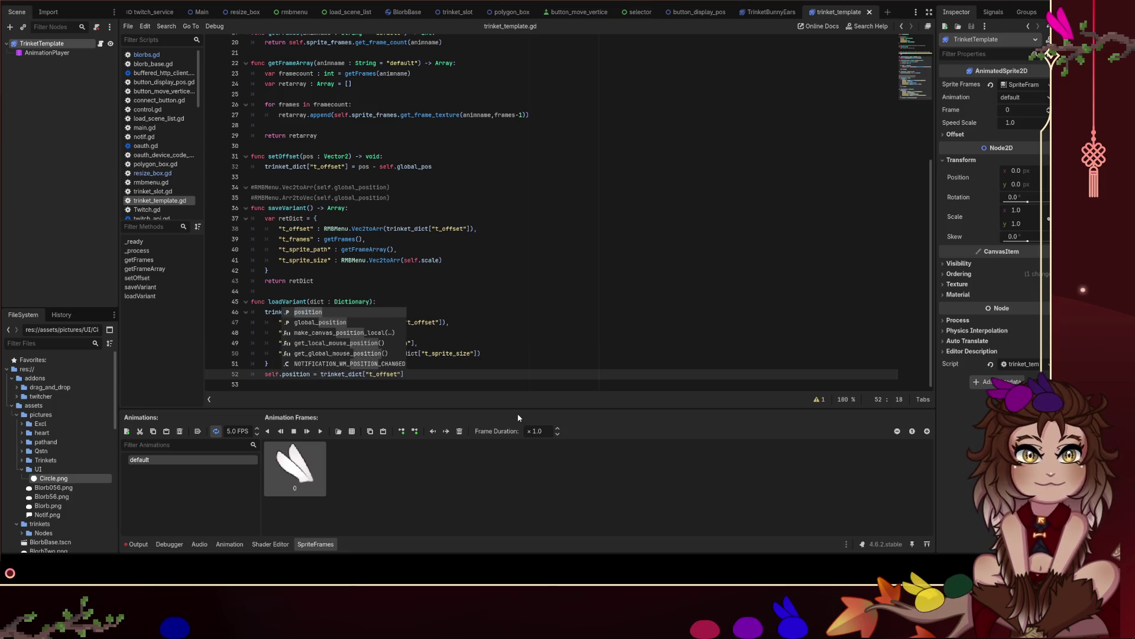
click(556, 331)
click(466, 366)
click(451, 376)
key(Return)
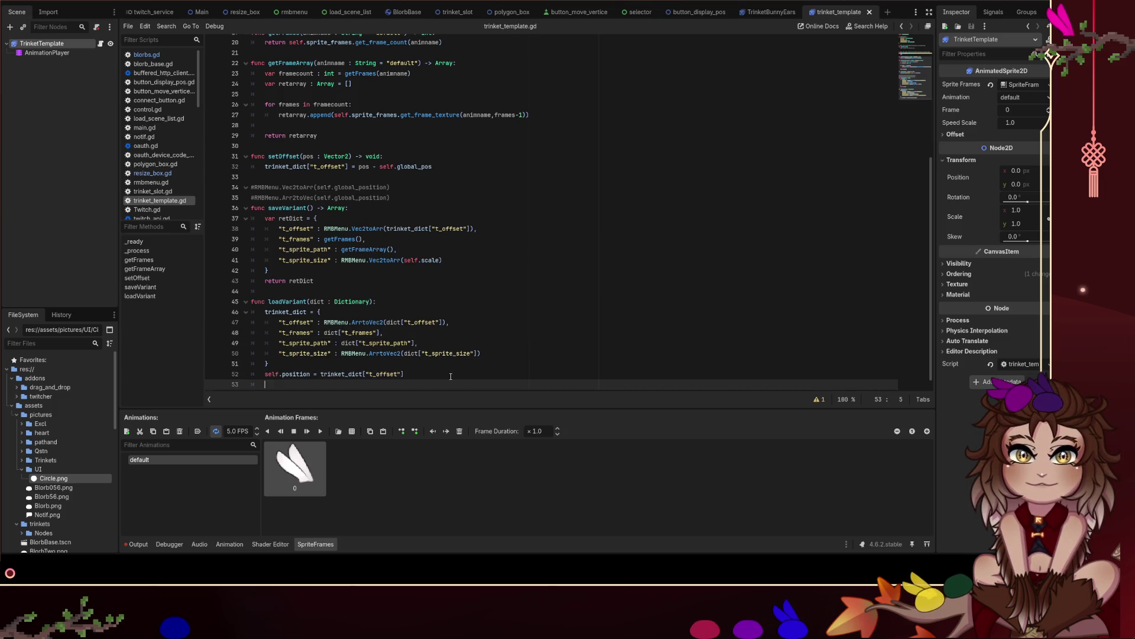
key(BackSpace)
key(BackSpace)
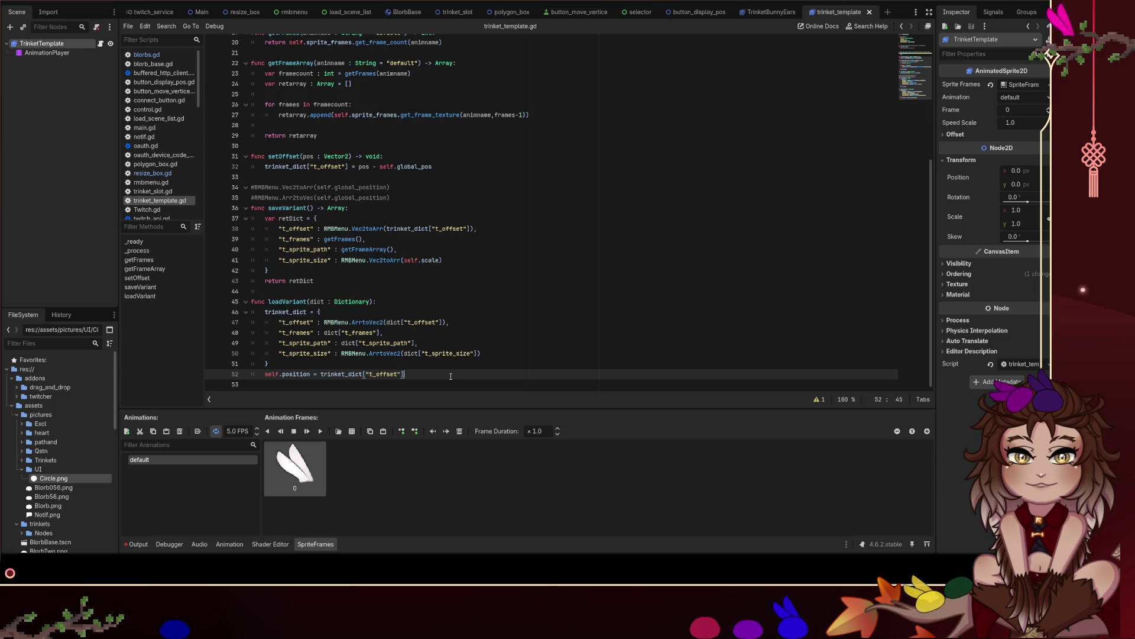
key(Return)
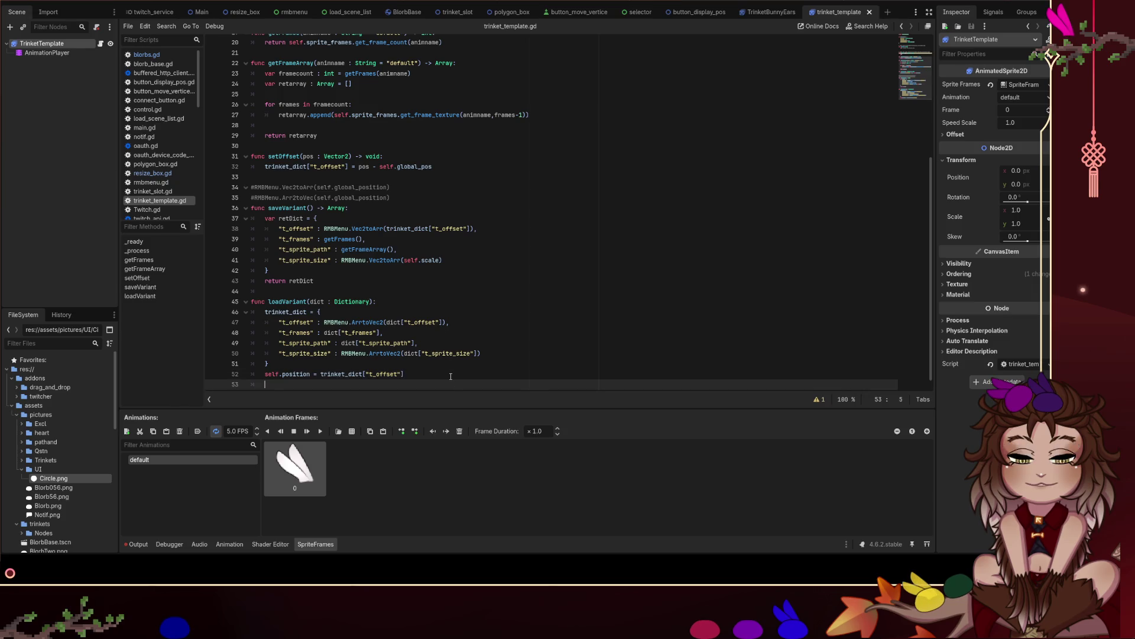
key(BackSpace)
key(BackSpace)
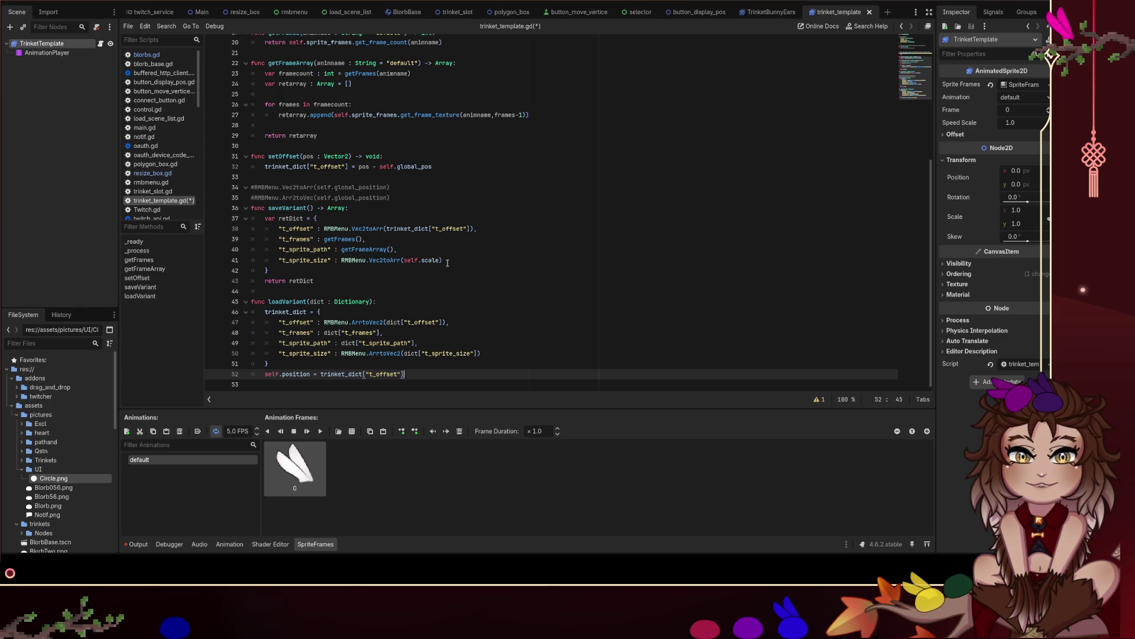
Add an empty line after the position assignment on line 52.
key(Return)
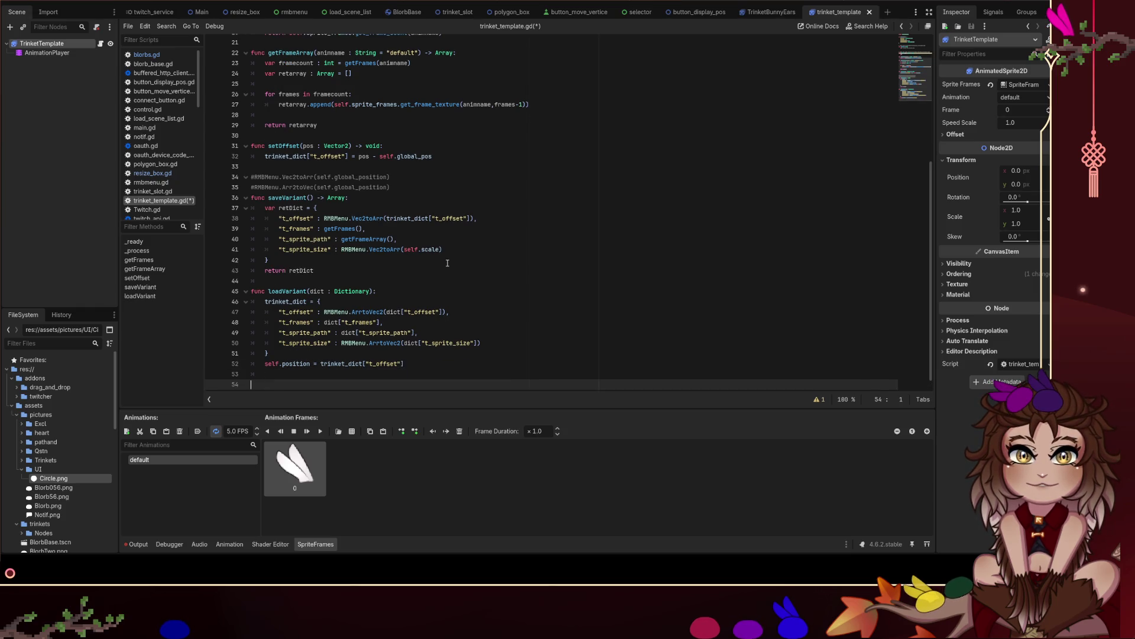
Add 'self.scale = trinket_dict["t_sprite_size"]' below the position line and save.
text(self.scale )
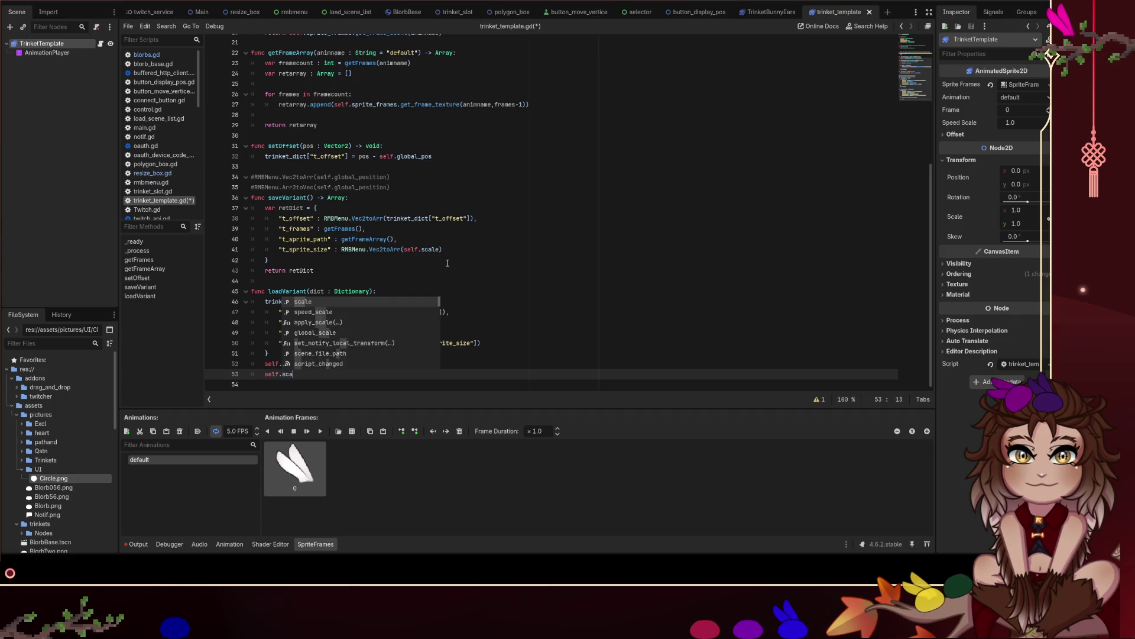
text(=)
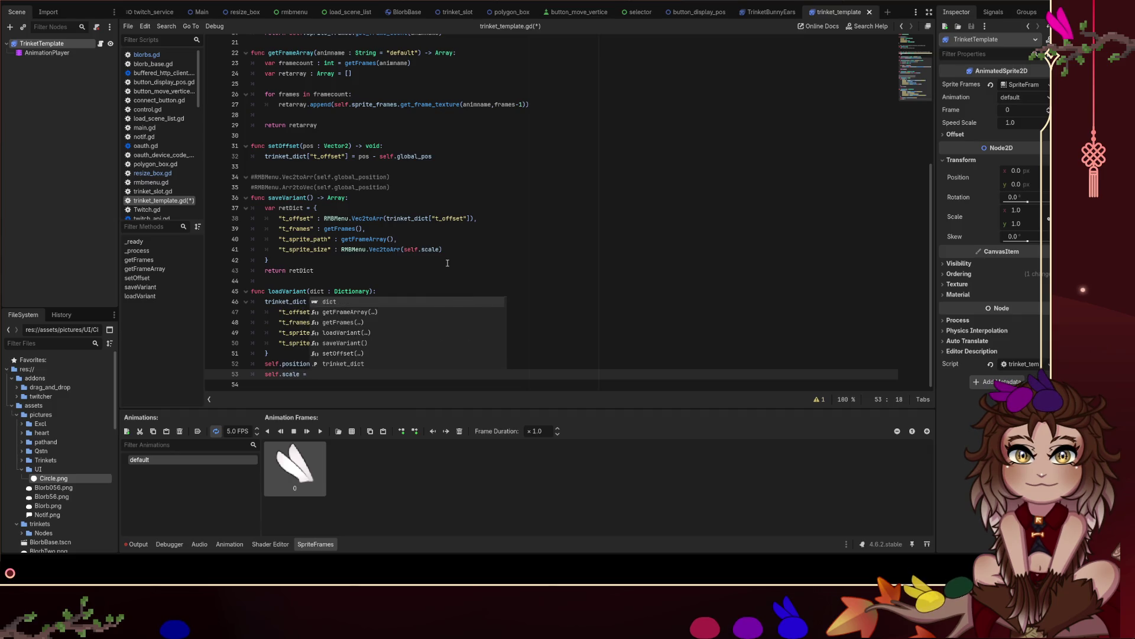
click(608, 270)
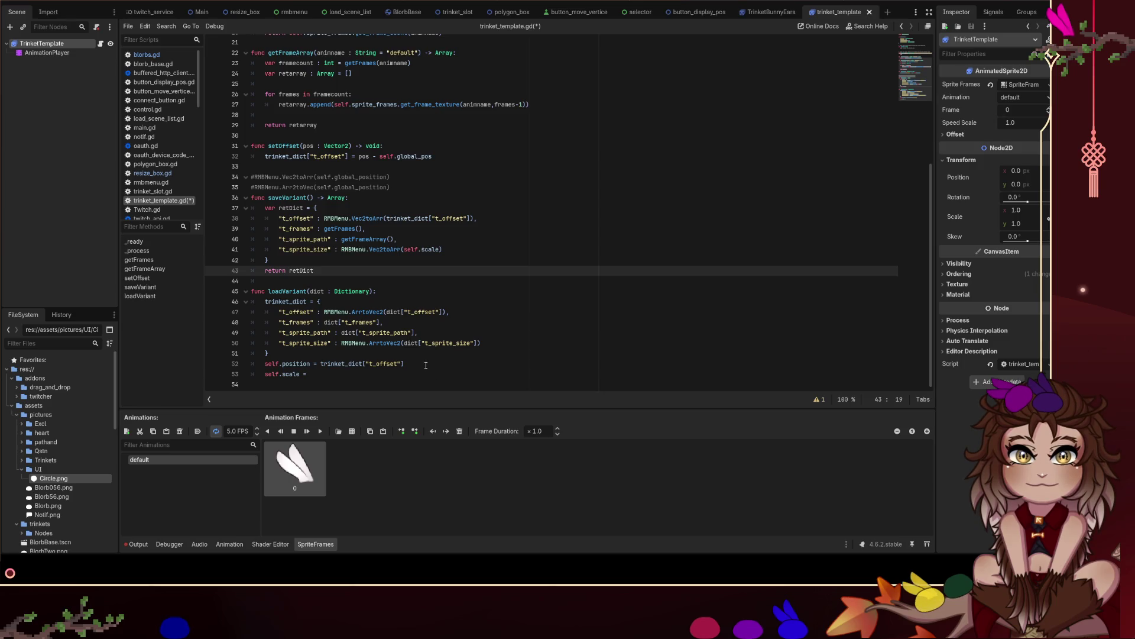
drag(405, 363, 321, 363)
key(ctrl+c)
click(309, 374)
key(ctrl+v)
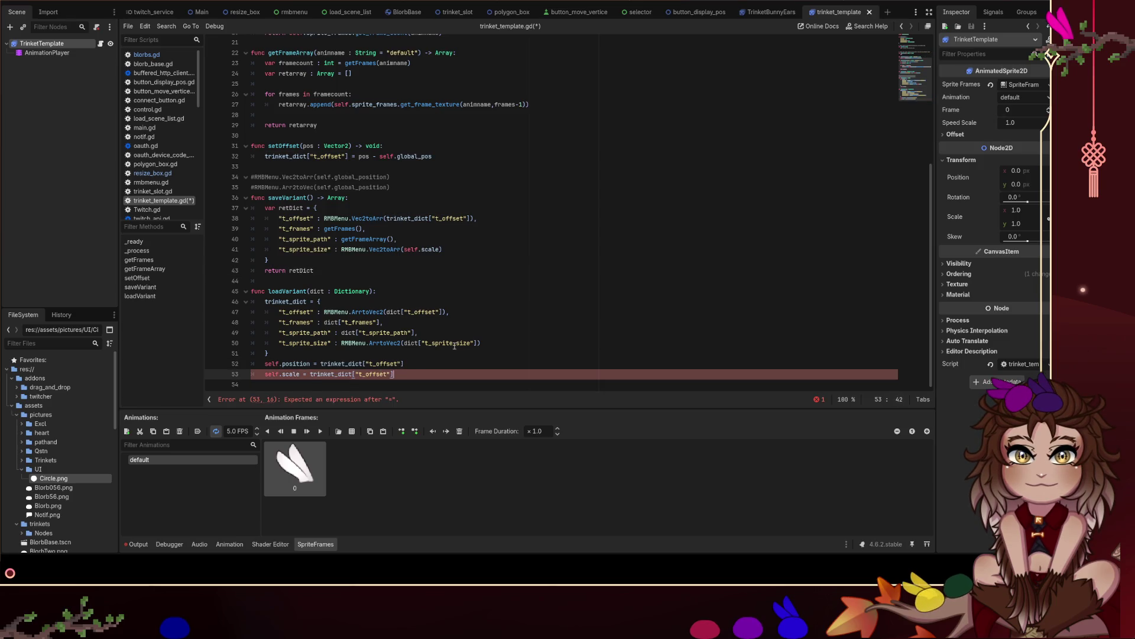
double_click(455, 344)
key(ctrl+c)
double_click(379, 373)
key(ctrl+v)
key(Up)
key(Up)
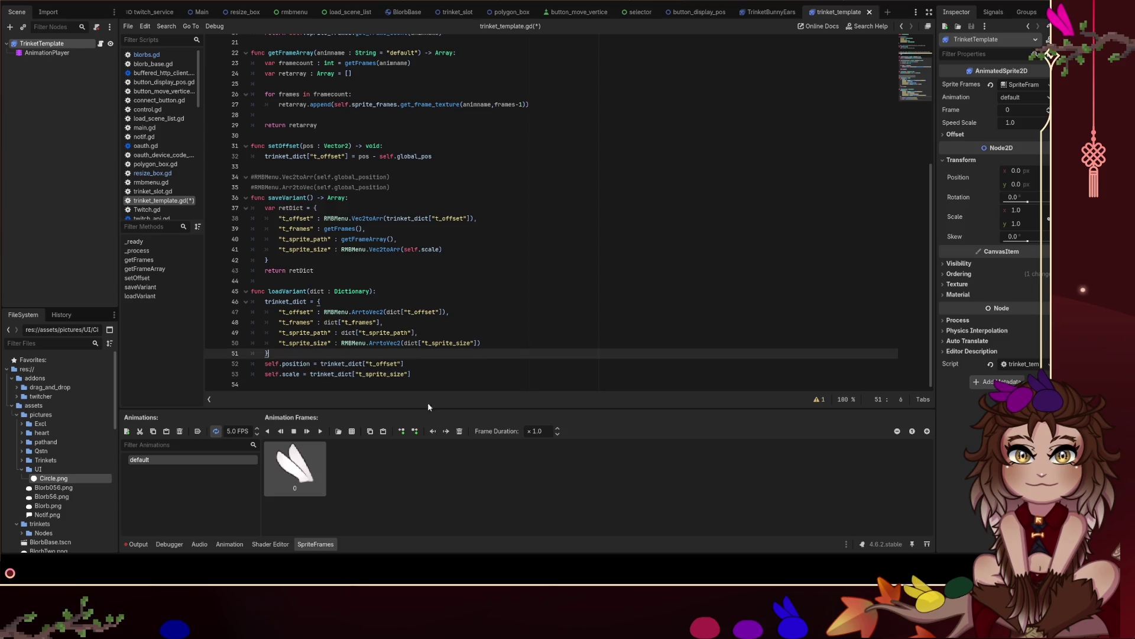
key(ctrl+s)
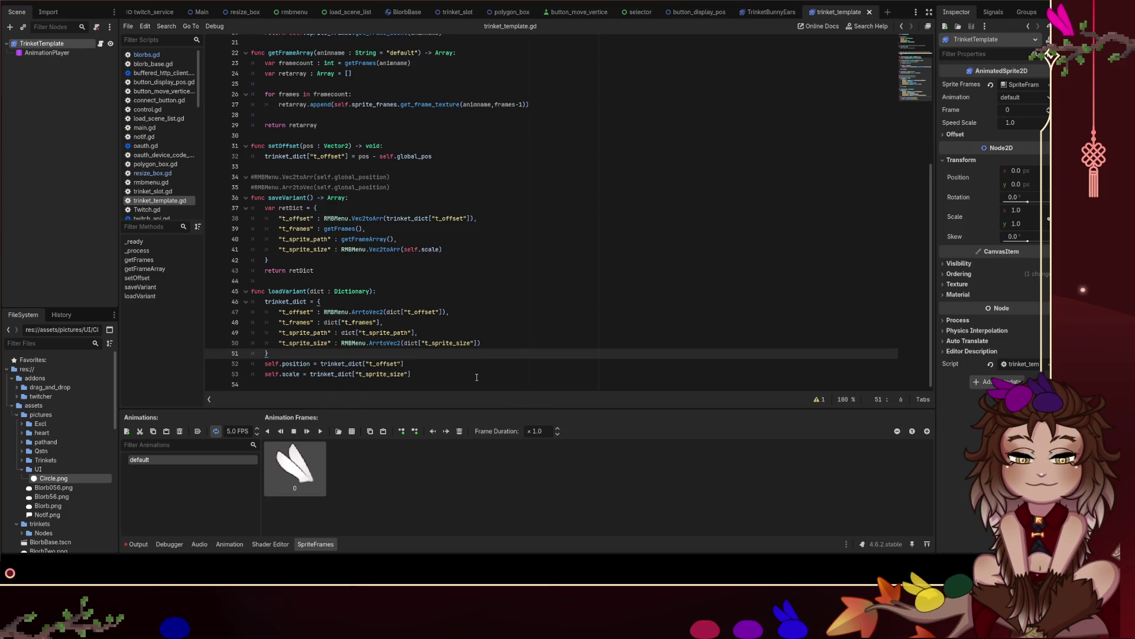
Insert a blank line after the dictionary's closing brace and save again.
click(475, 376)
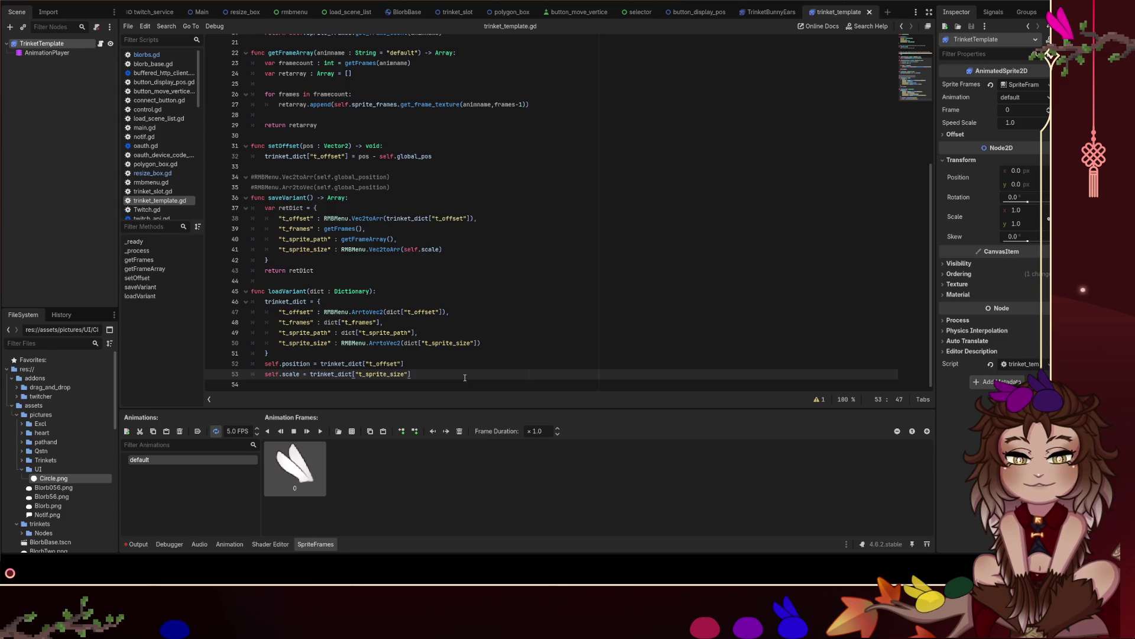
click(438, 353)
key(Return)
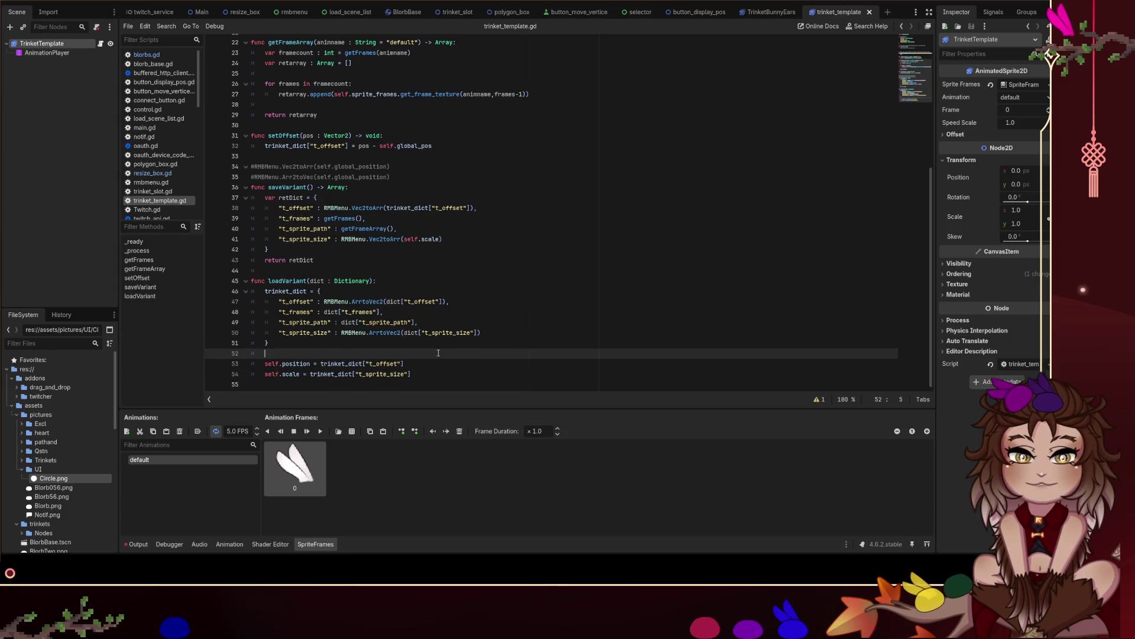
click(442, 367)
click(447, 382)
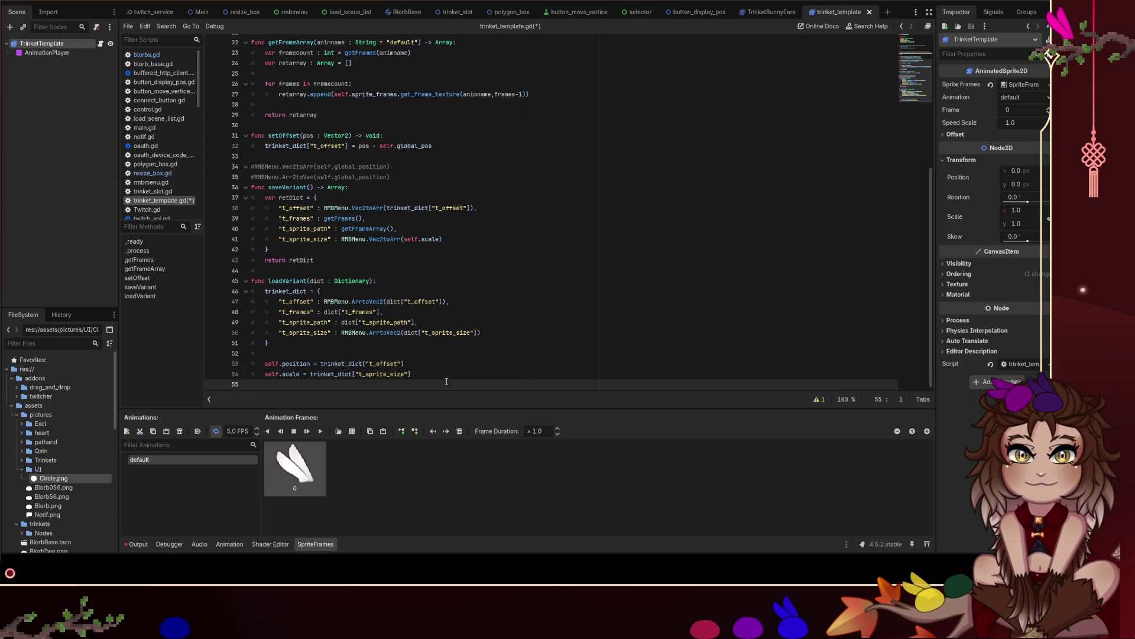
key(BackSpace)
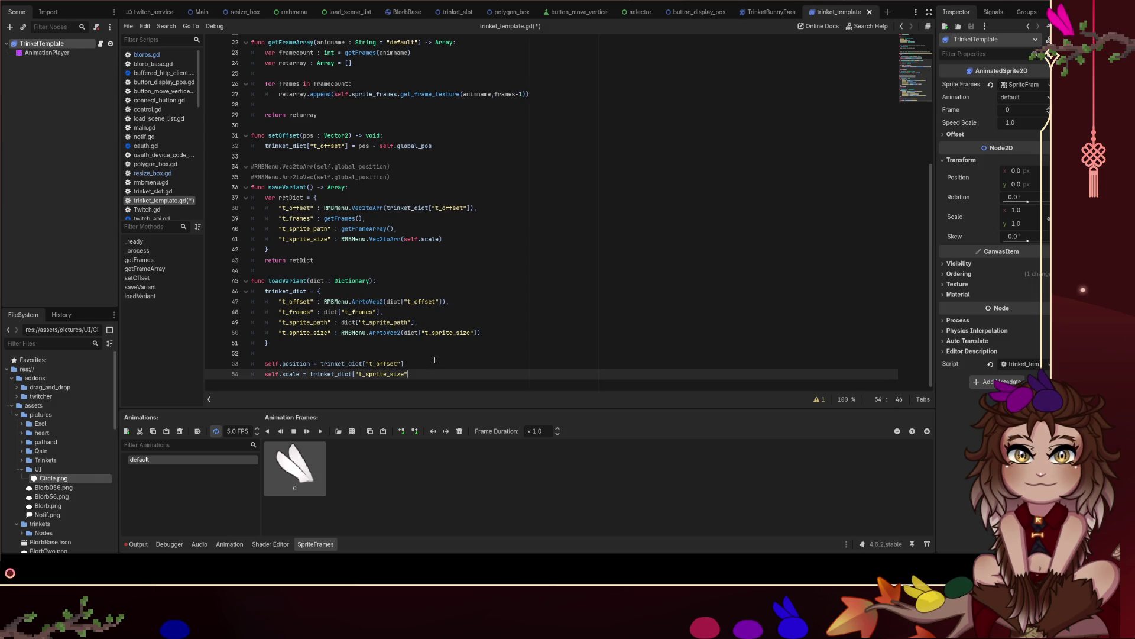
key(ctrl+z)
key(ctrl+s)
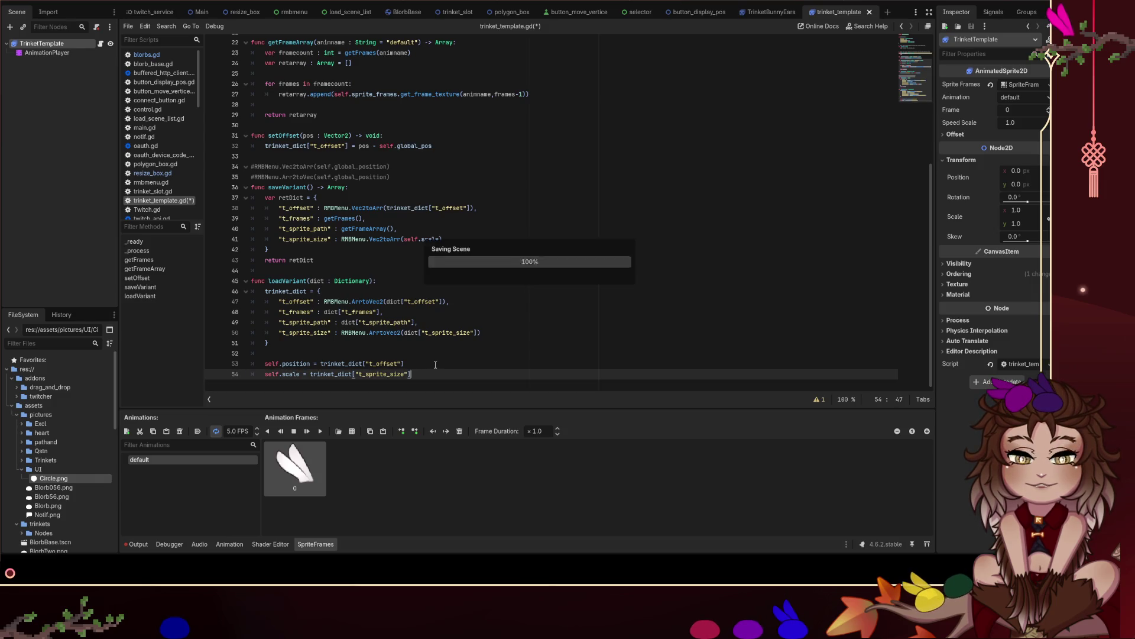
Start a self.sprite_frames.add_frame() call after the scale assignment, with blank lines above it.
scroll(442, 356, down, 3)
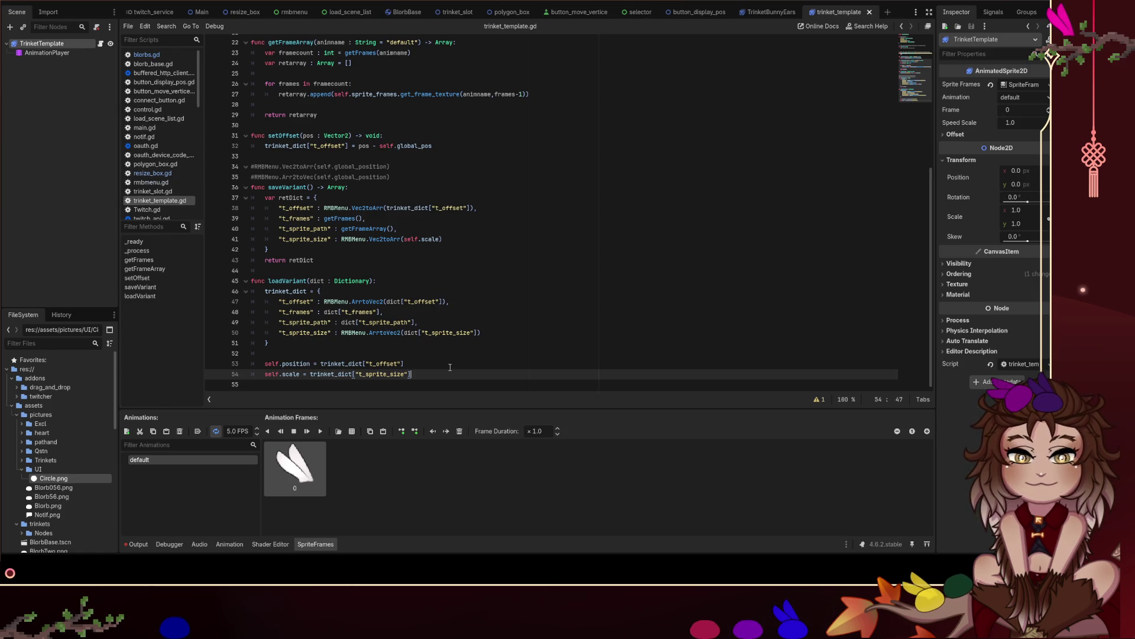
key(Return)
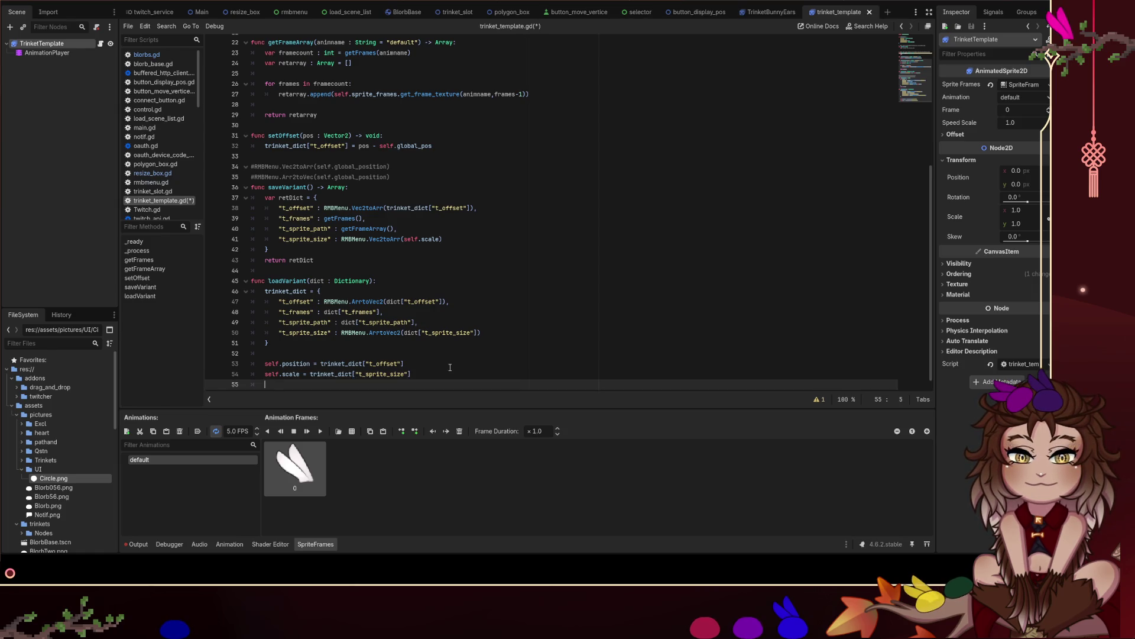
scroll(450, 367, down, 1)
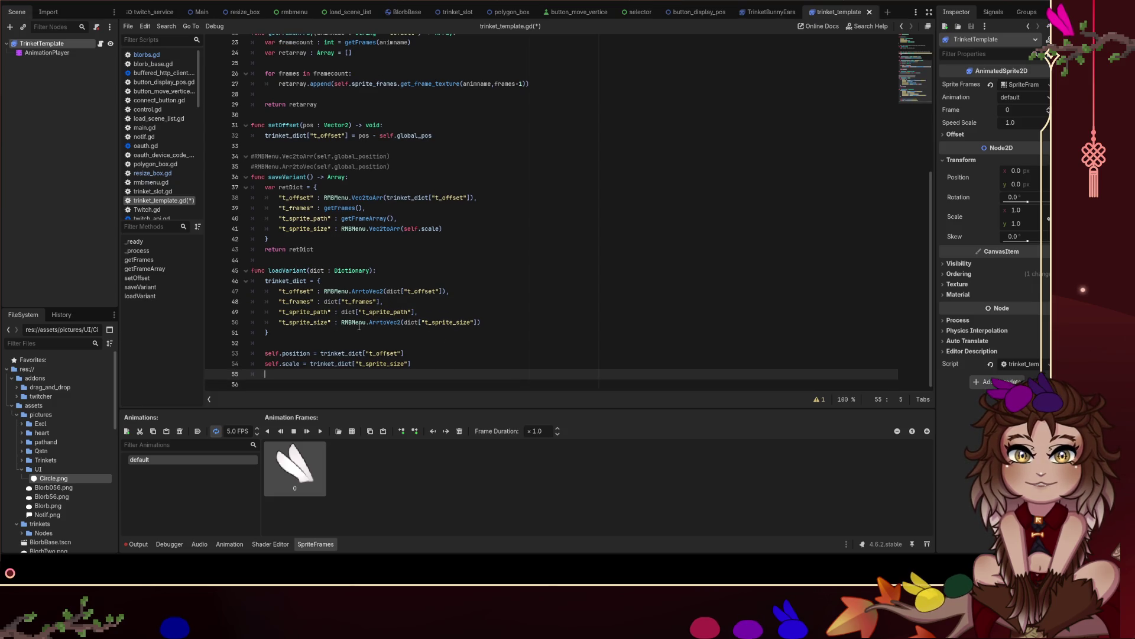
scroll(459, 205, up, 2)
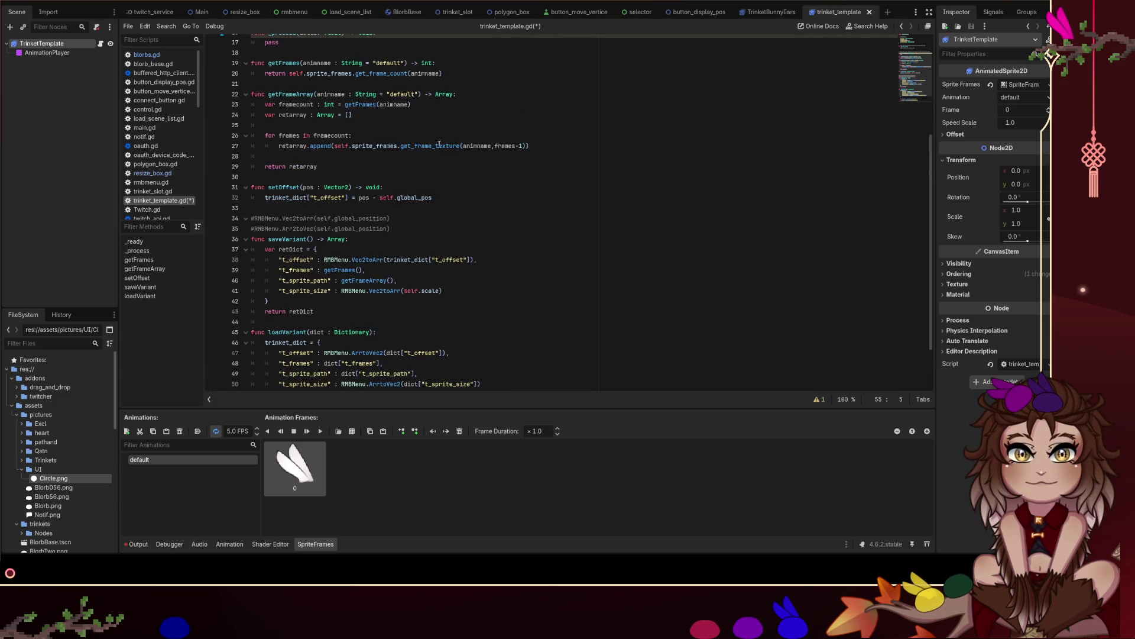
scroll(432, 344, down, 2)
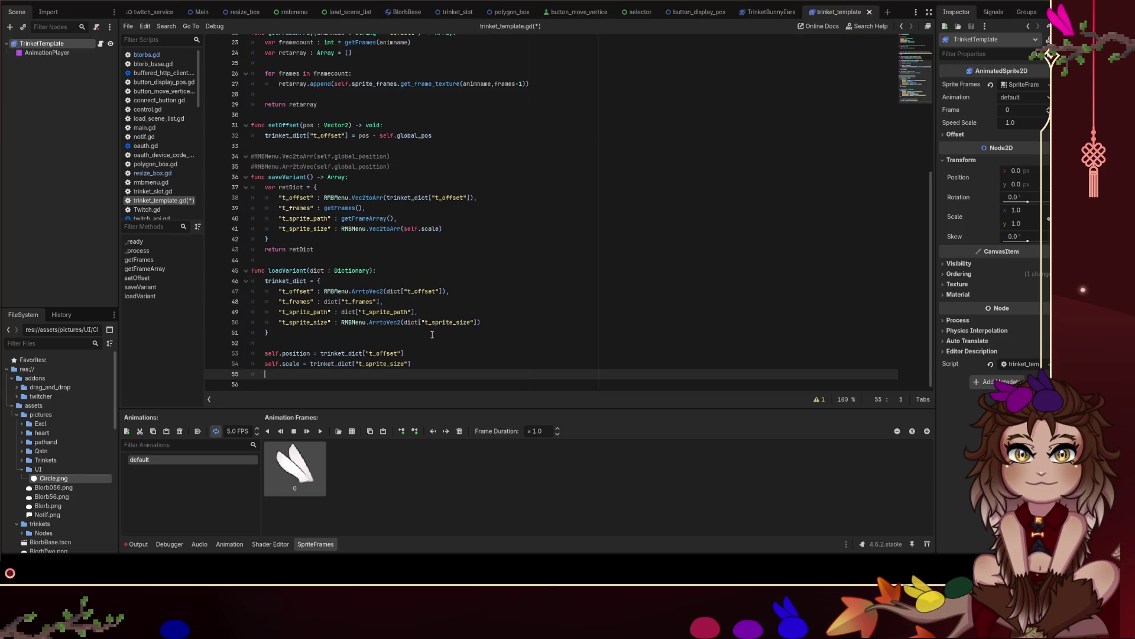
text(self.spr)
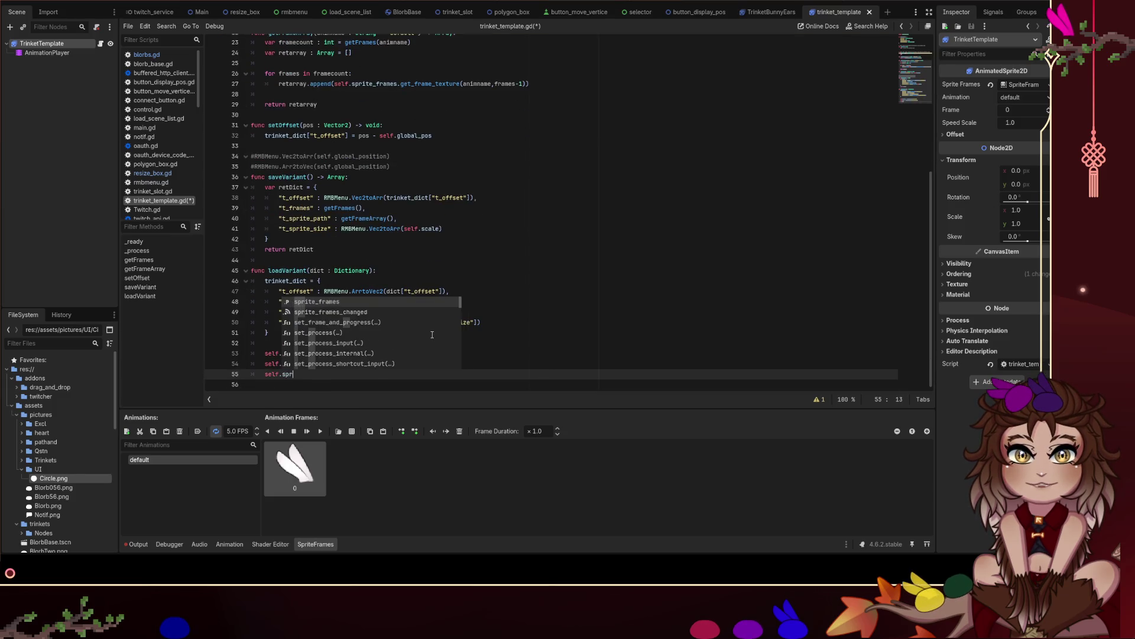
key(Return)
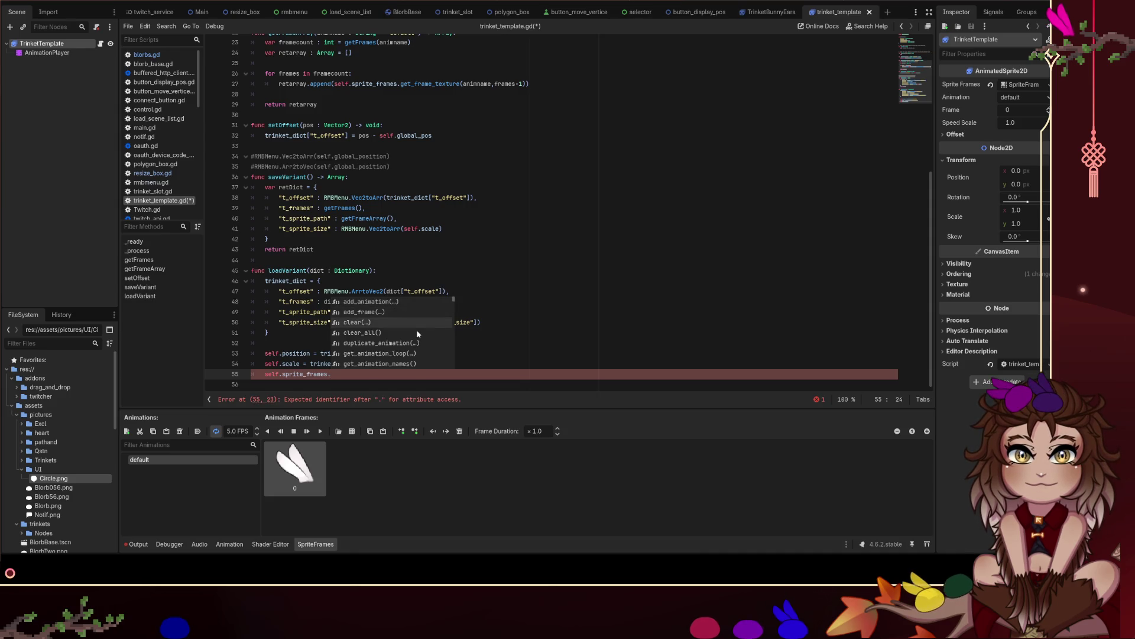
click(381, 313)
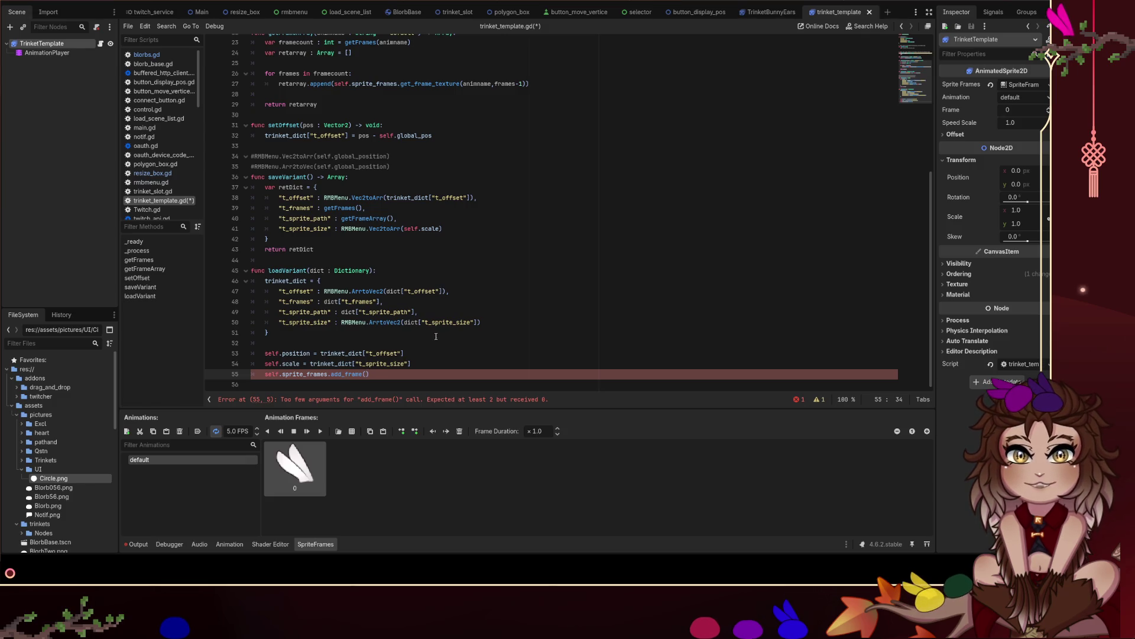
click(437, 366)
key(Return)
key(Return)
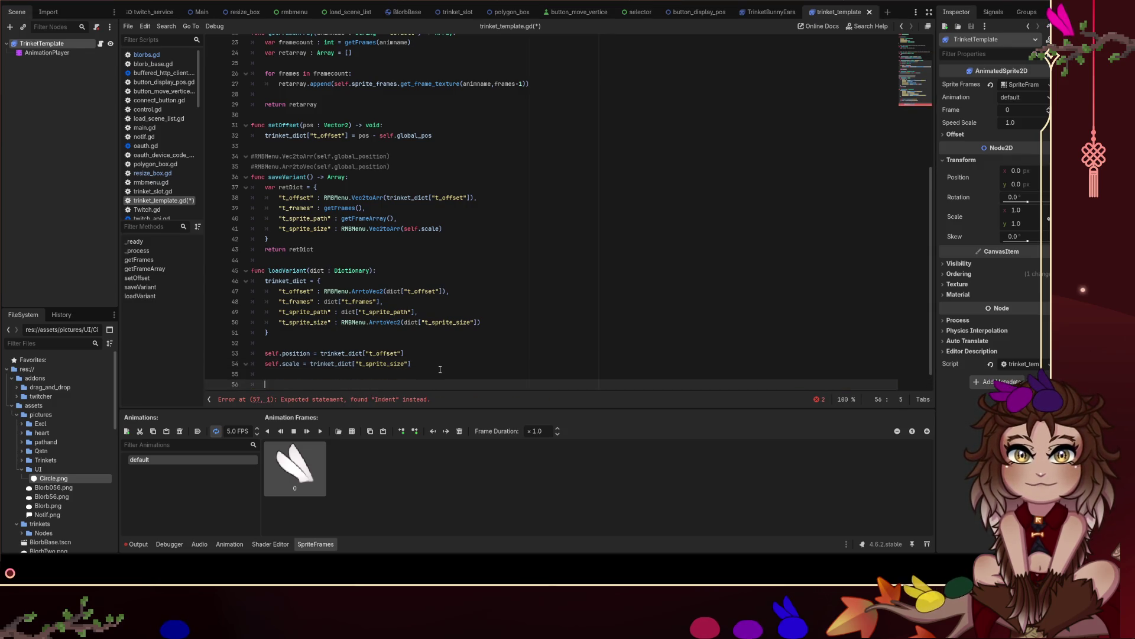
Add the loop header 'for frames in trinket_dict["t_sprite_path"]:' above add_frame().
scroll(434, 361, down, 1)
text(for frames in)
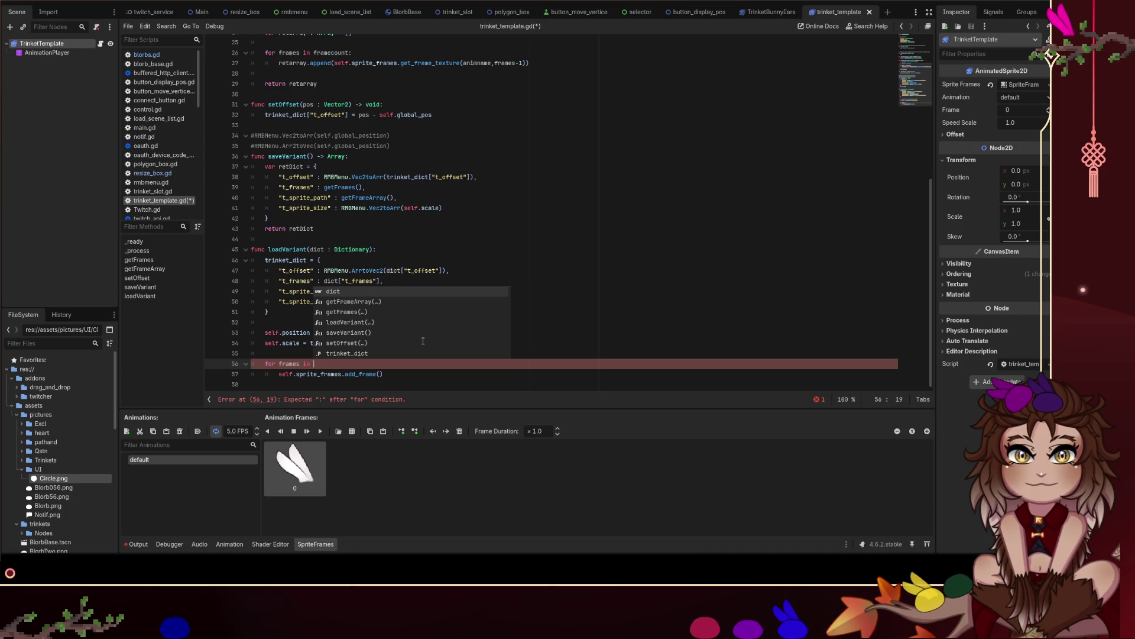
text(tr)
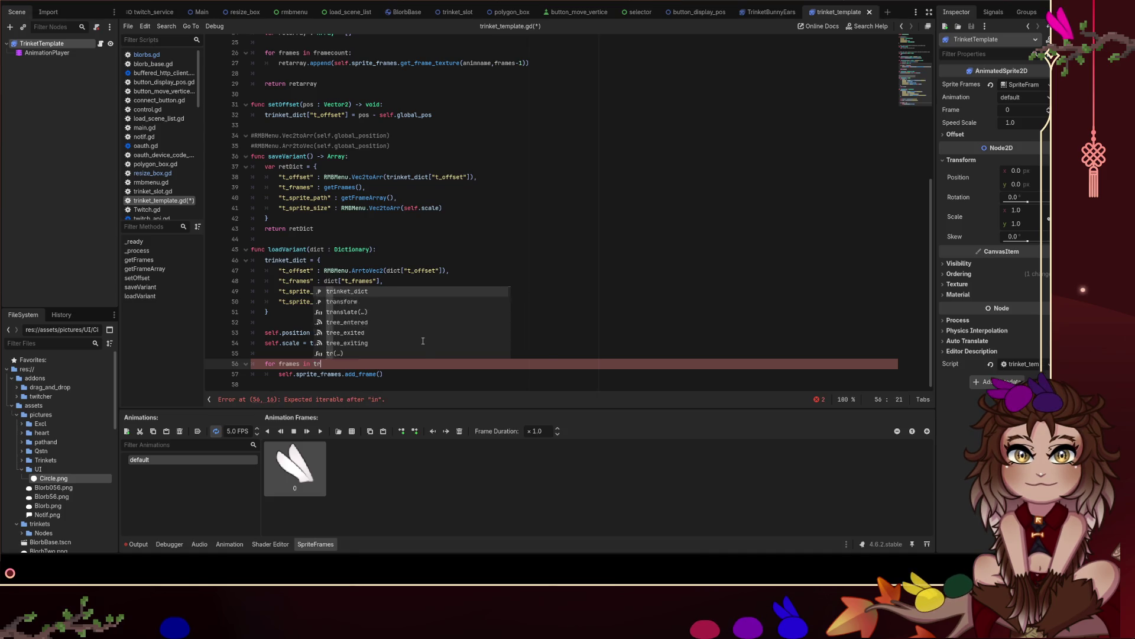
text(inket_dict["t_)
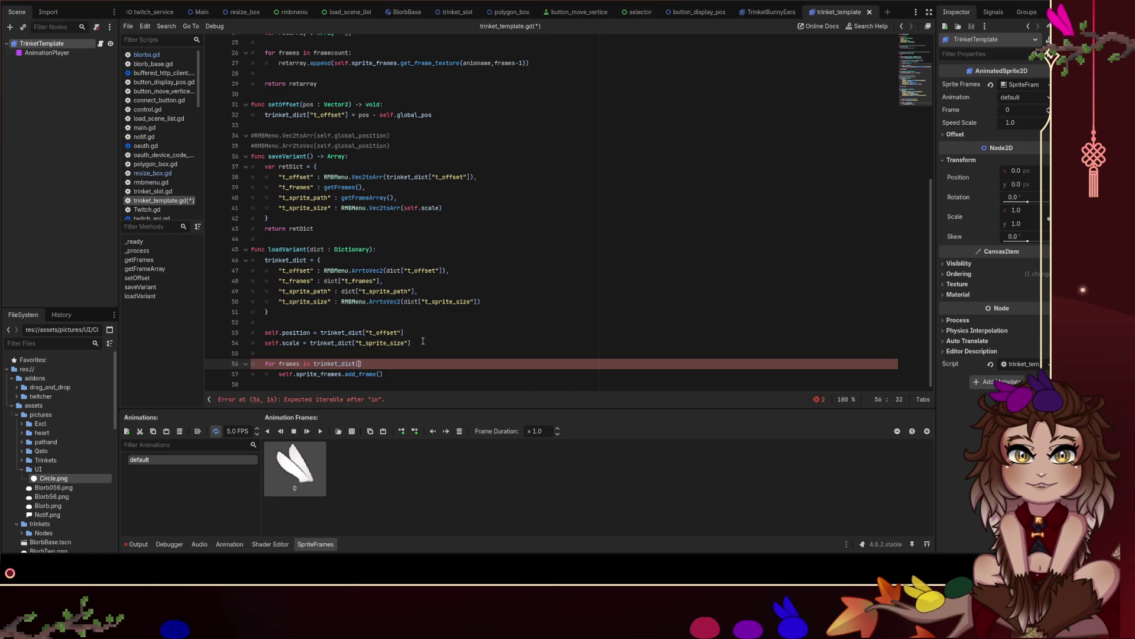
text(sprite_path"])
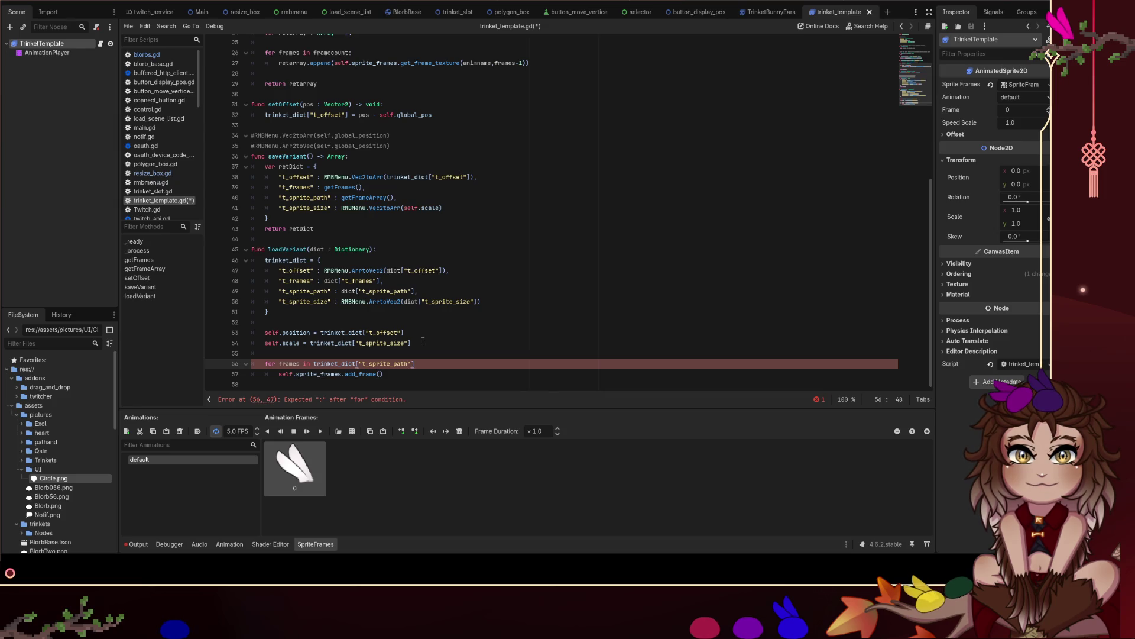
text(:)
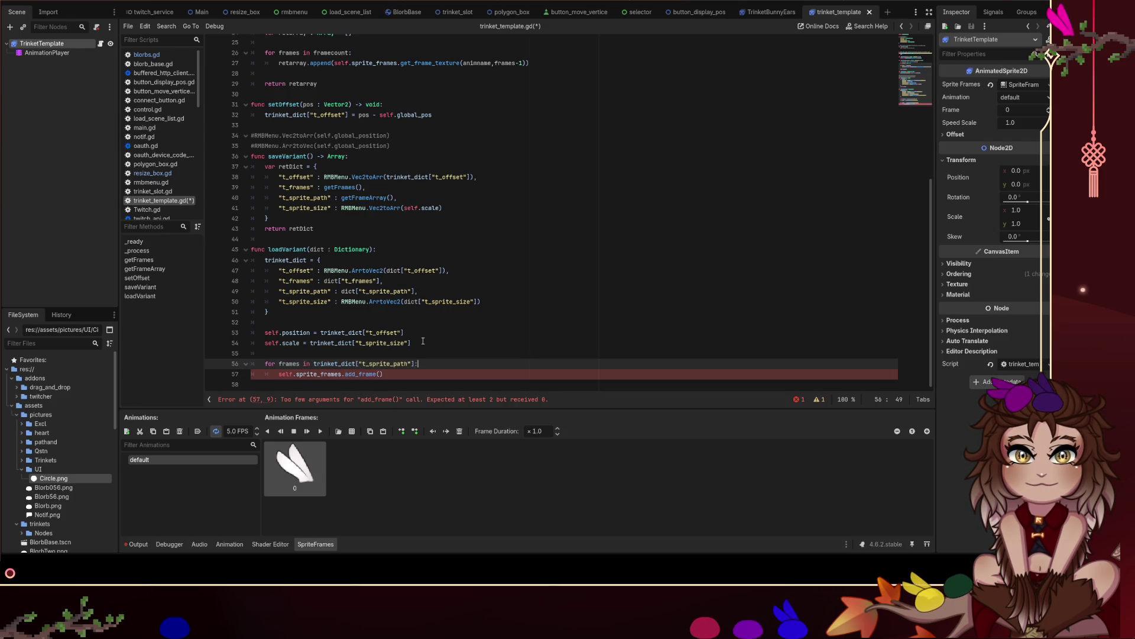
key(Down)
key(Left)
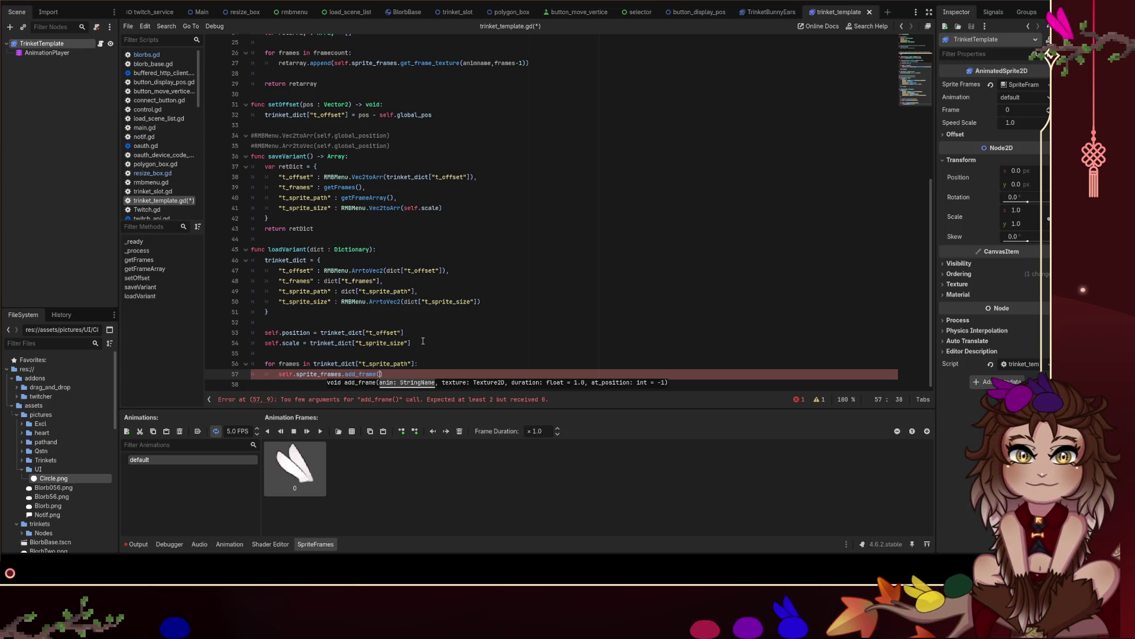
Pass "default" and frames to add_frame, then save trinket_template.gd.
text(")
text(default")
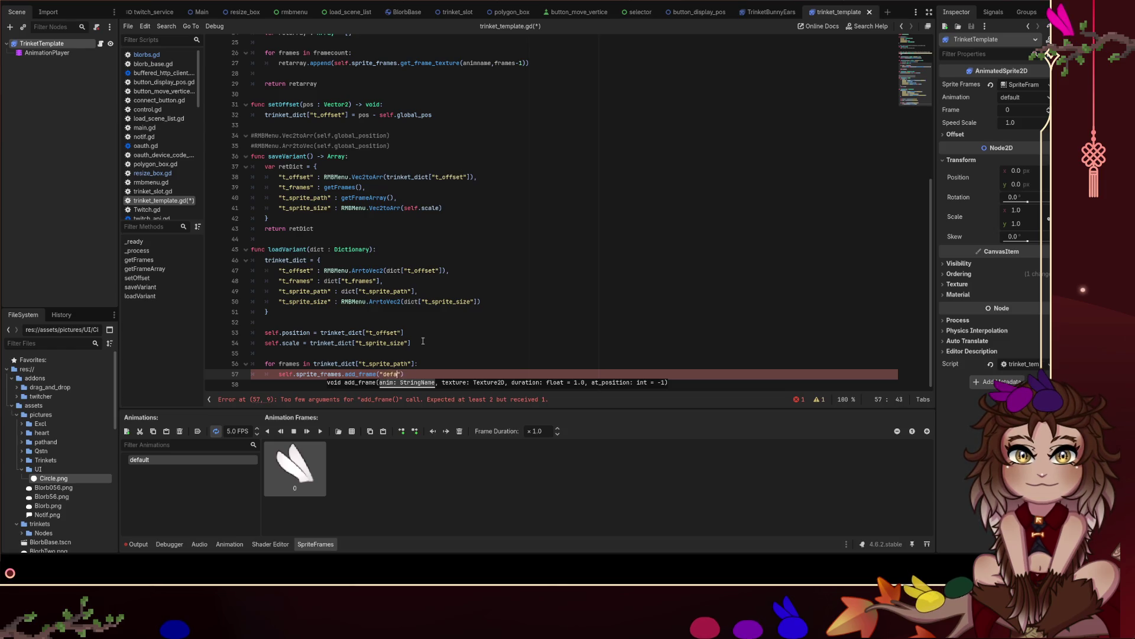
text(, fra)
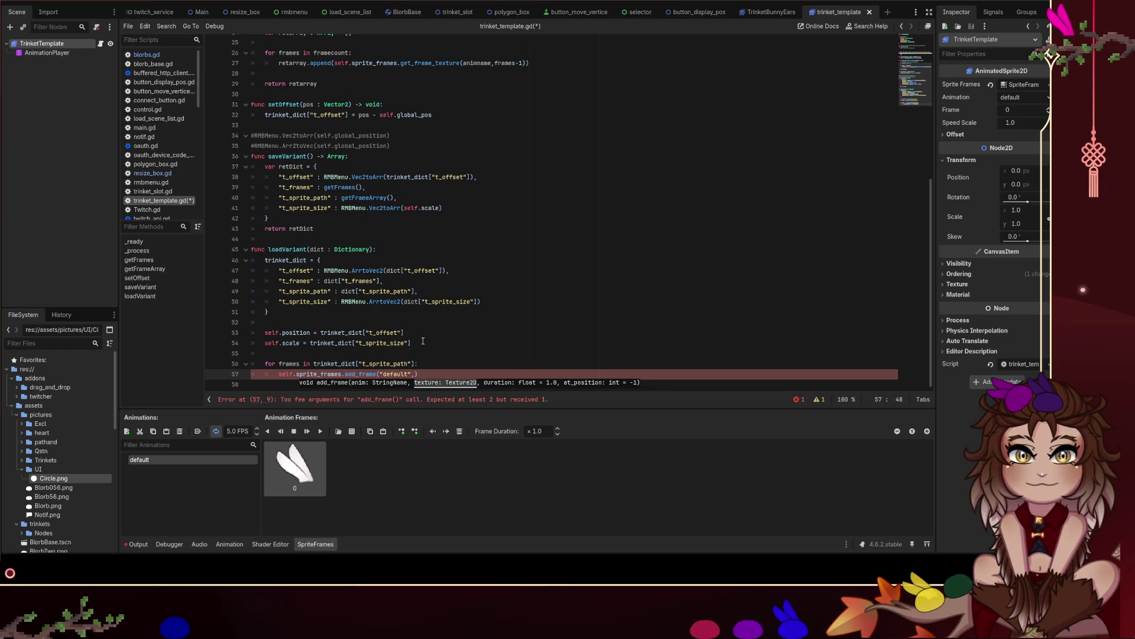
text(mes)
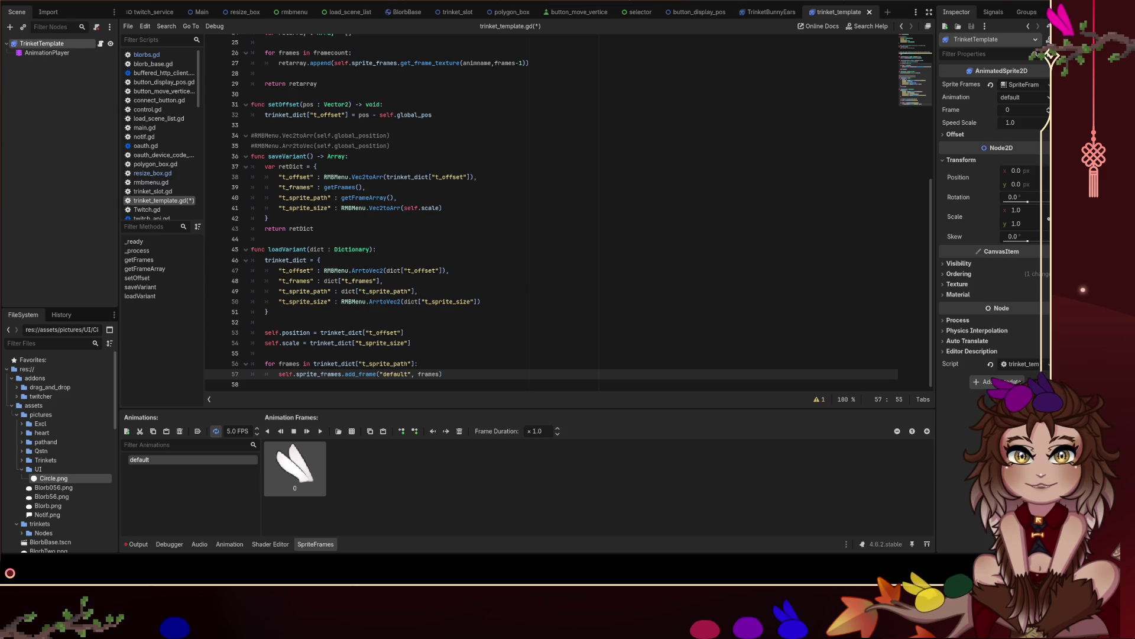
key(ctrl+d)
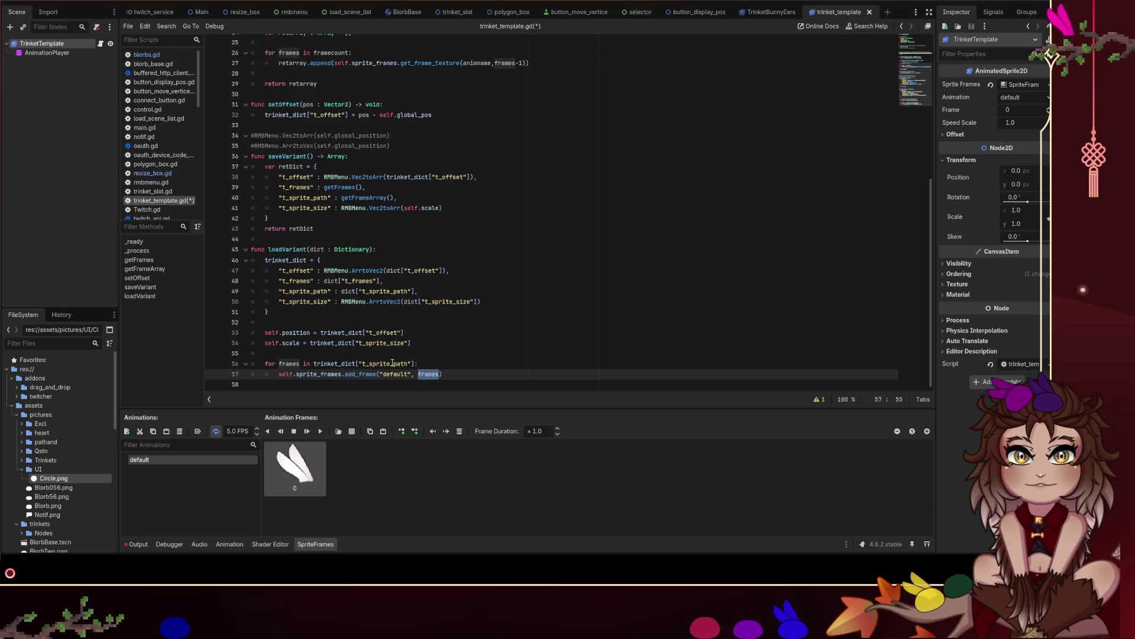
click(482, 371)
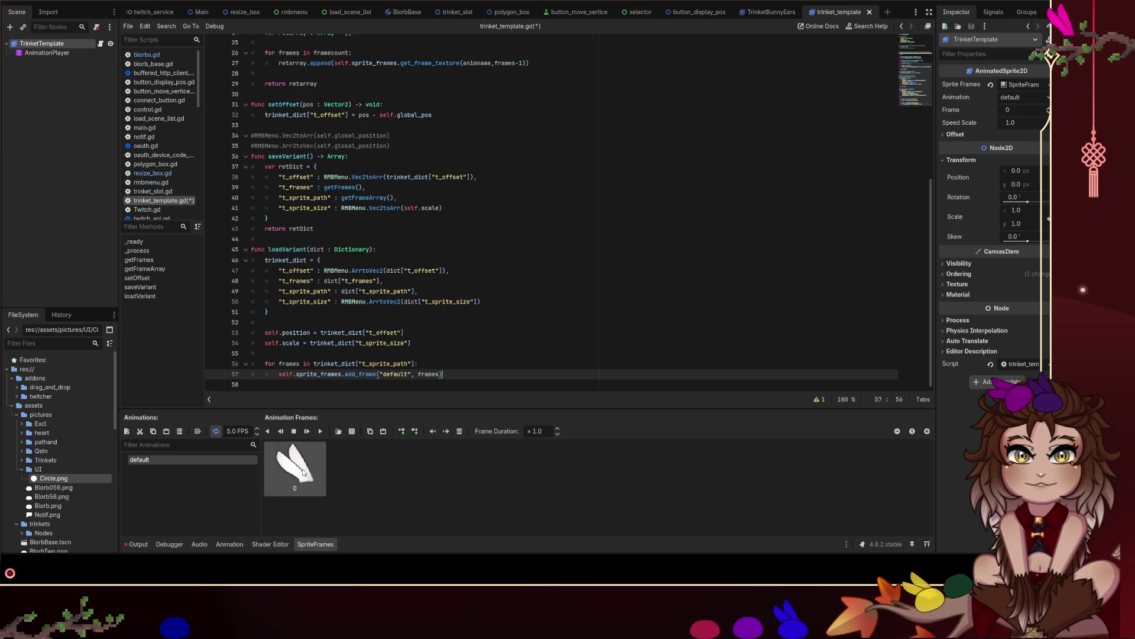
click(485, 302)
key(ctrl+s)
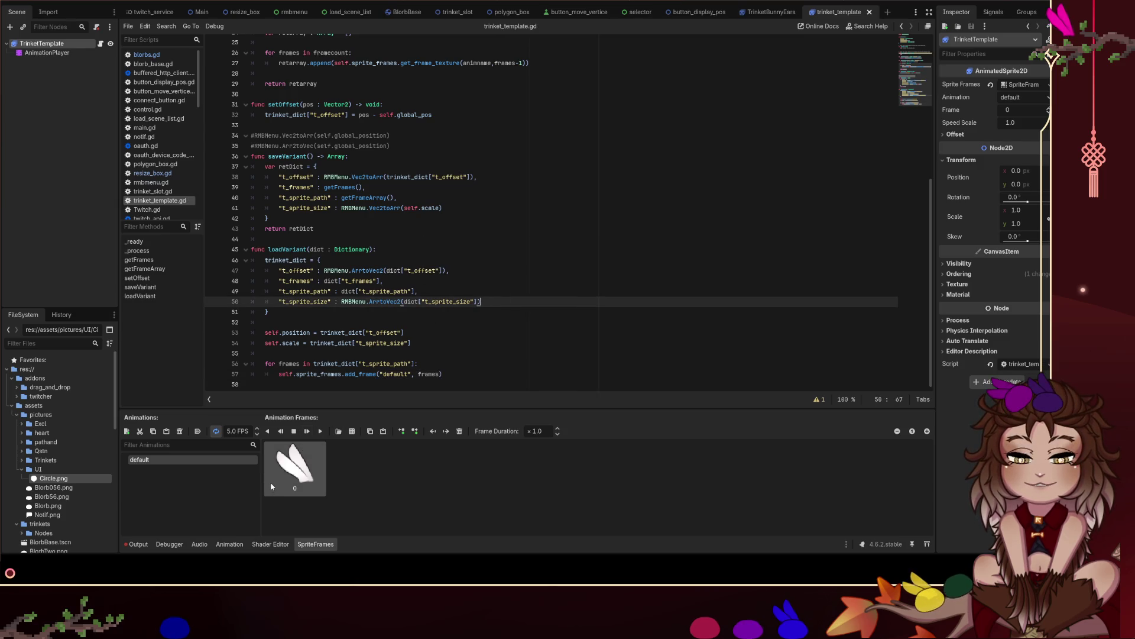
Delete frame 0 from the SpriteFrames default animation and save the script.
click(305, 479)
key(Delete)
click(445, 323)
key(ctrl+s)
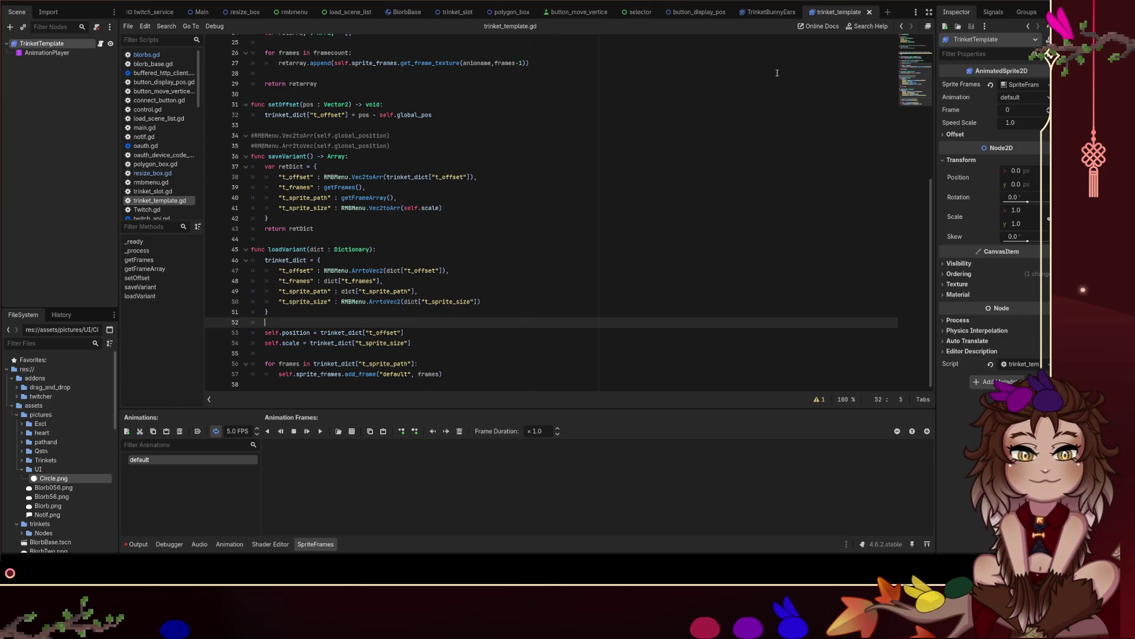
scroll(490, 127, up, 8)
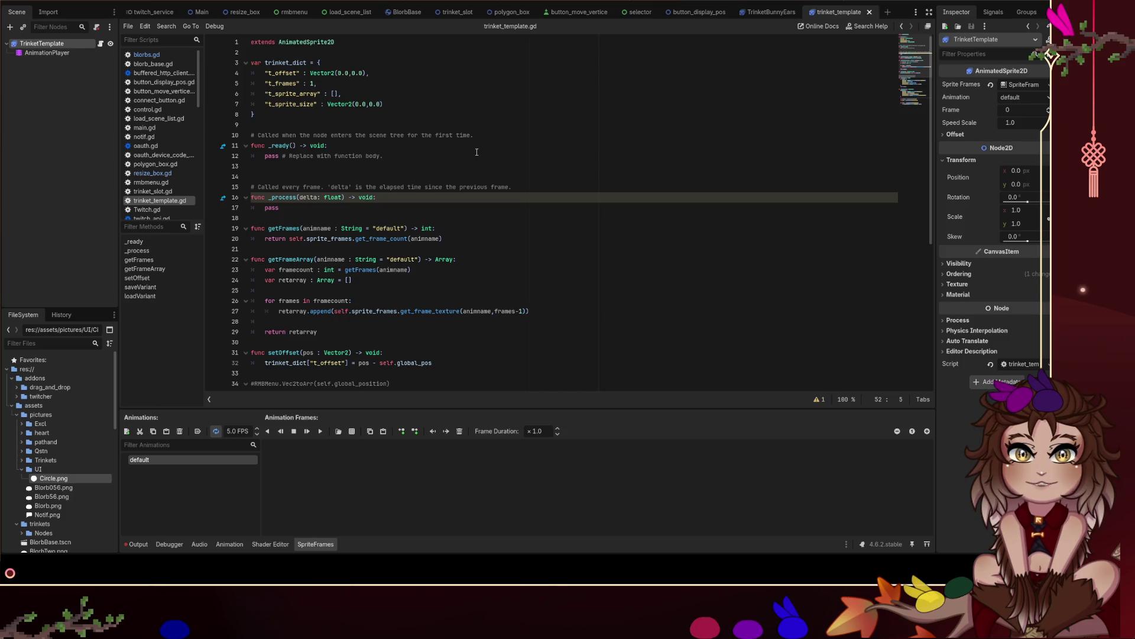
scroll(477, 152, down, 8)
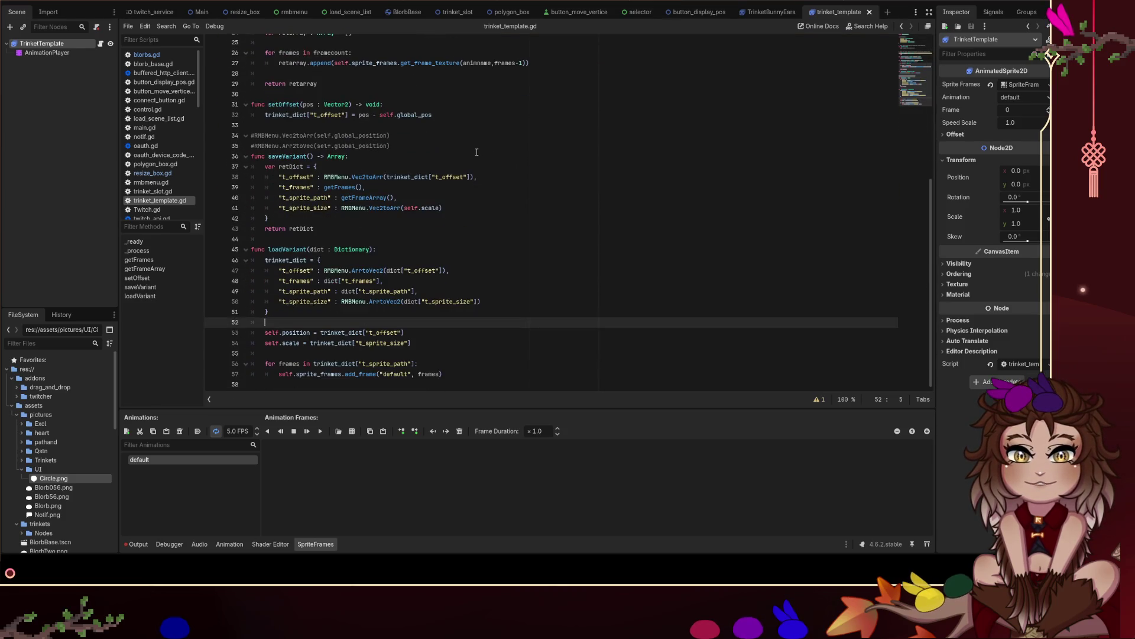
Append a 'func addFrame(frameIs)' header at the script's end, comment it out with Ctrl+K, and save.
click(506, 375)
key(Return)
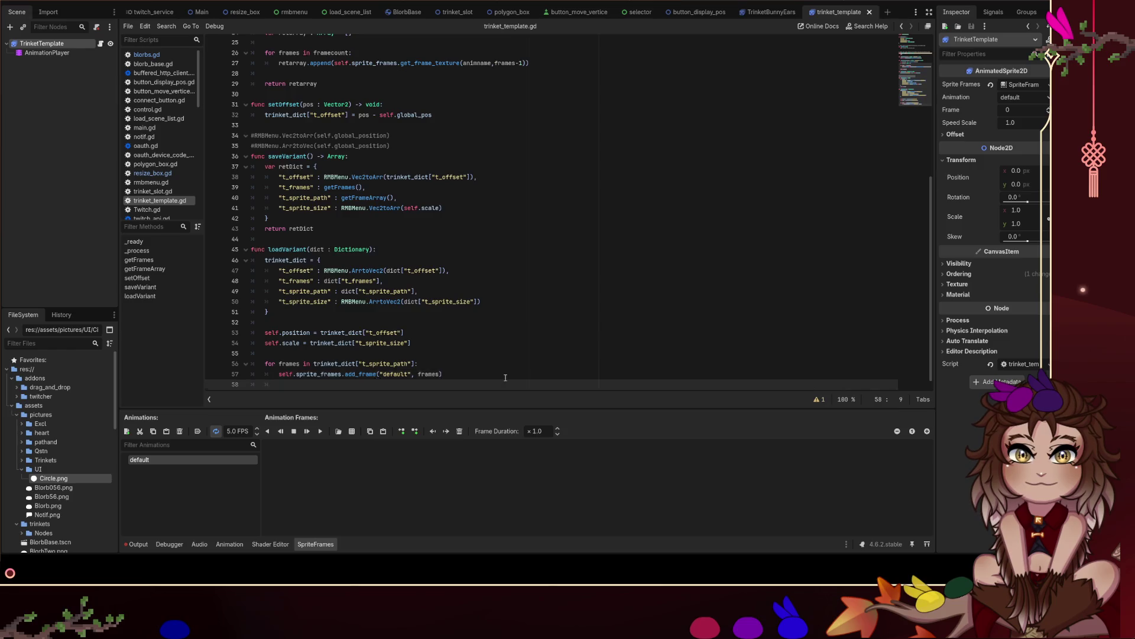
key(Down)
text(func add)
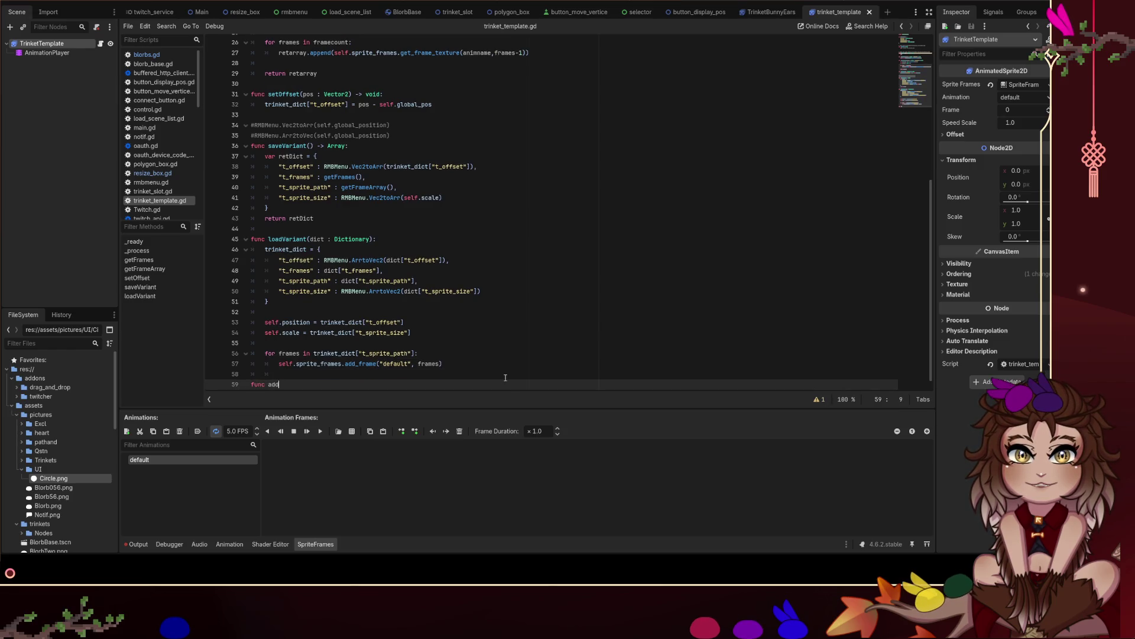
text(Frame()
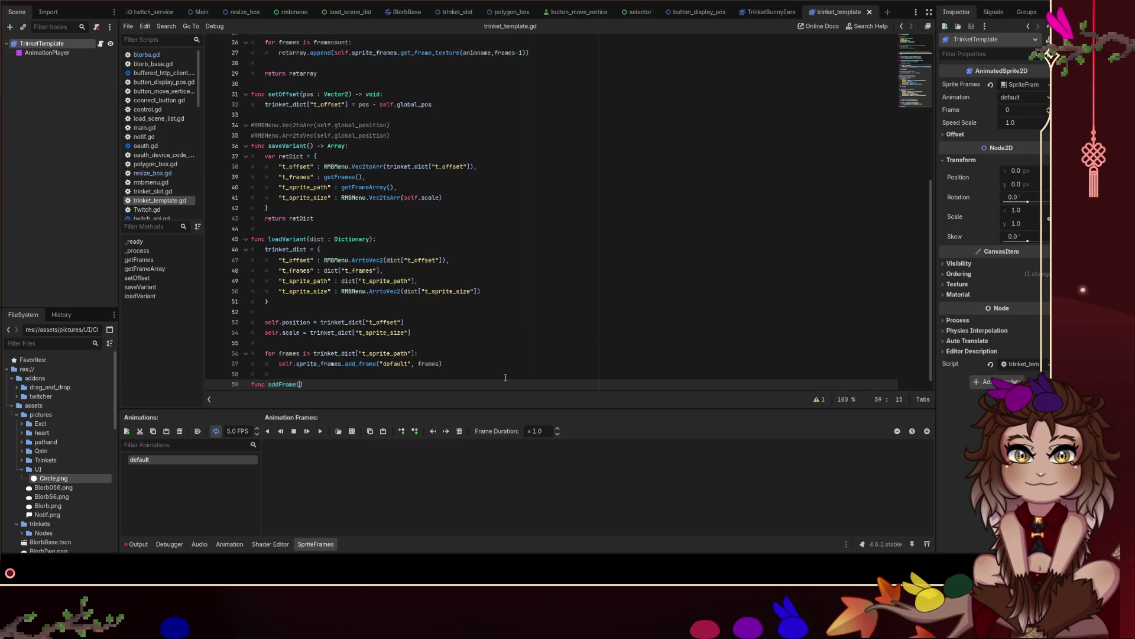
text(frame)
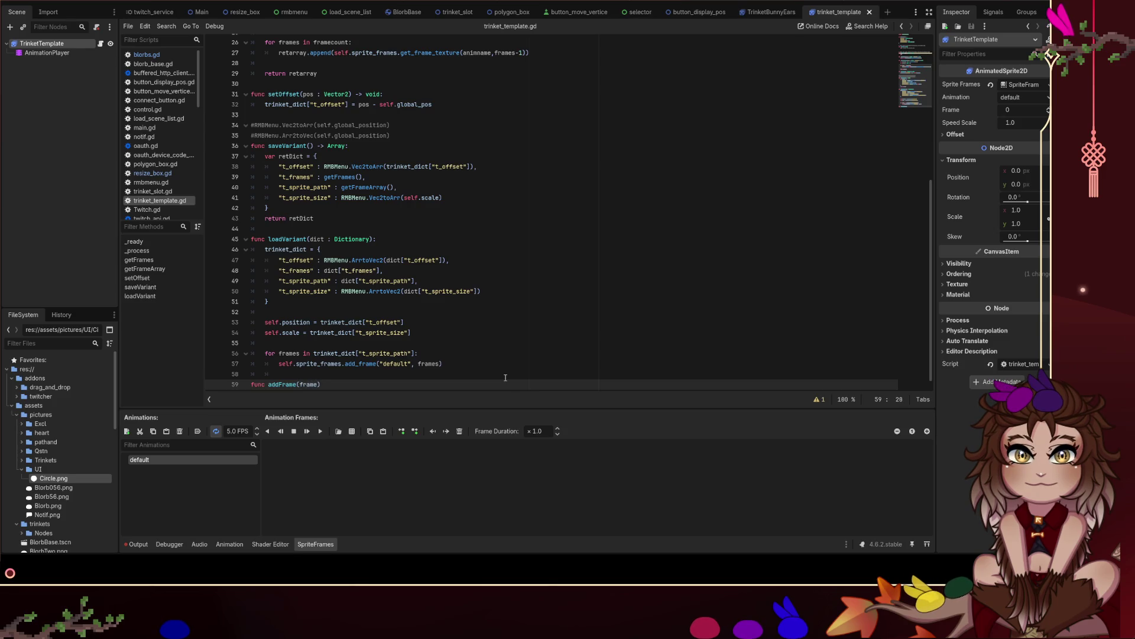
text())
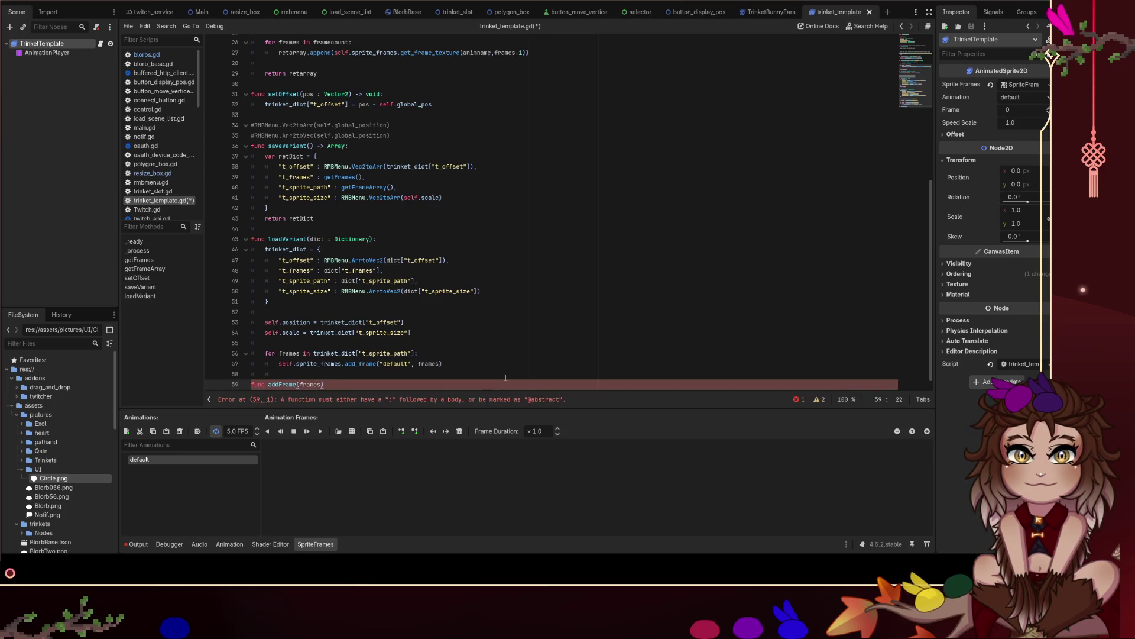
text(Is)
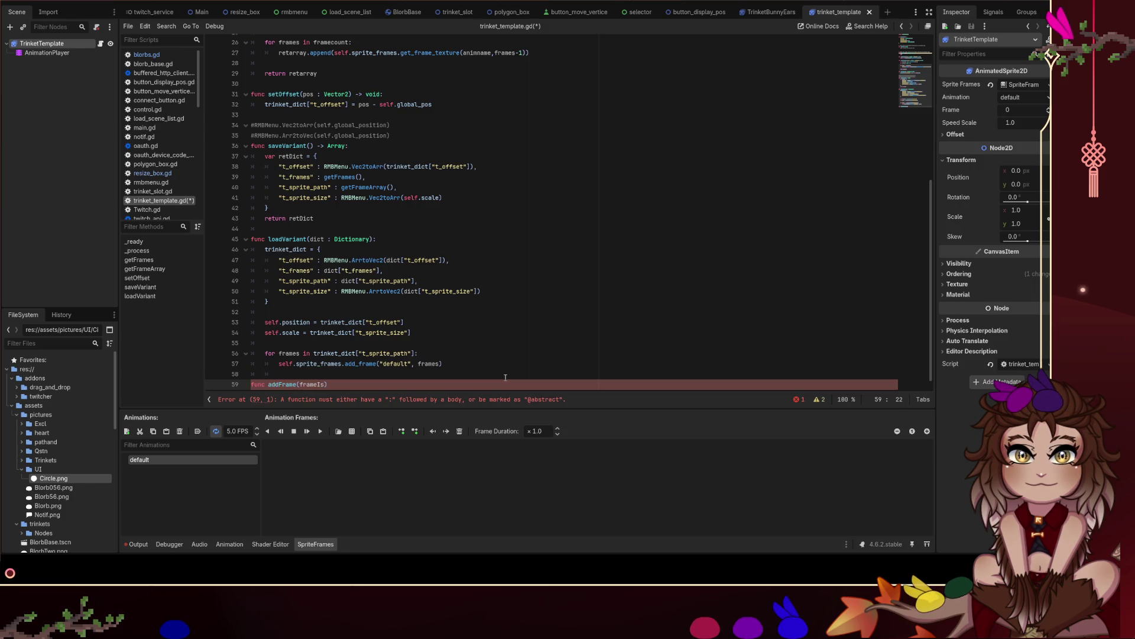
text())
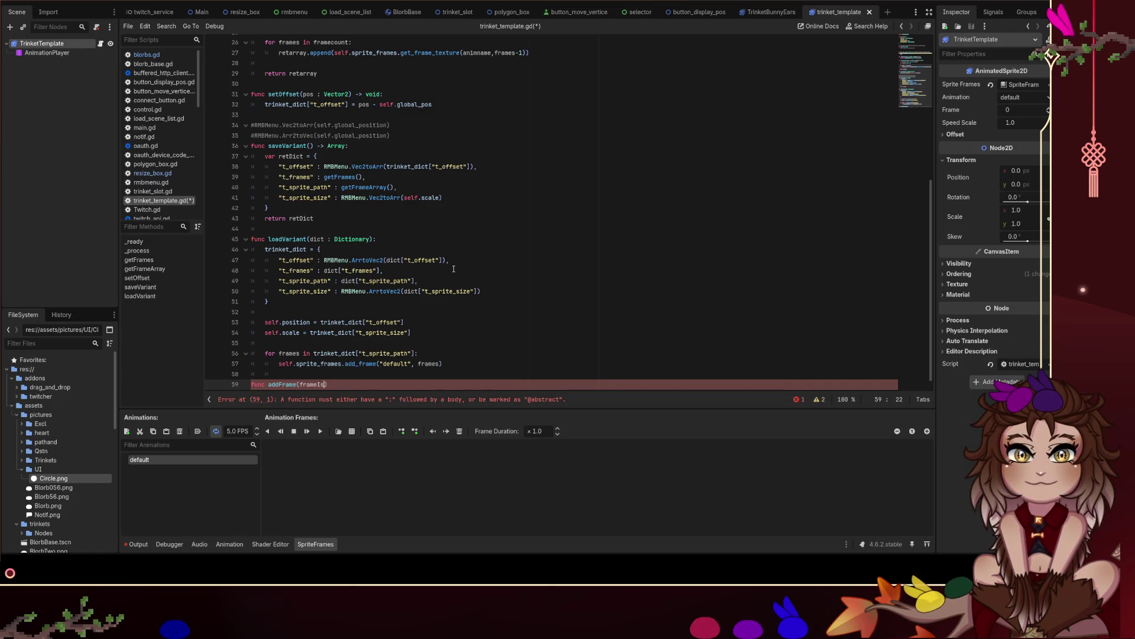
scroll(375, 294, up, 1)
scroll(375, 293, down, 2)
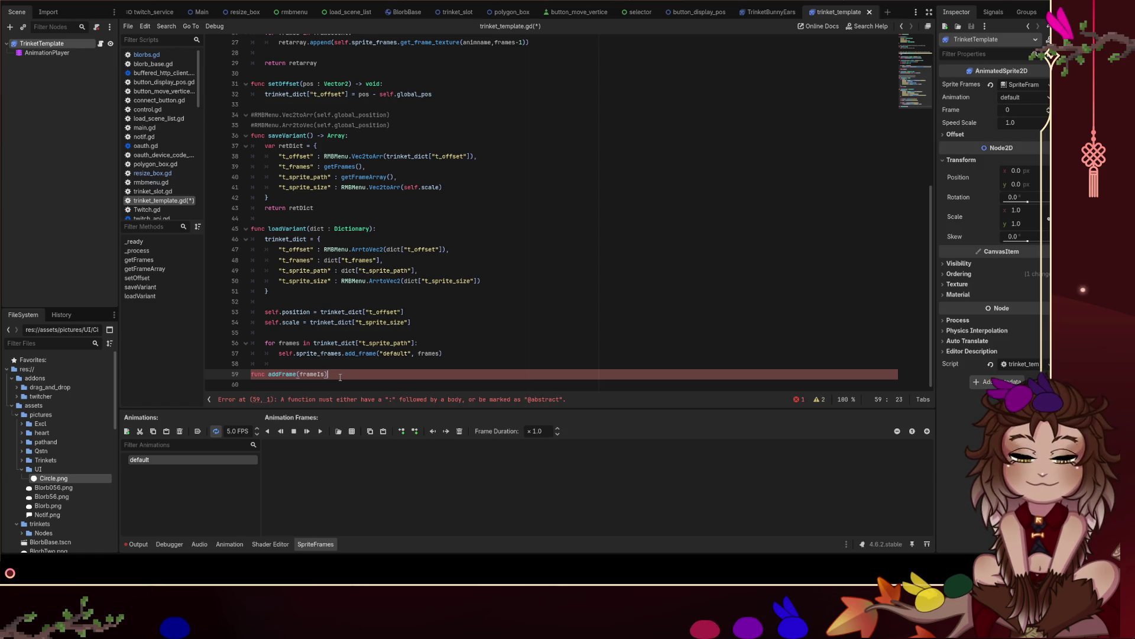
key(Home)
key(ctrl+k)
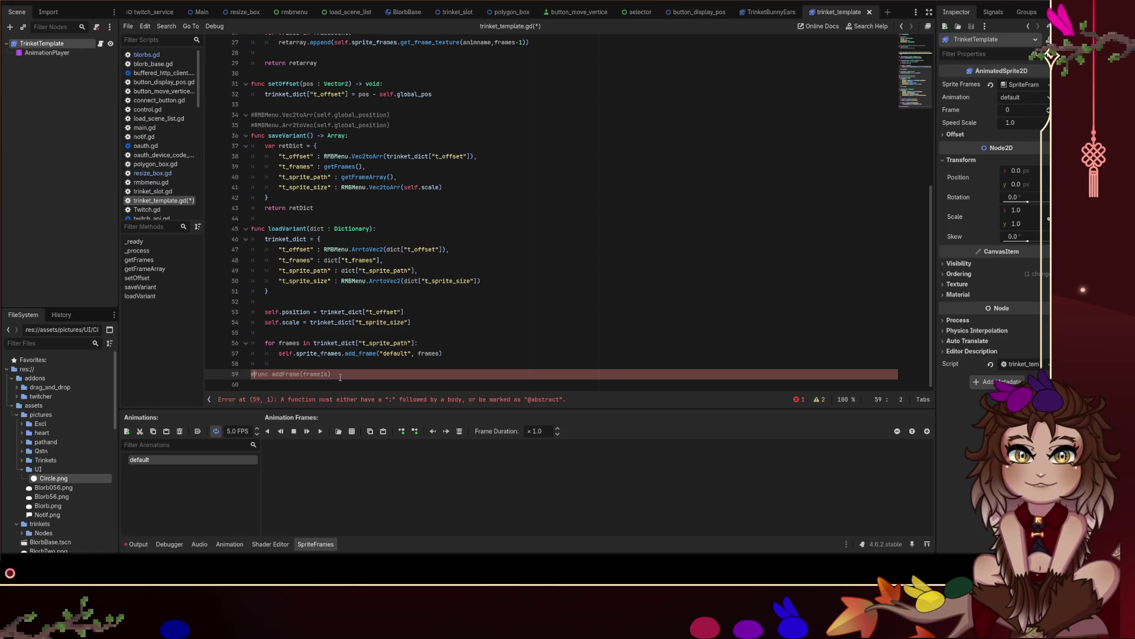
key(ctrl+s)
scroll(420, 139, up, 9)
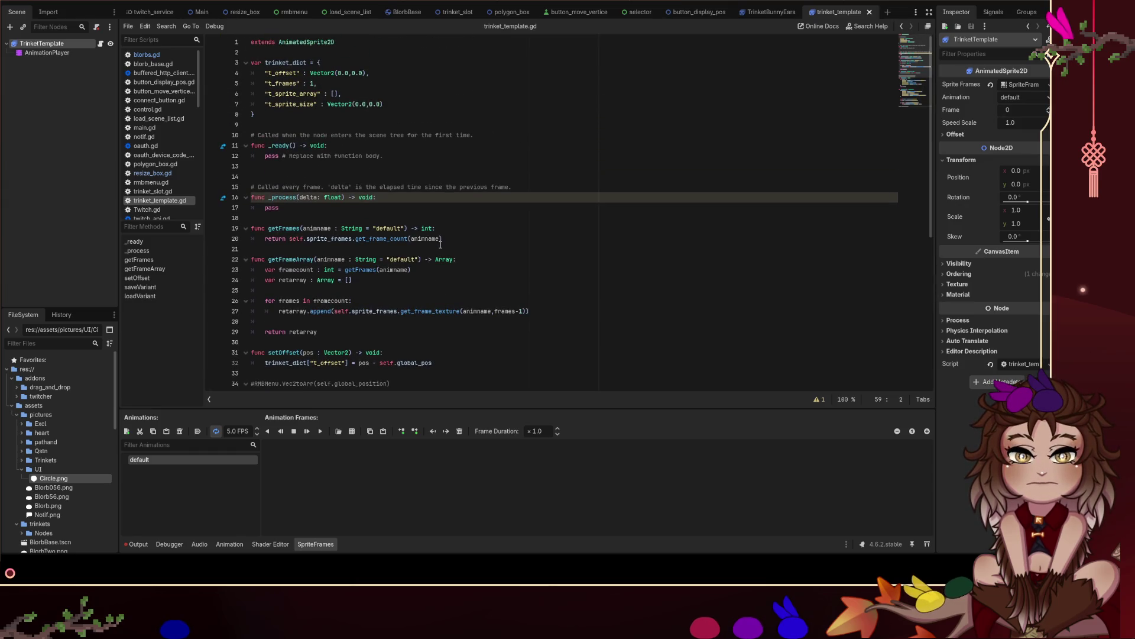
scroll(440, 244, down, 1)
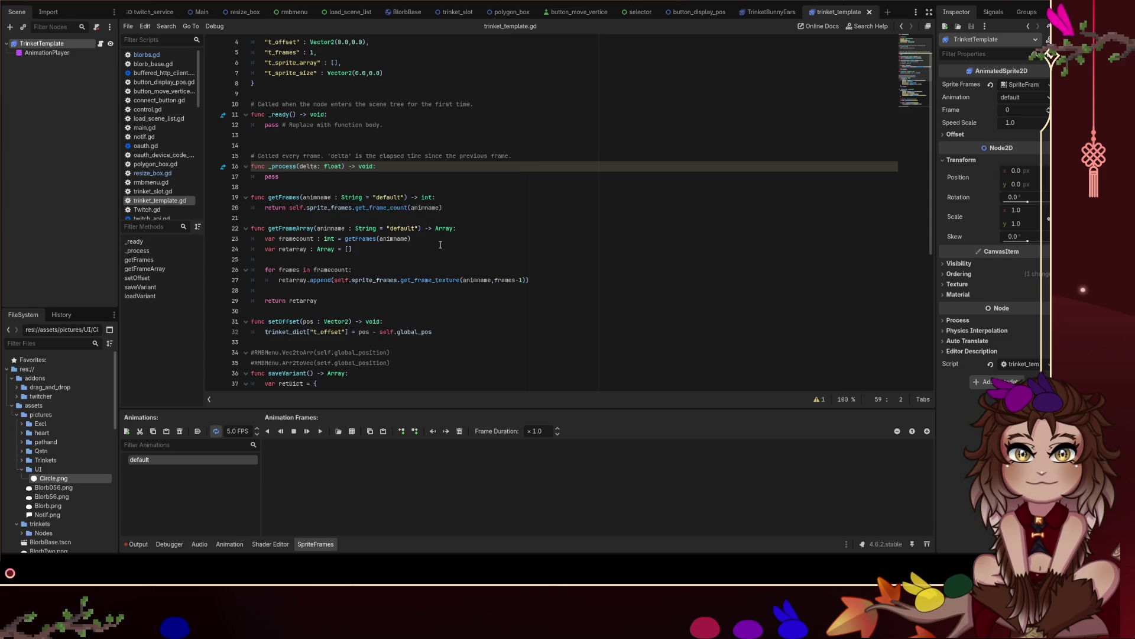
click(762, 12)
click(843, 17)
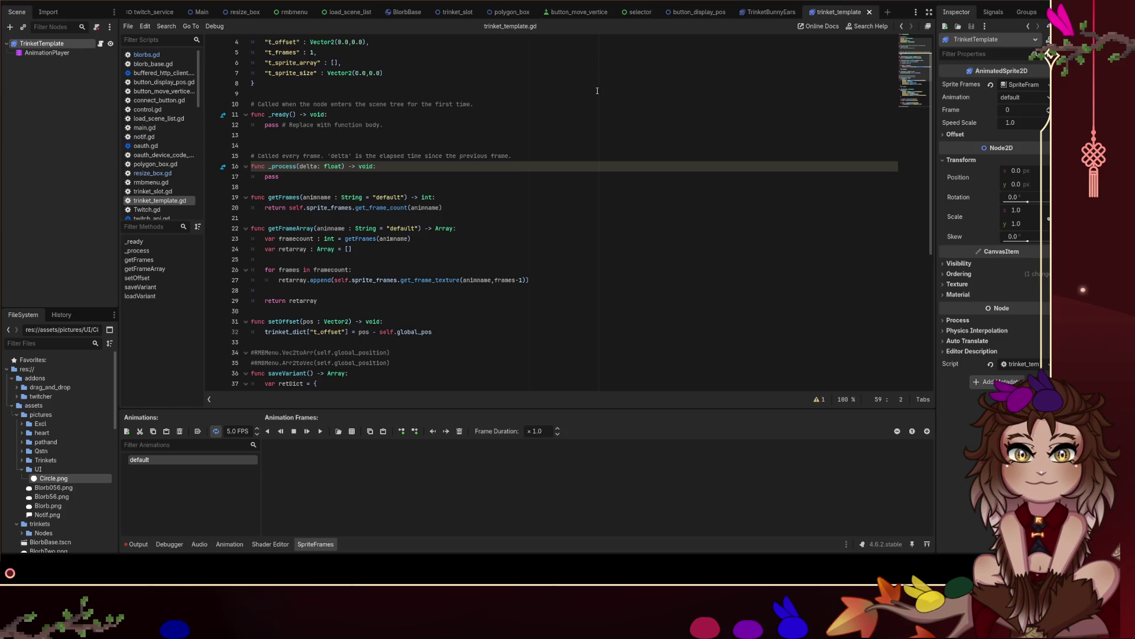
click(769, 12)
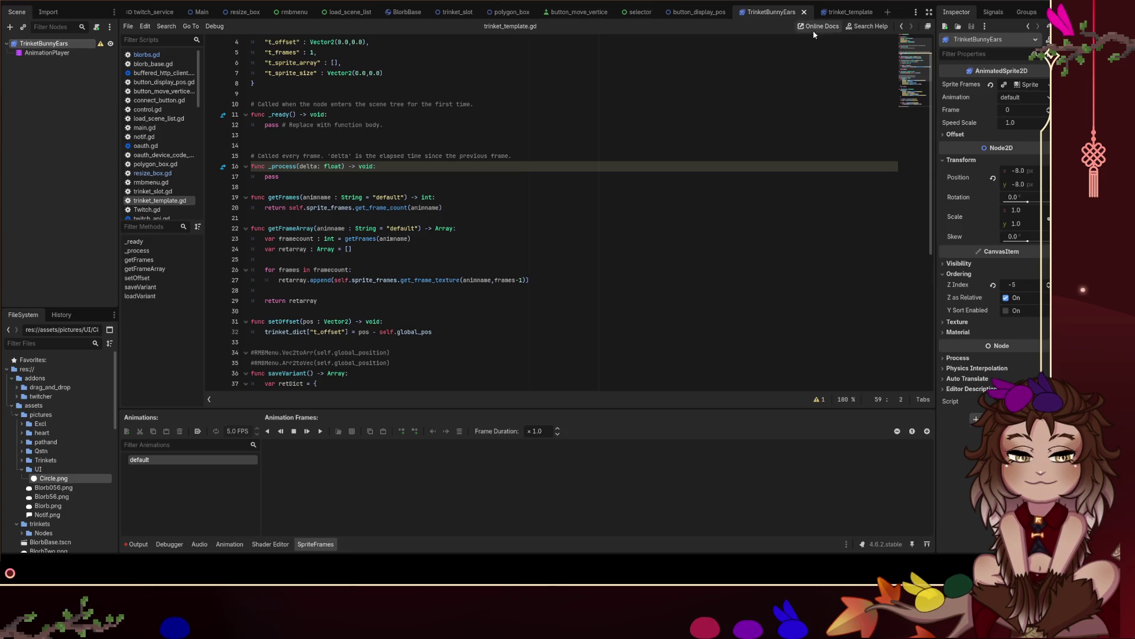
click(837, 13)
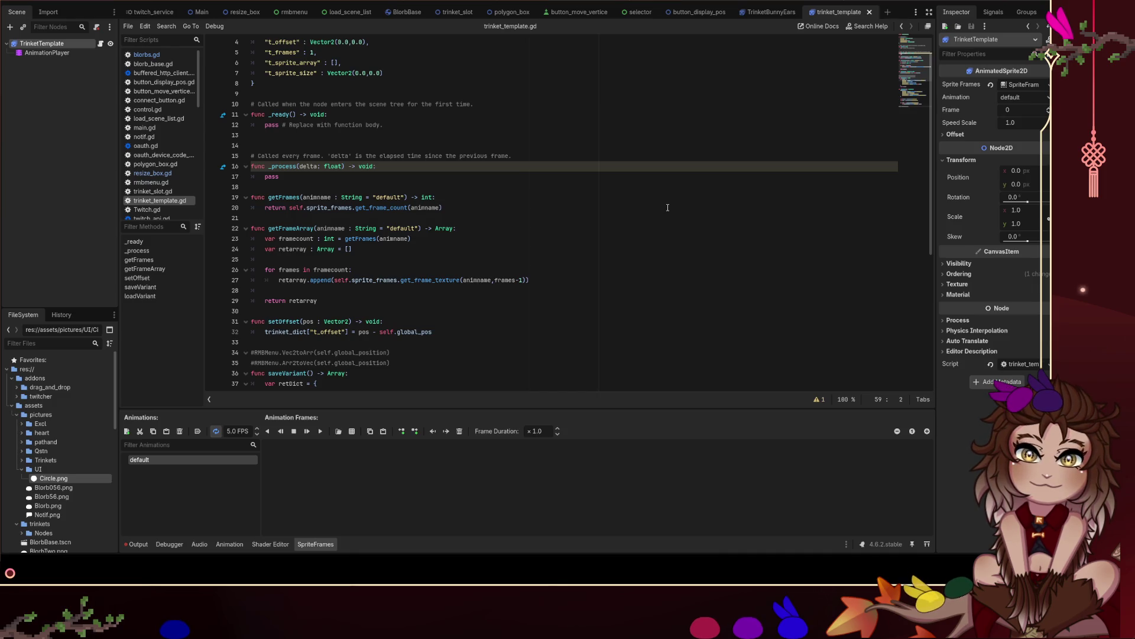
scroll(518, 143, down, 8)
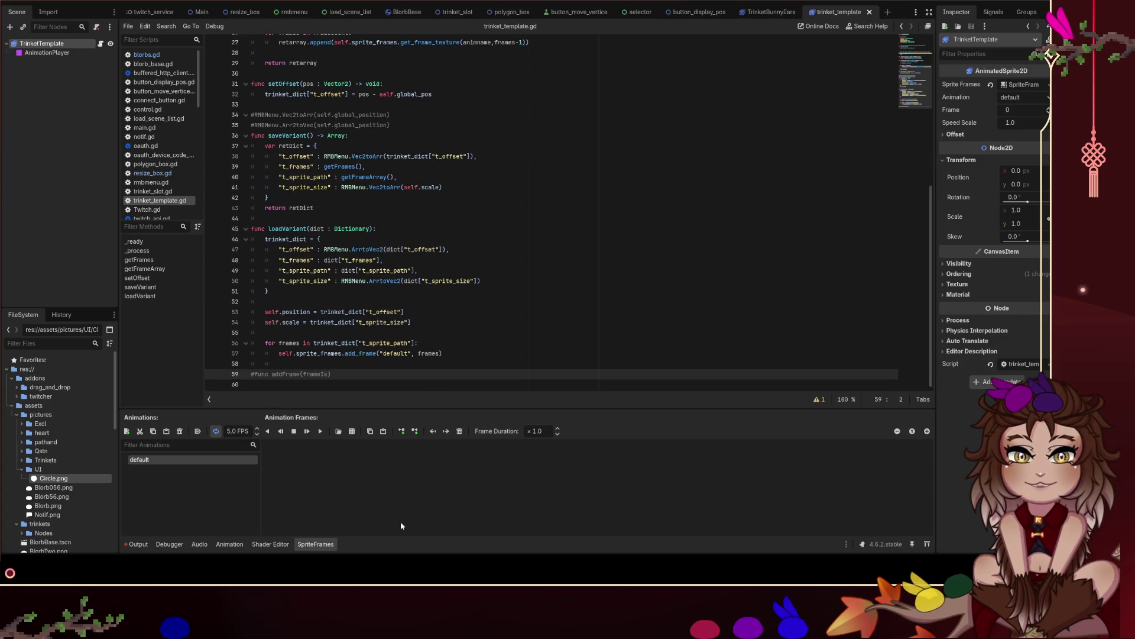
Paste two bunny-ears frames into the default animation, save, and bring up the Main scene in 2D.
key(ctrl+v)
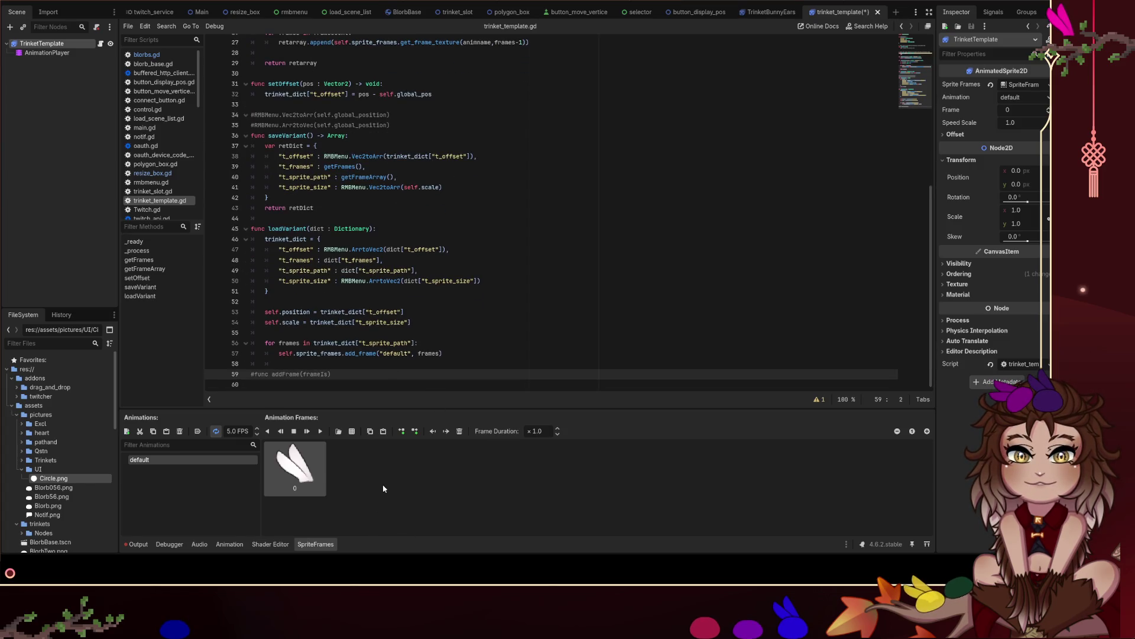
key(ctrl+v)
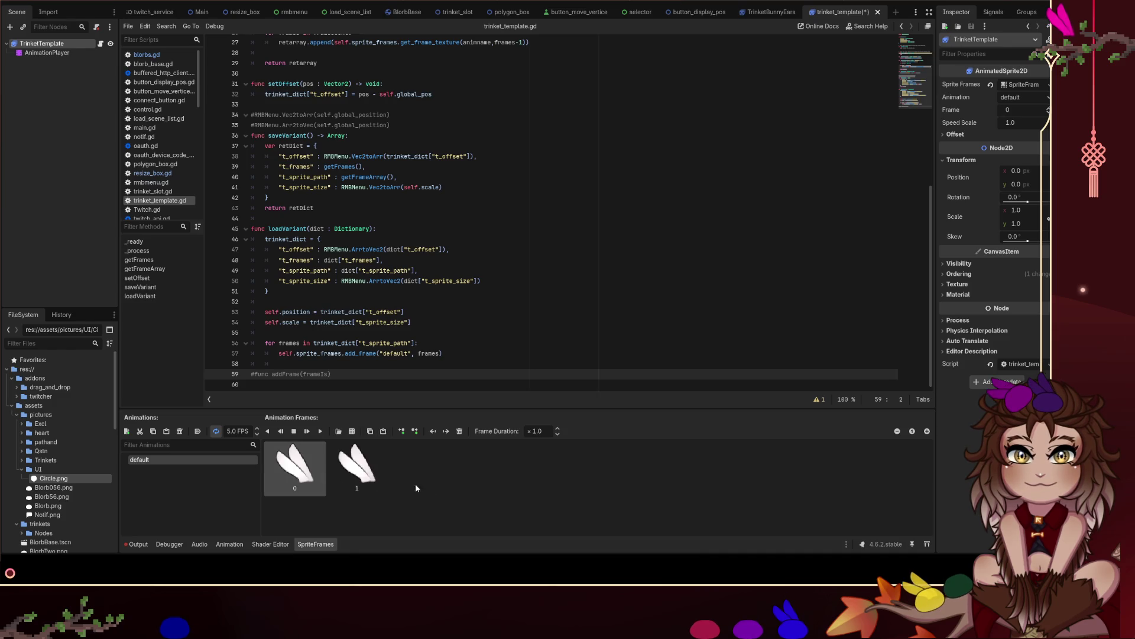
click(493, 321)
key(ctrl+s)
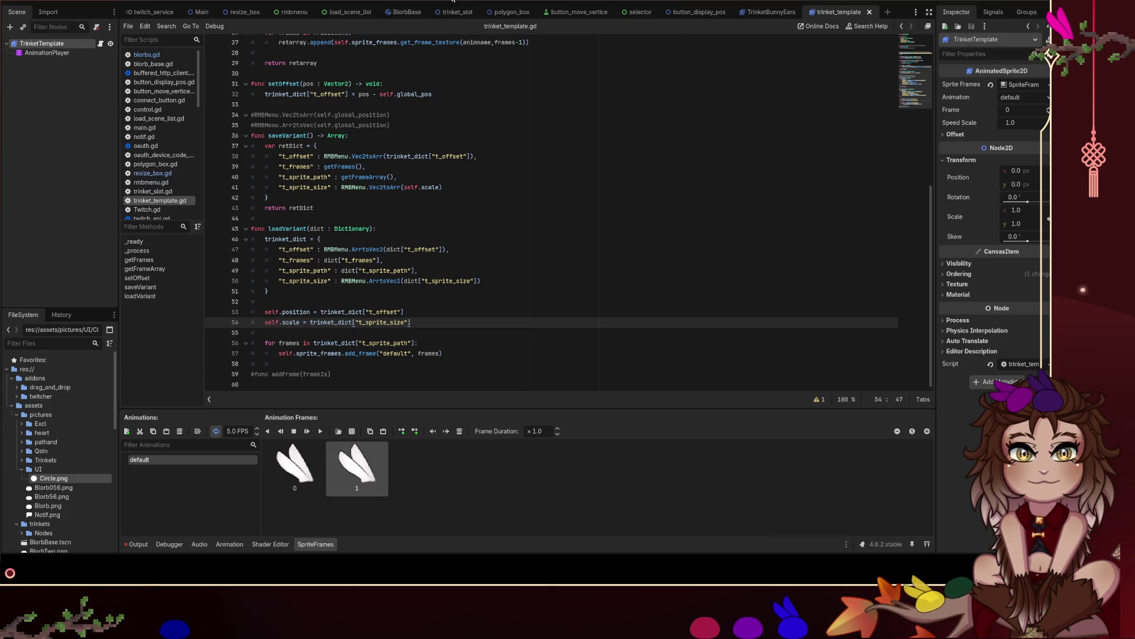
key(ctrl+F1)
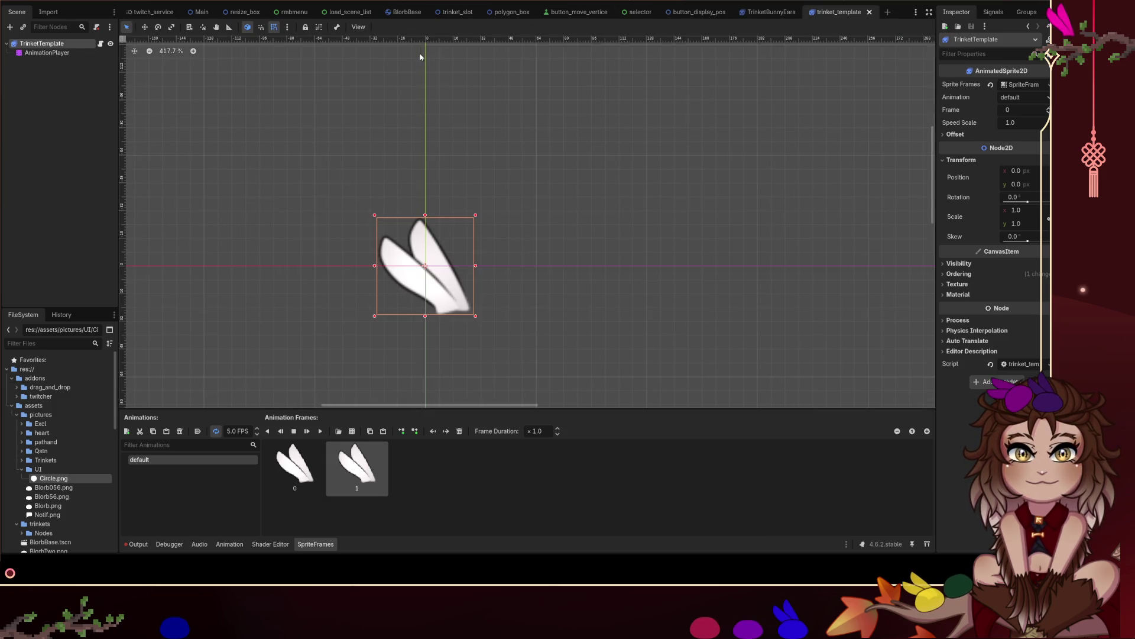
click(200, 12)
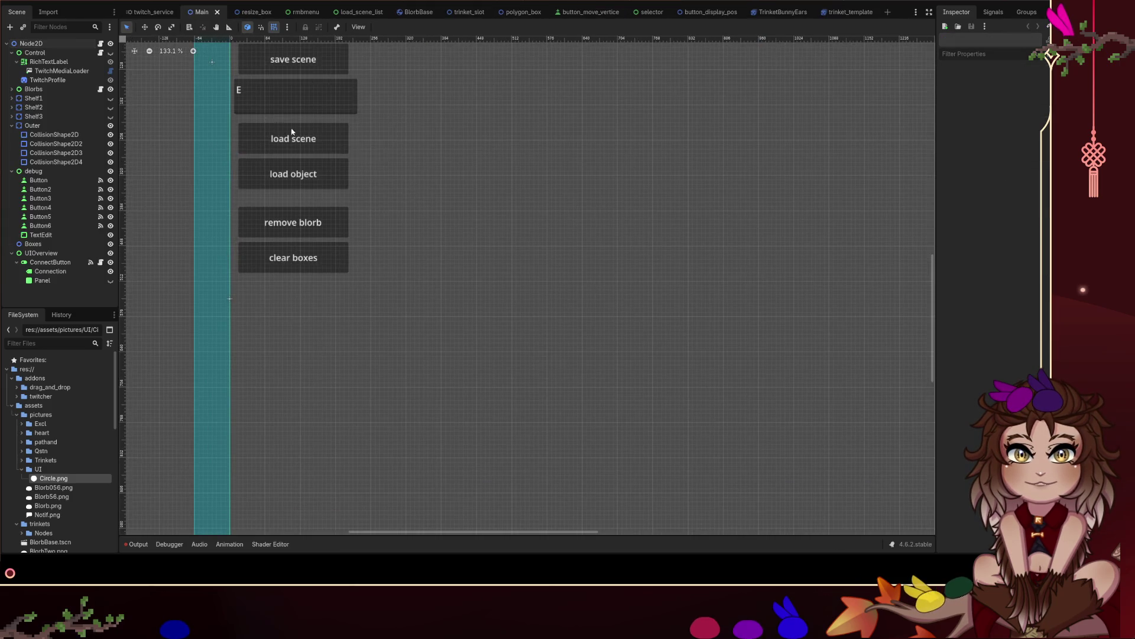
Duplicate the load scene and load object buttons and place the copies below clear boxes.
click(301, 143)
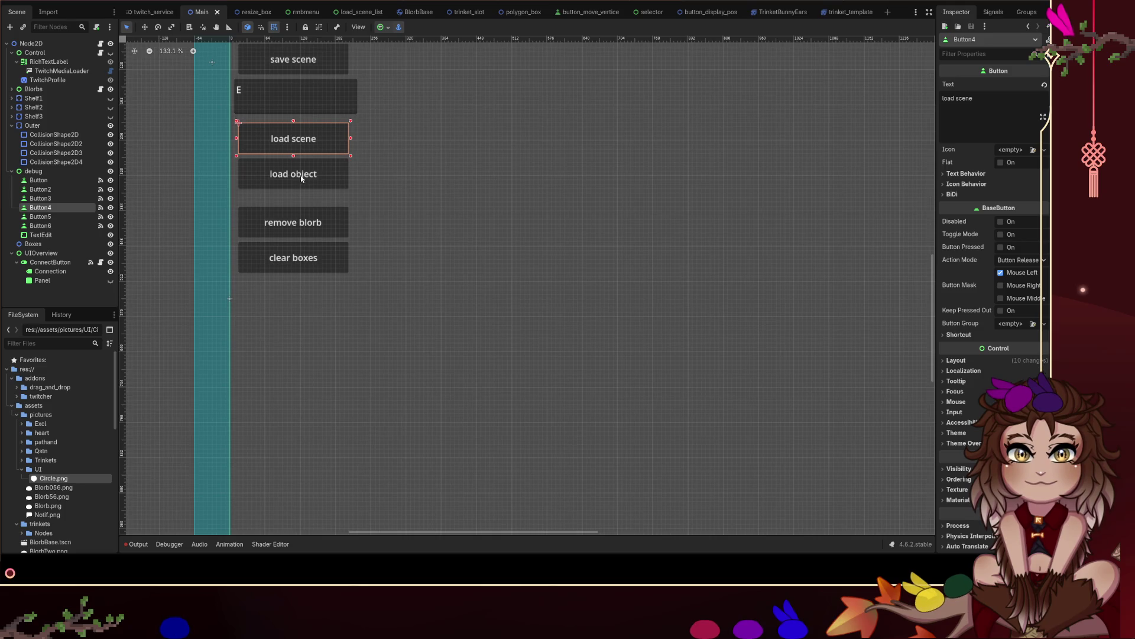
scroll(490, 189, down, 4)
scroll(506, 243, up, 3)
click(393, 217)
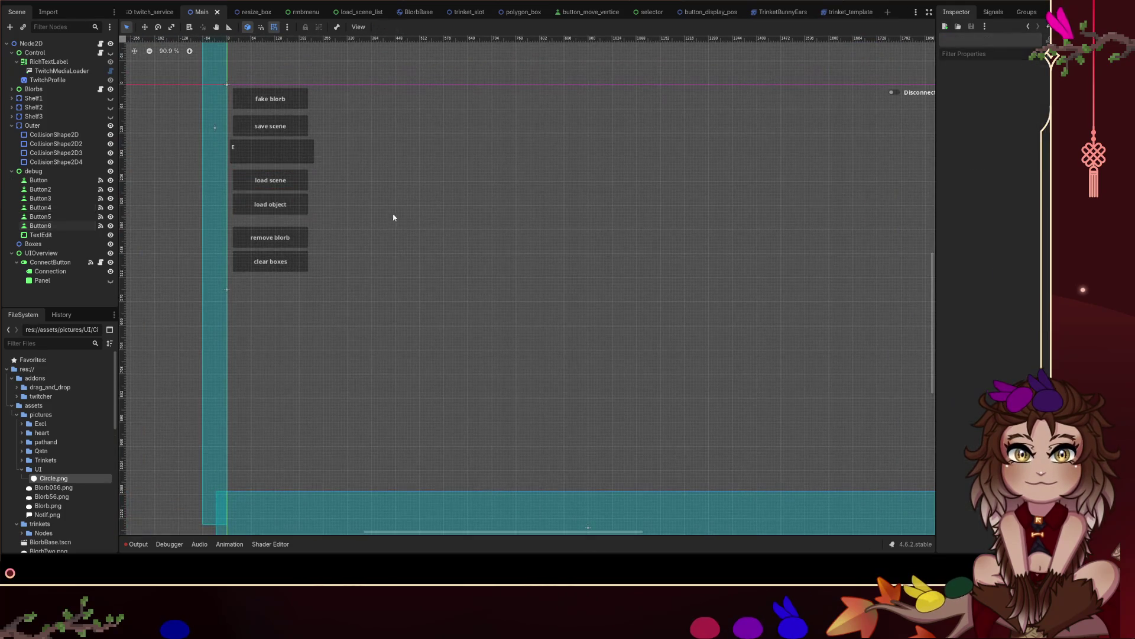
click(305, 203)
click(360, 201)
mouse_move(347, 200)
mouse_down()
mouse_move(230, 169)
mouse_move(279, 309)
mouse_move(278, 286)
mouse_up()
key(ctrl+d)
Relabel the first copied button 'load trinket'.
click(270, 288)
click(1004, 105)
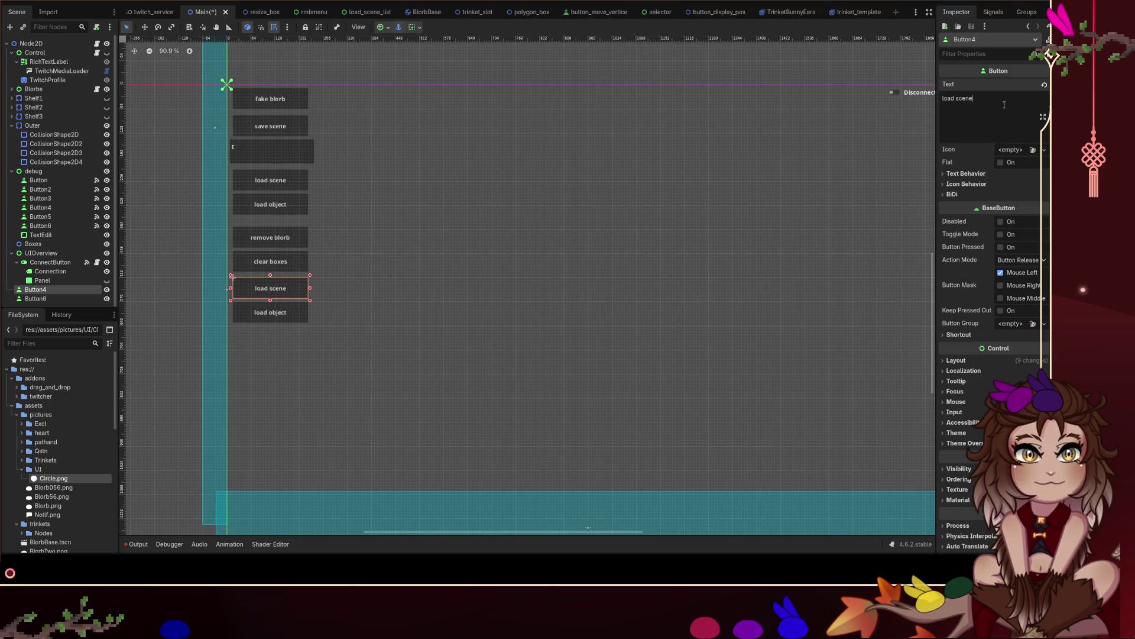
key(ctrl+shift+Left)
text(trinket)
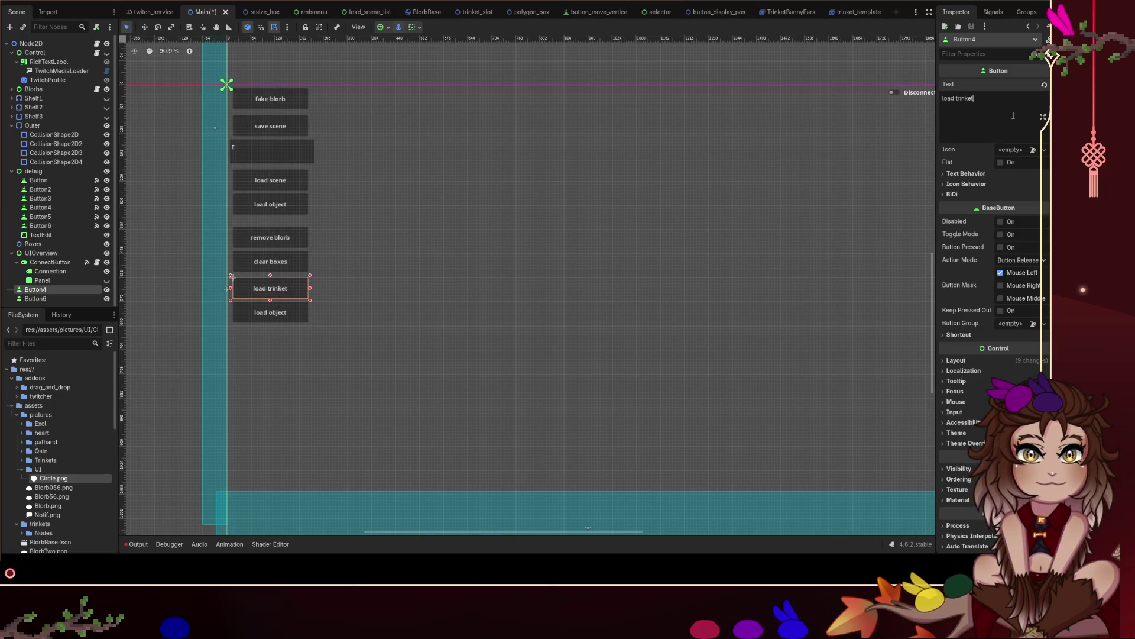
click(521, 290)
Relabel the second copied button 'save trinket' and save the Main scene.
click(277, 316)
click(991, 129)
key(ctrl+shift+Left)
text(save)
key(ctrl+BackSpace)
key(ctrl+BackSpace)
text(save trinket)
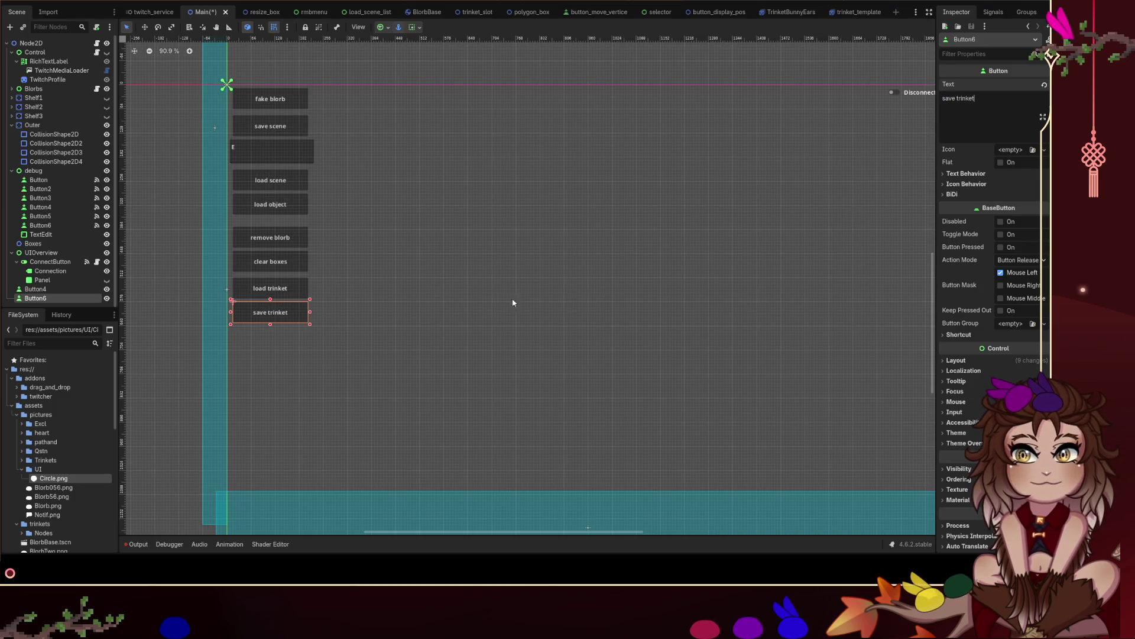
click(503, 297)
key(ctrl+s)
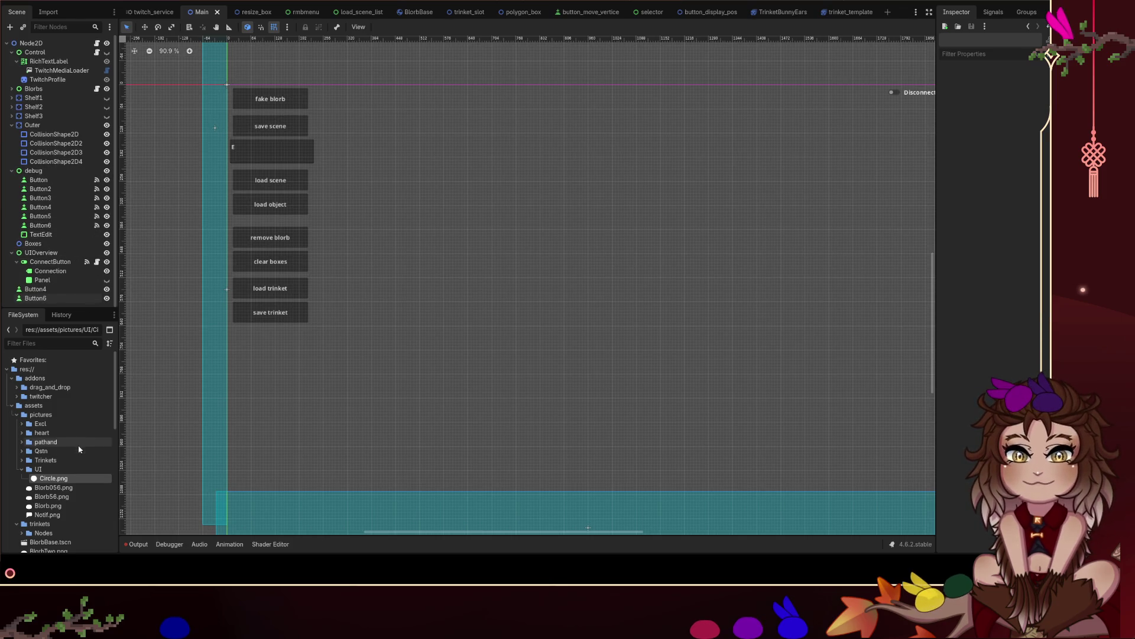
Instance trinket_template.tscn from the FileSystem dock into the Main scene beside the trinket buttons.
scroll(43, 436, down, 10)
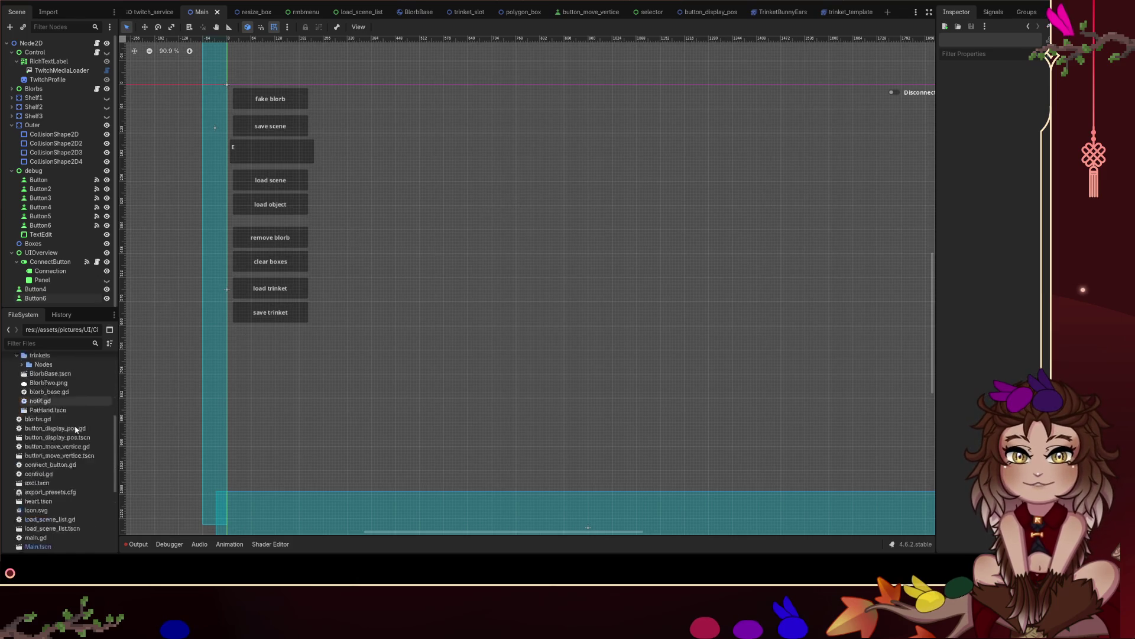
click(64, 434)
scroll(64, 434, down, 2)
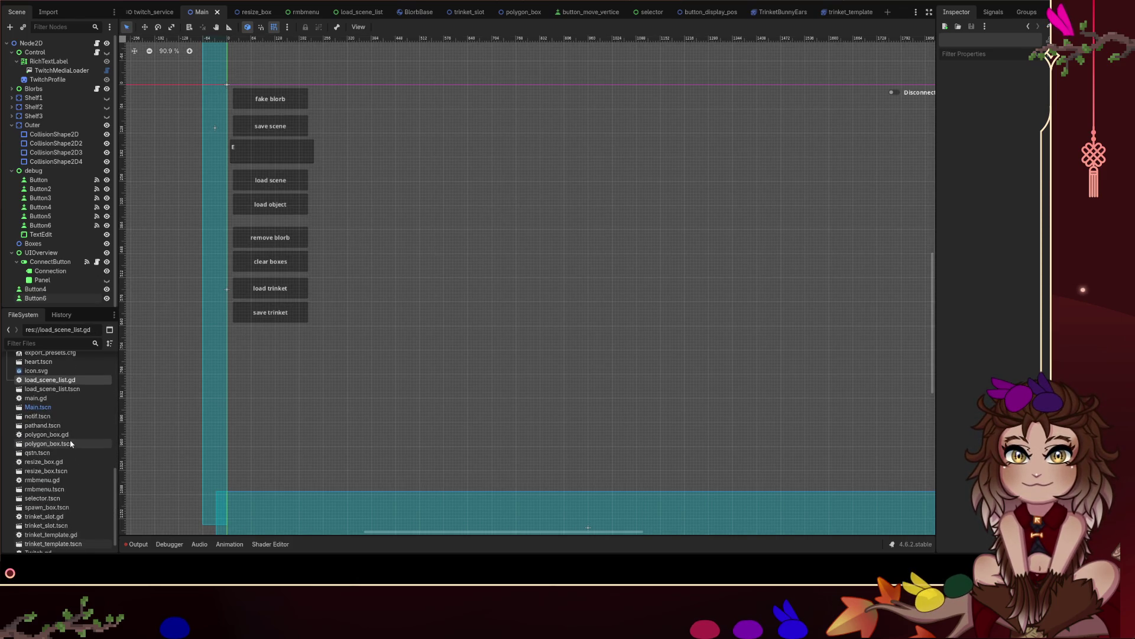
scroll(70, 439, down, 2)
mouse_move(84, 525)
mouse_down()
mouse_move(284, 442)
mouse_move(375, 324)
mouse_up()
mouse_move(362, 106)
mouse_down()
mouse_move(337, 105)
mouse_move(309, 318)
mouse_move(326, 301)
mouse_up()
click(323, 300)
click(329, 308)
Move the load trinket button below save trinket.
click(346, 319)
scroll(260, 322, up, 1)
mouse_move(284, 297)
mouse_down()
mouse_move(280, 352)
mouse_move(278, 327)
mouse_move(278, 337)
mouse_up()
click(275, 313)
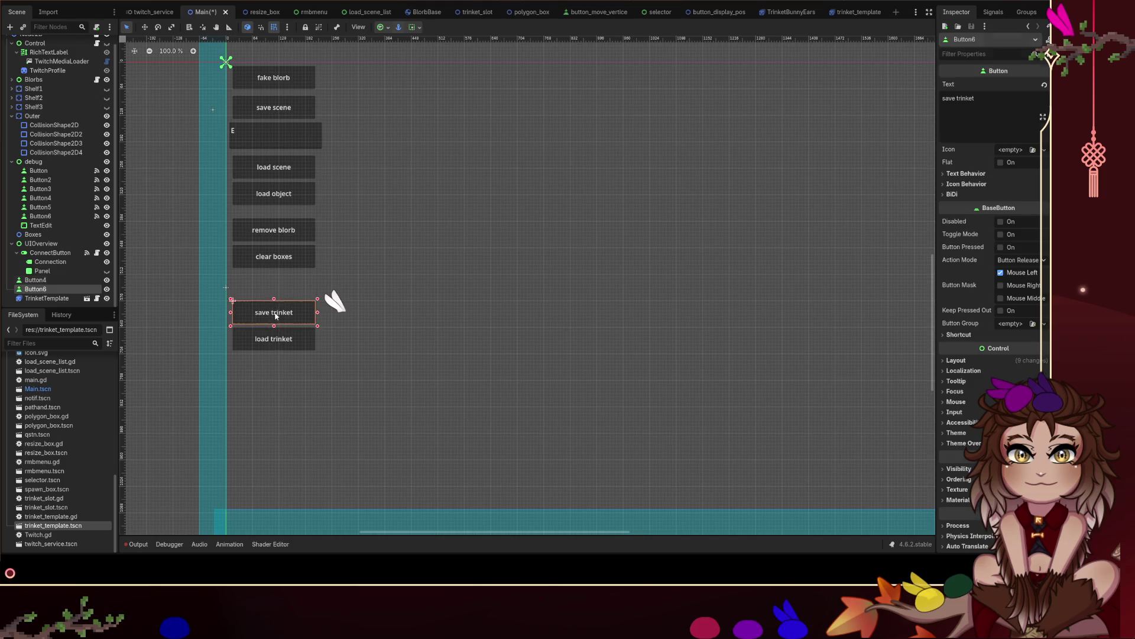
Move both trinket buttons under clear boxes and into the debug node.
shift+click(288, 342)
drag(291, 314, 300, 284)
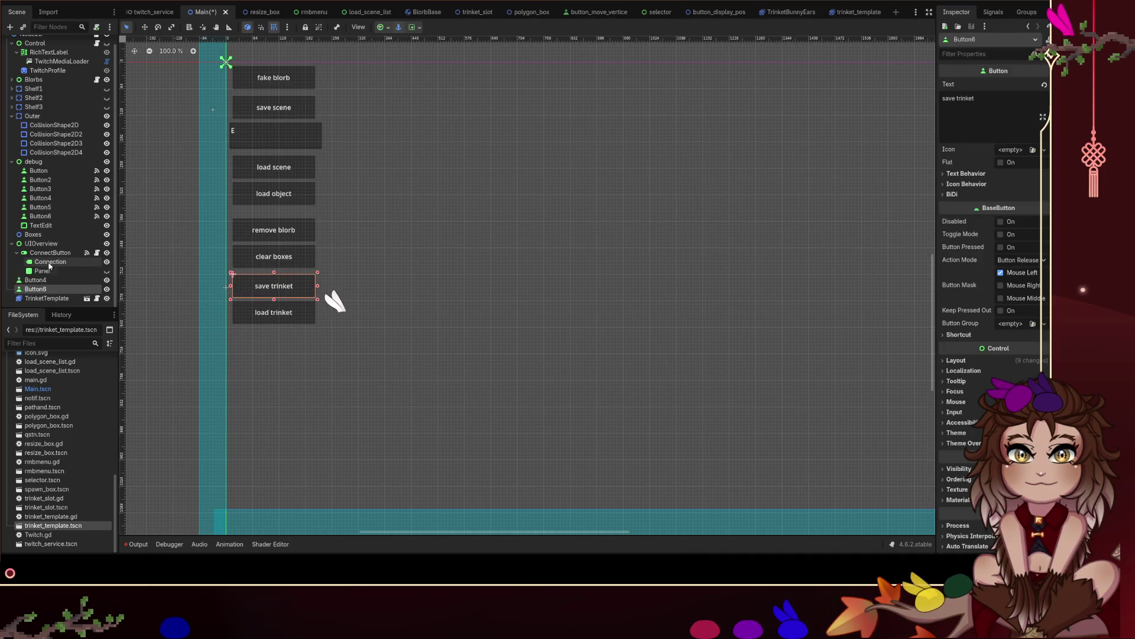
drag(48, 279, 65, 164)
Name the button node save_trinket, order it above load_trinket, and show its signals.
click(56, 234)
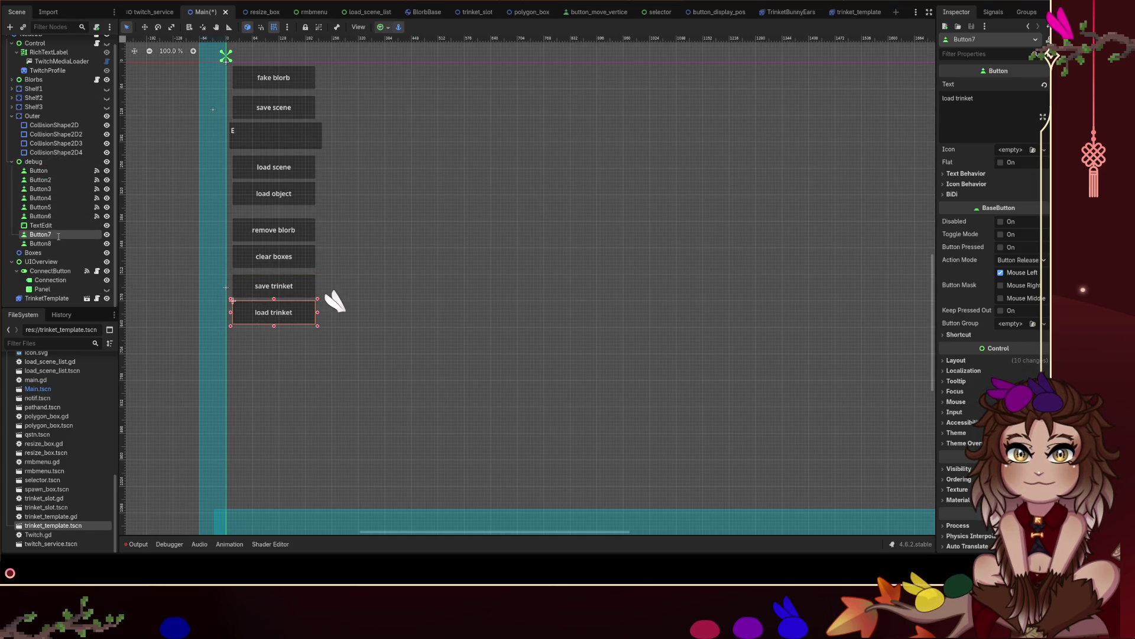
text(load_trinket)
click(58, 243)
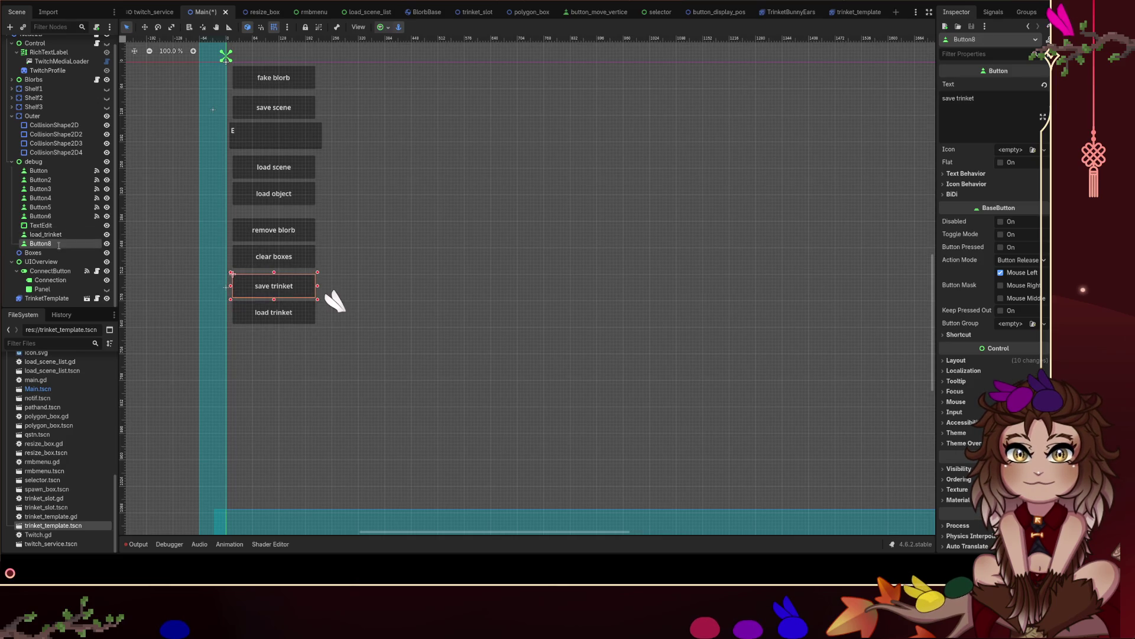
text(save_trinket)
key(Return)
drag(55, 247, 59, 236)
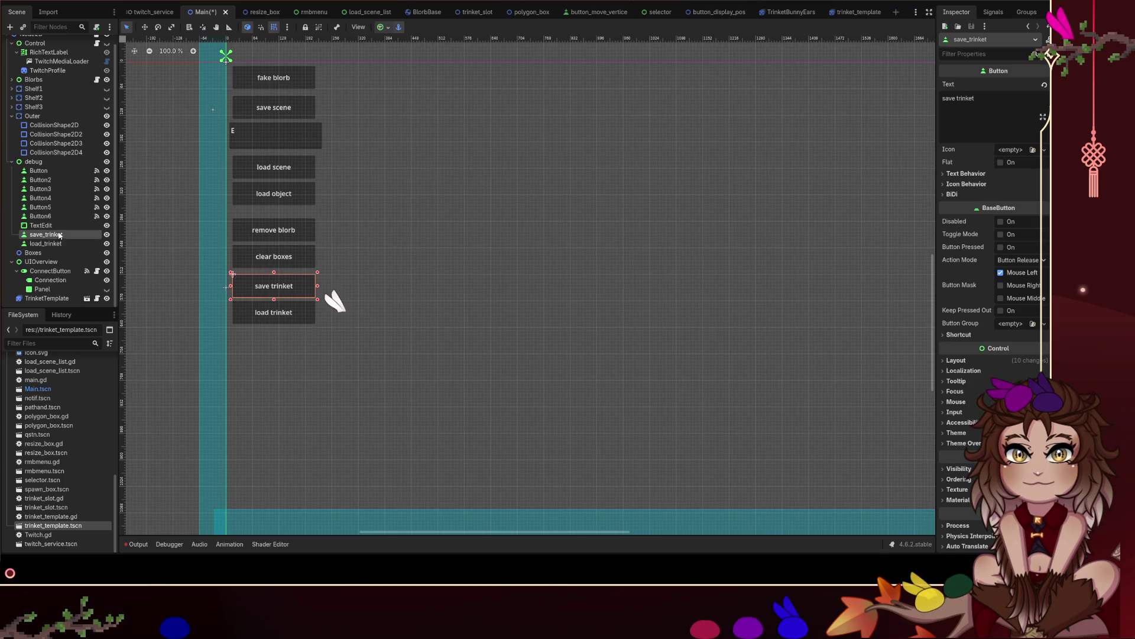
click(998, 12)
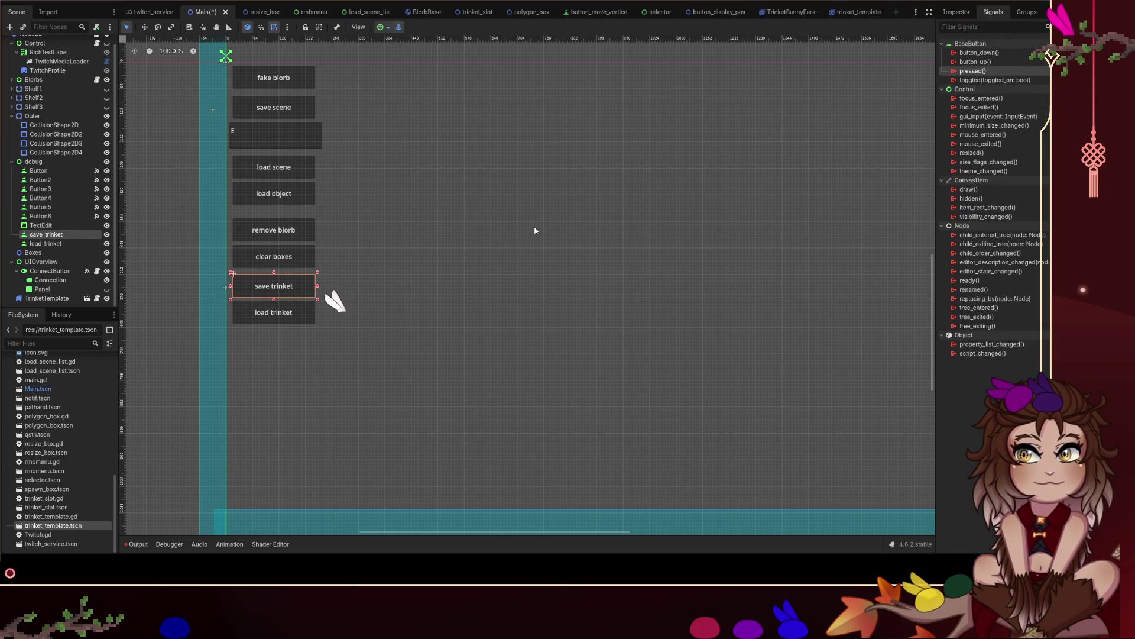